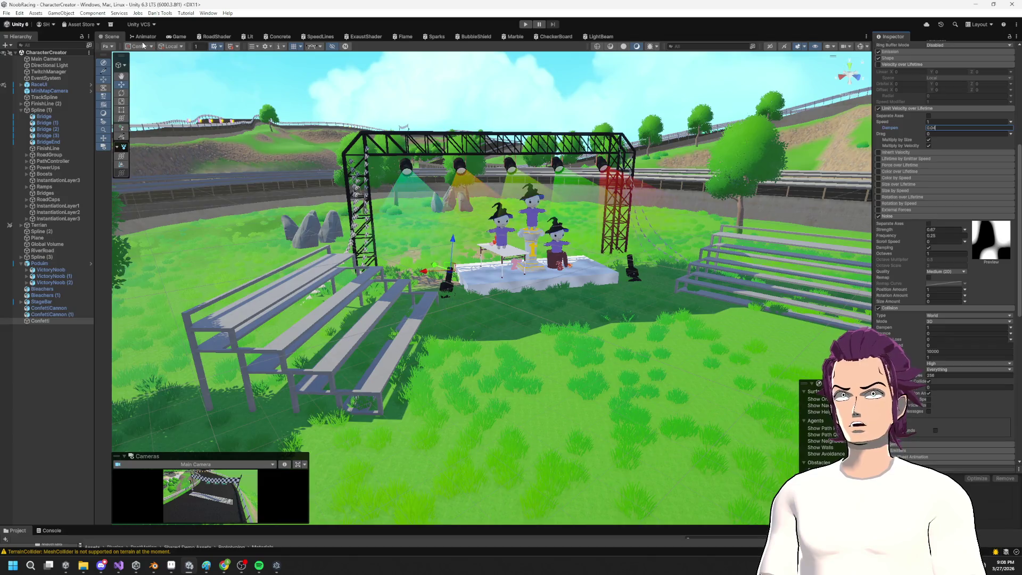
Step: Start play mode and select the Confetti particle system to adjust its Start Size
click(104, 47)
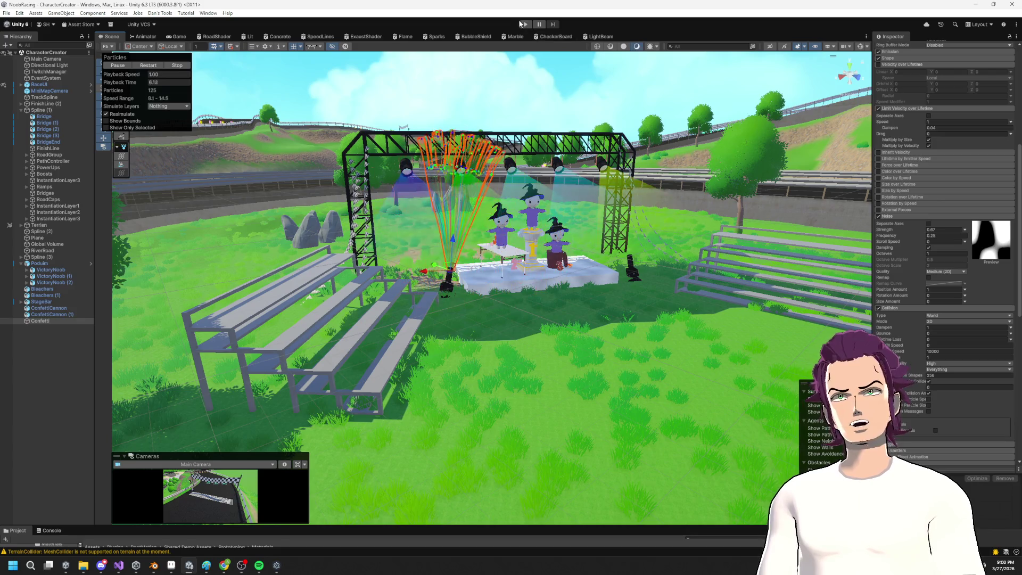
key(ctrl+p)
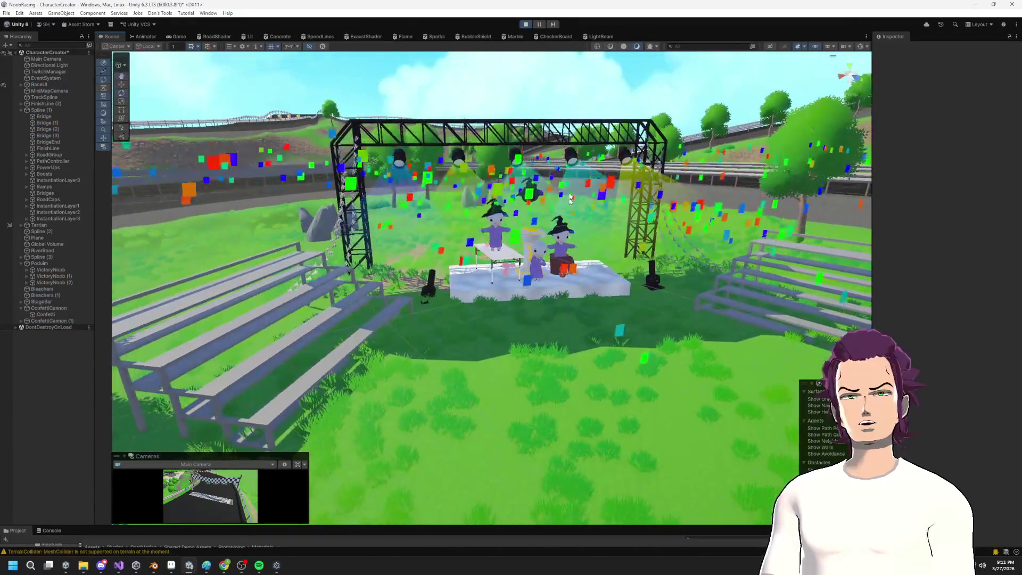
click(52, 315)
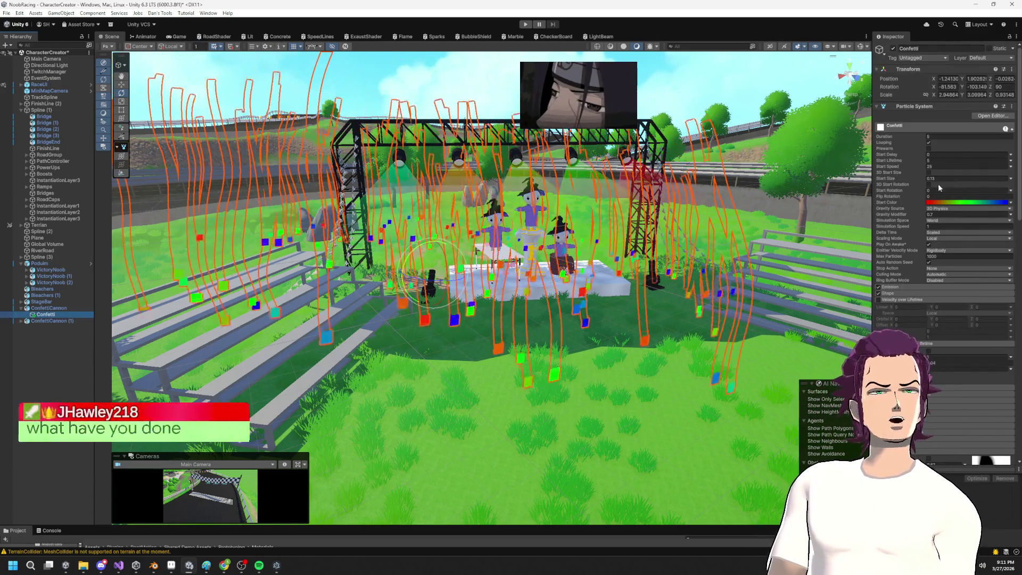
click(921, 177)
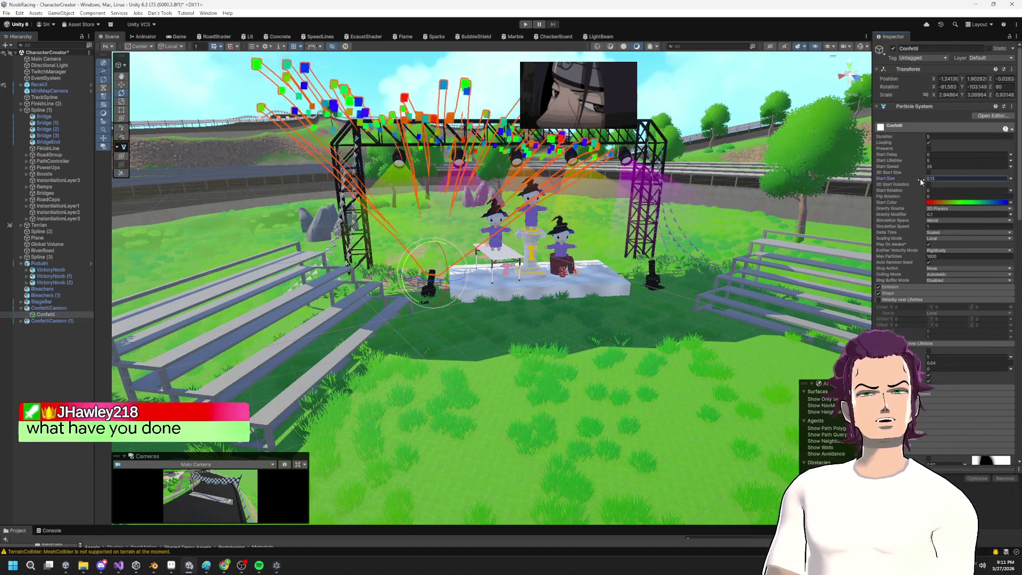
drag(919, 178, 917, 178)
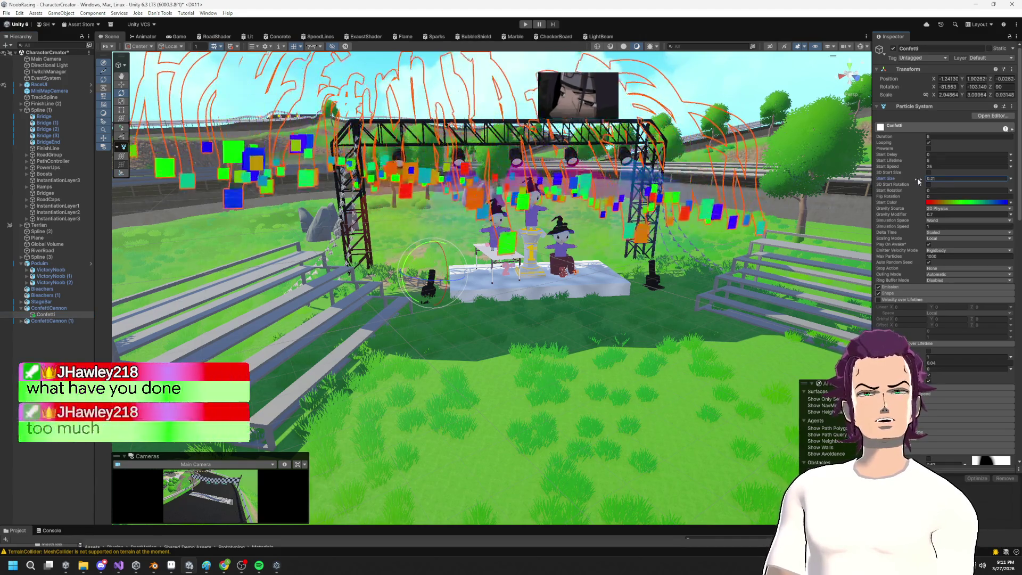
Step: Set the Confetti Start Size to 0.08
click(944, 178)
text(0)
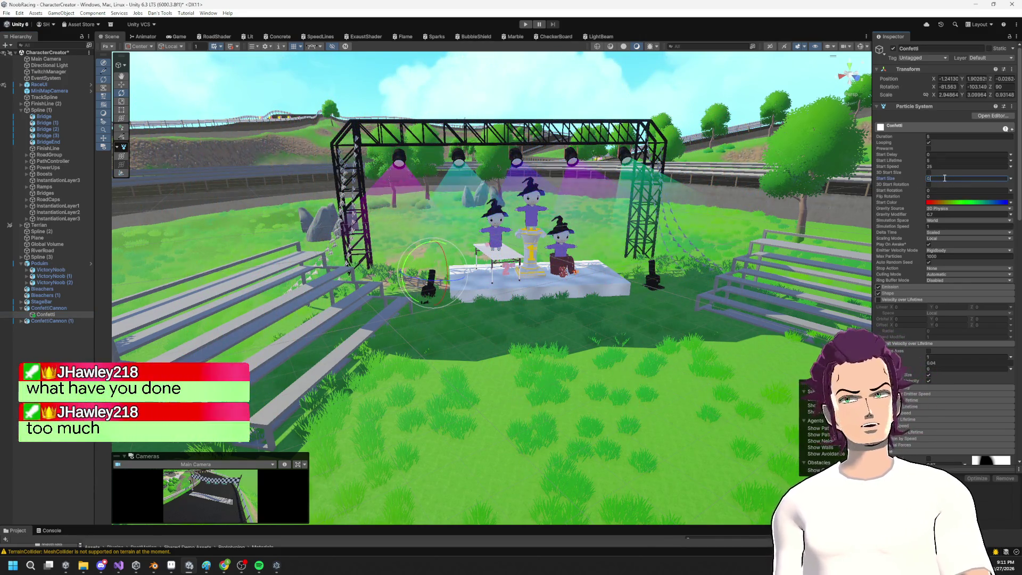
key(BackSpace)
key(BackSpace)
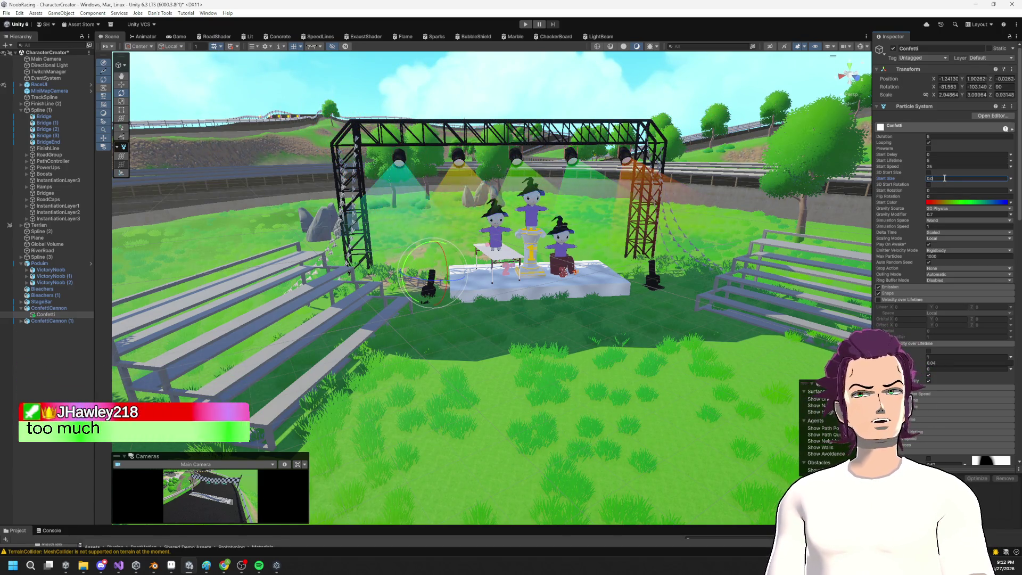
text(7)
key(BackSpace)
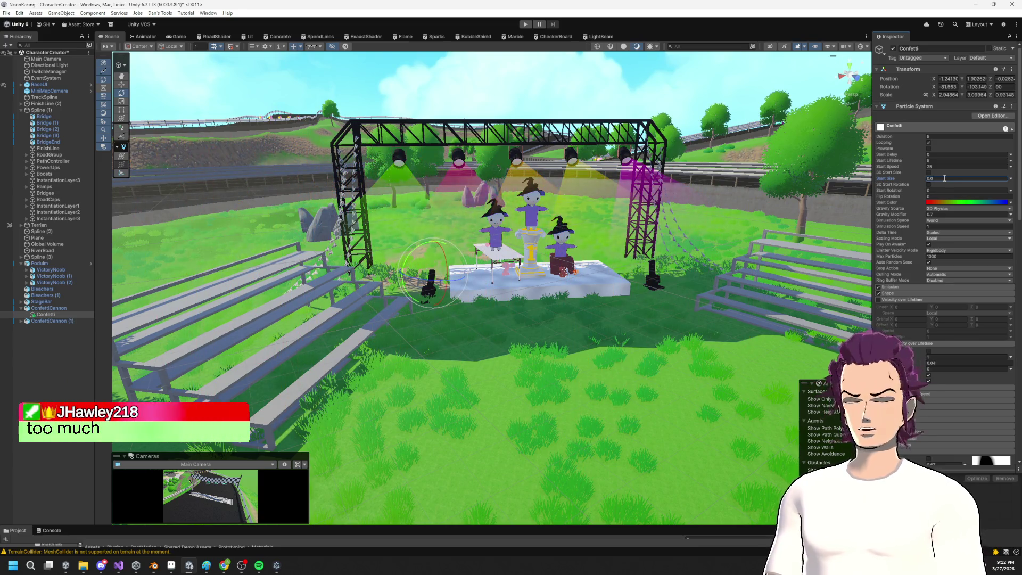
text(5)
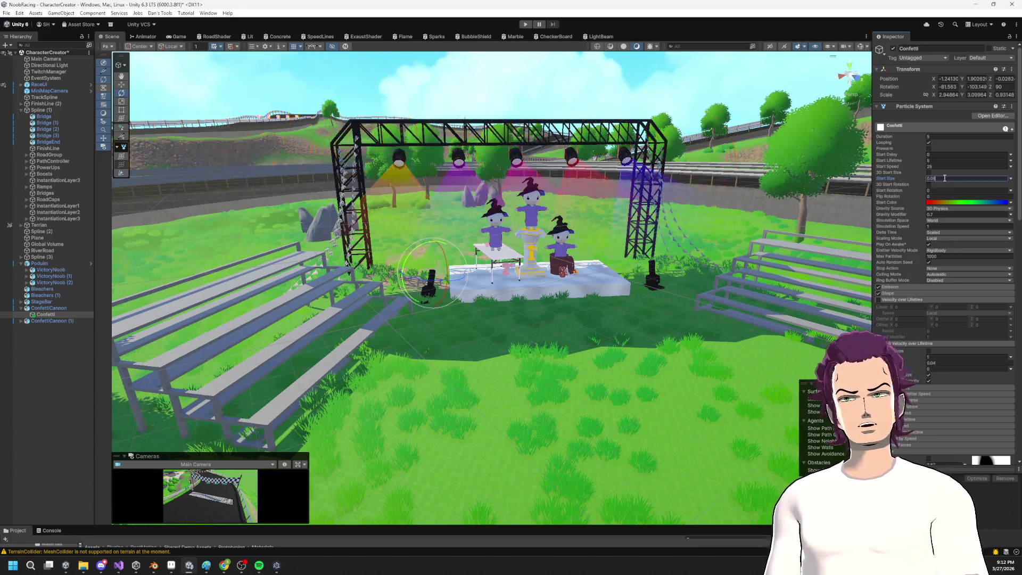
key(BackSpace)
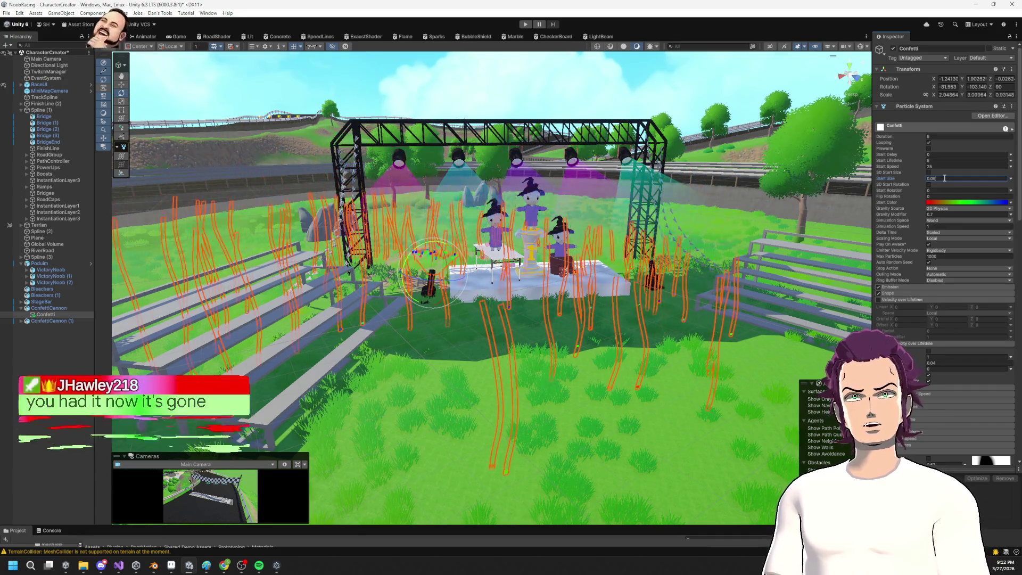
text(8)
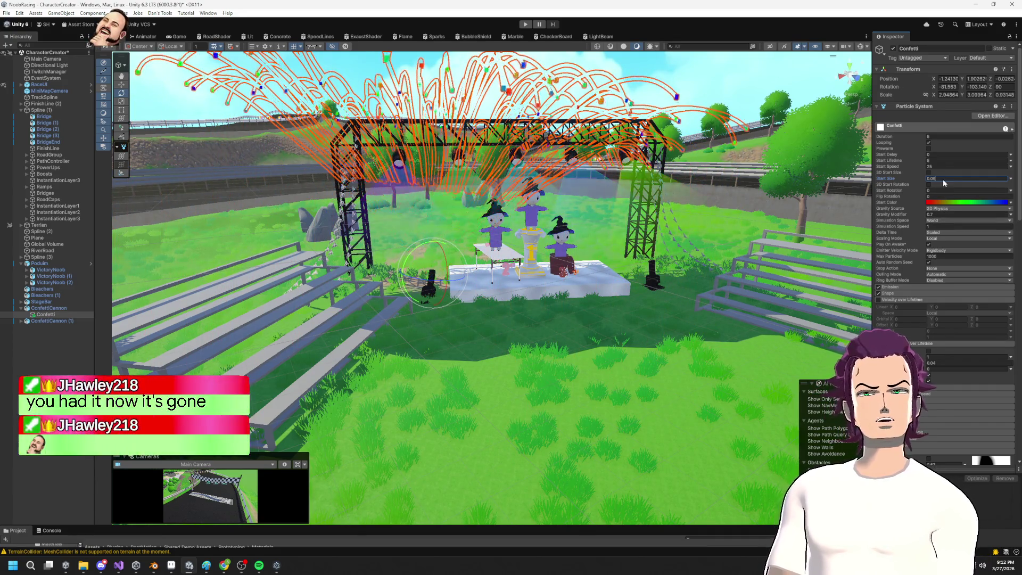
click(20, 321)
Step: Select the stage spotlight on the truss and look down over the stage
click(652, 274)
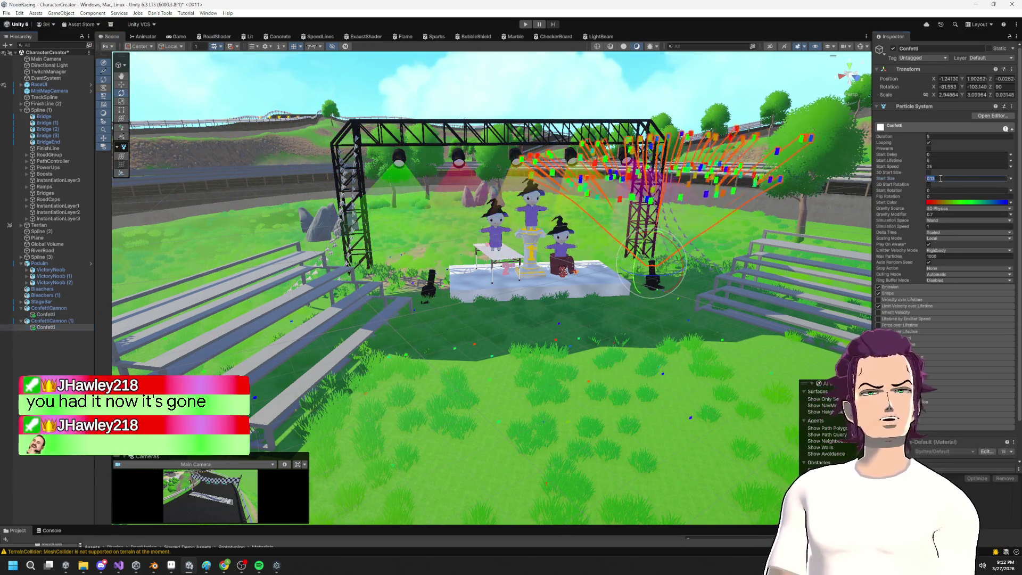
click(665, 207)
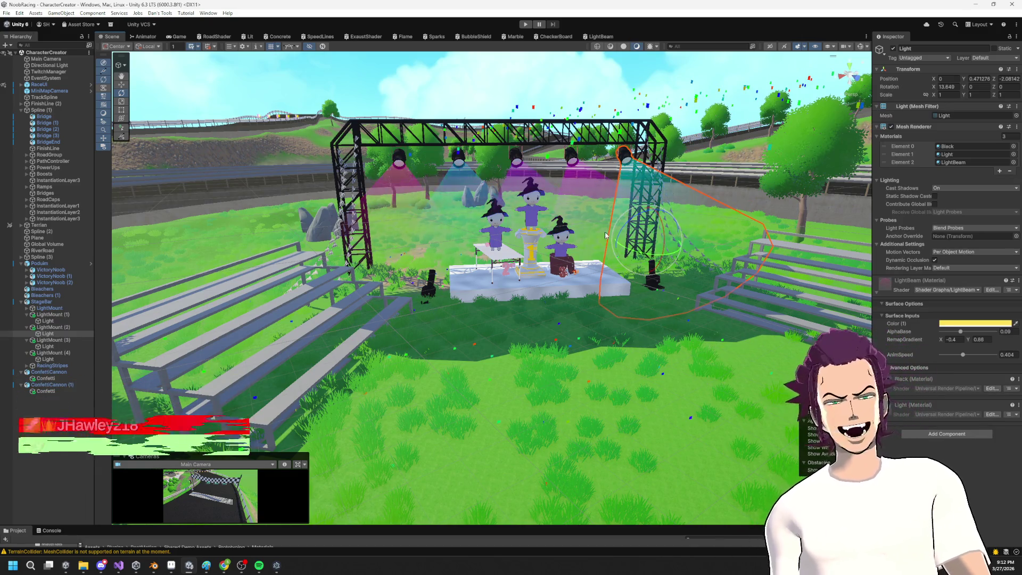
alt+drag(529, 127, 549, 185)
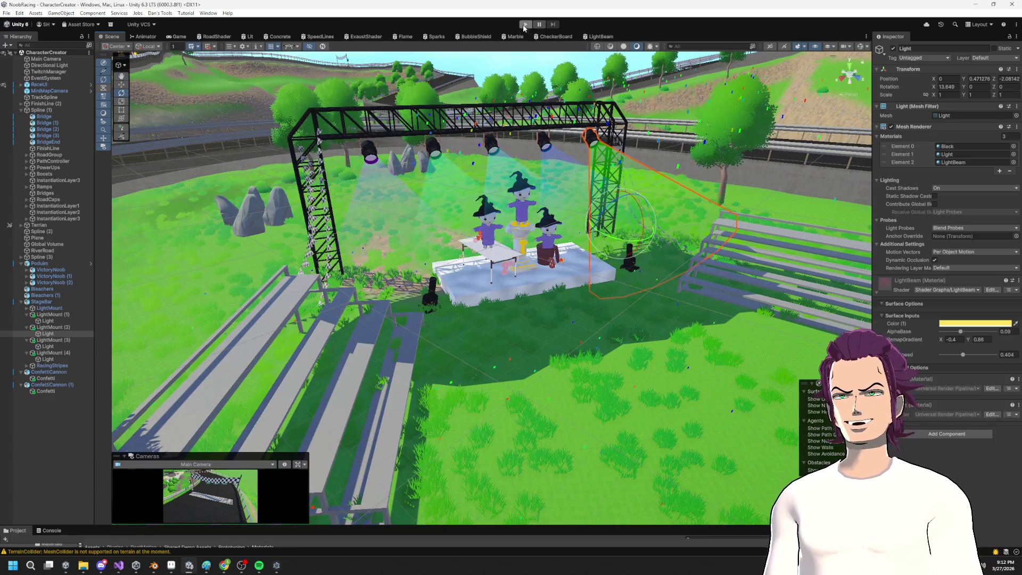
Step: Enter play mode with the Play button to preview the scene
click(524, 25)
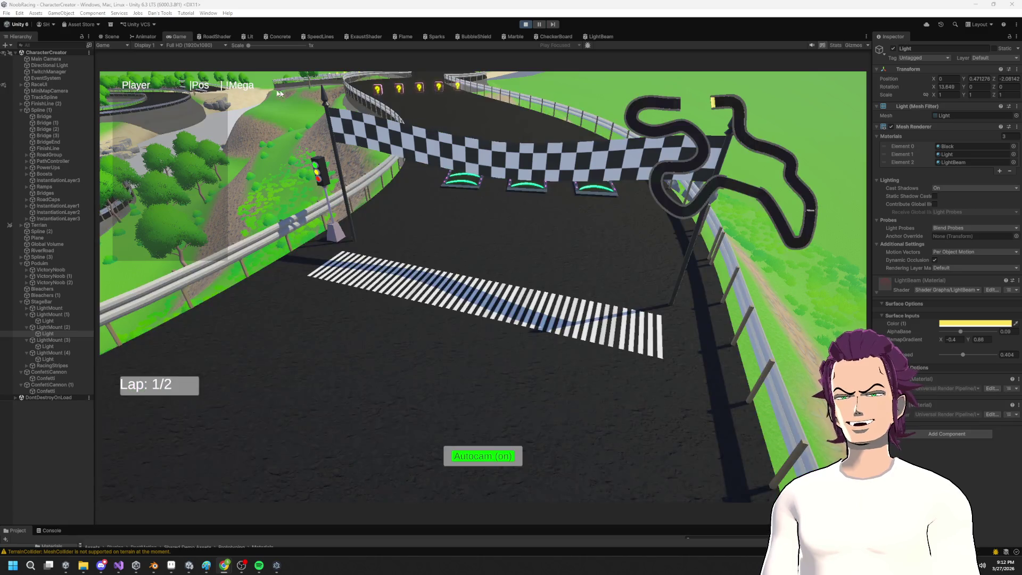
Step: Bring the Scene view over the game and frame a frontal view of the stage
click(111, 38)
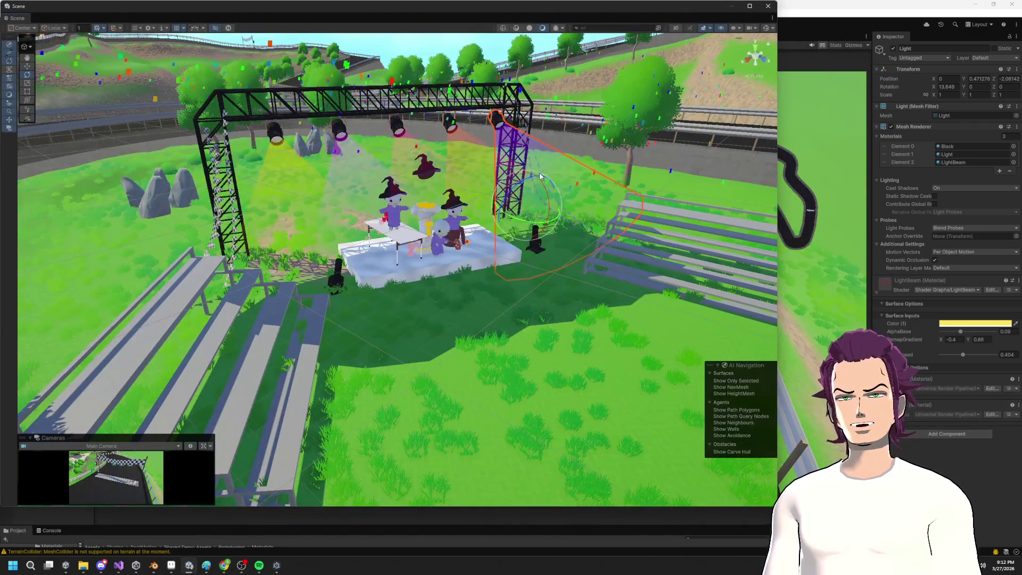
scroll(530, 246, down, 3)
drag(531, 245, 506, 255)
scroll(495, 258, up, 3)
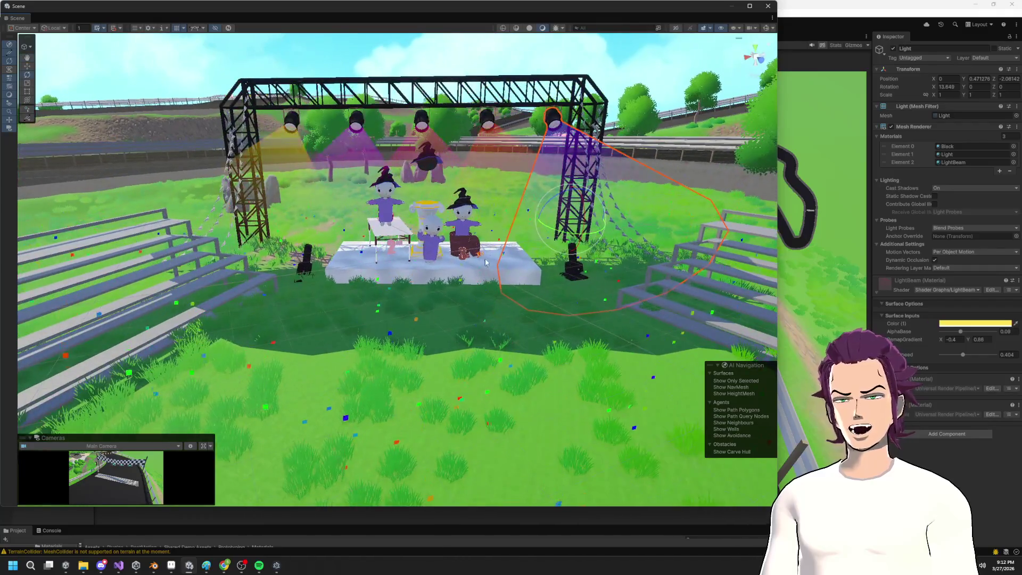
scroll(485, 262, up, 5)
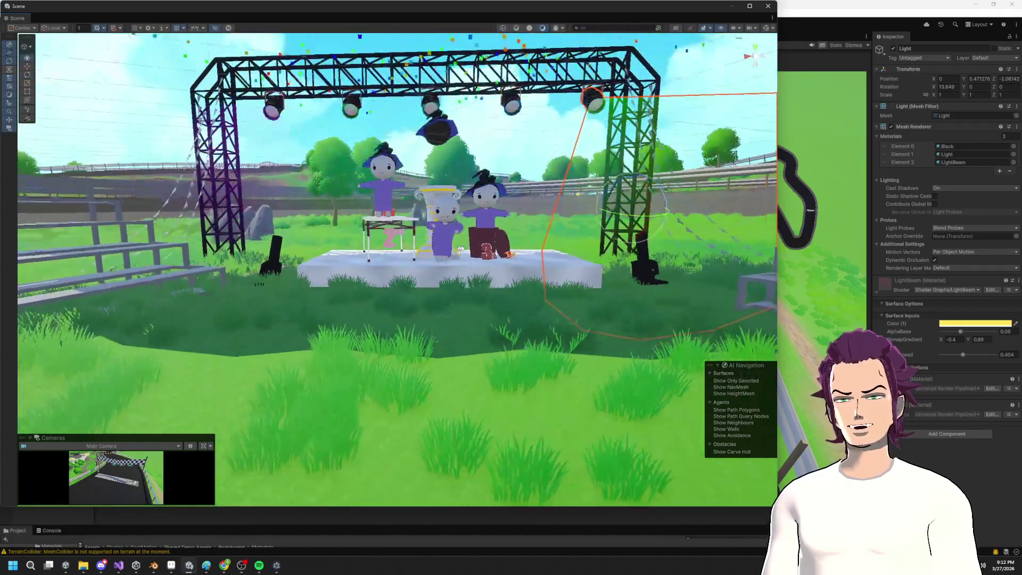
scroll(461, 256, down, 5)
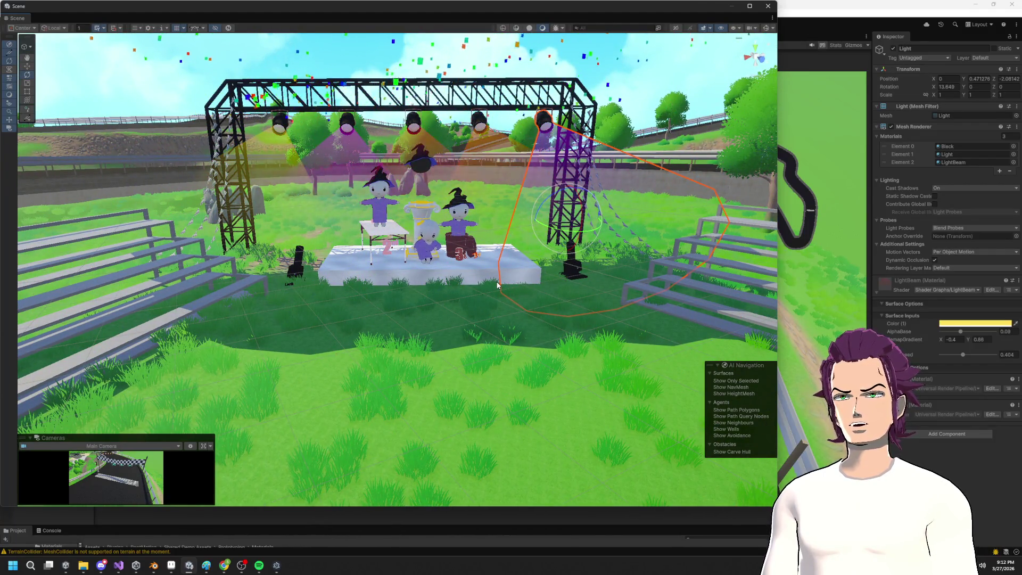
Step: Move and maximize the floating Scene window, then frame the truss and stage closer
drag(517, 10, 624, 27)
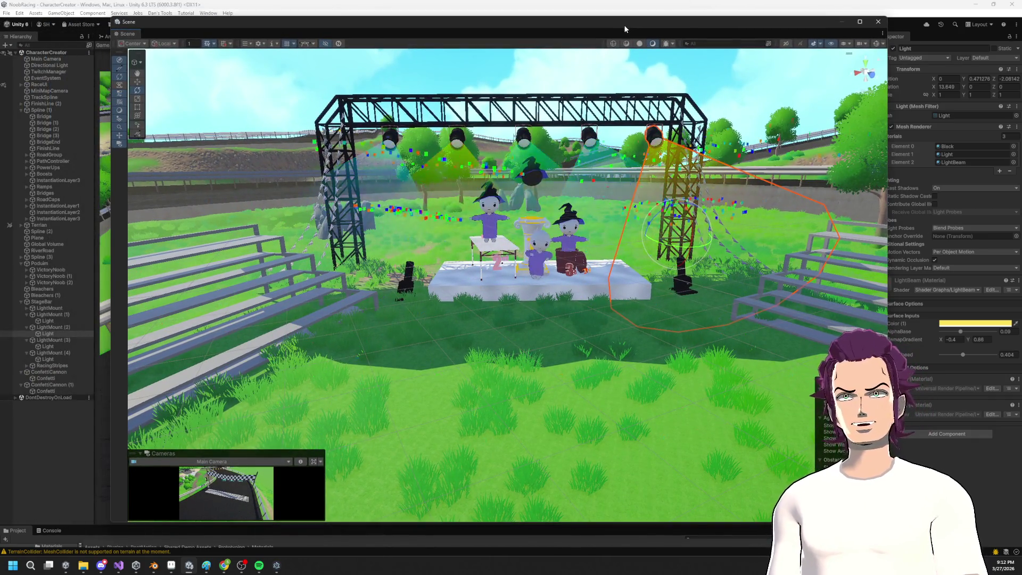
double_click(623, 24)
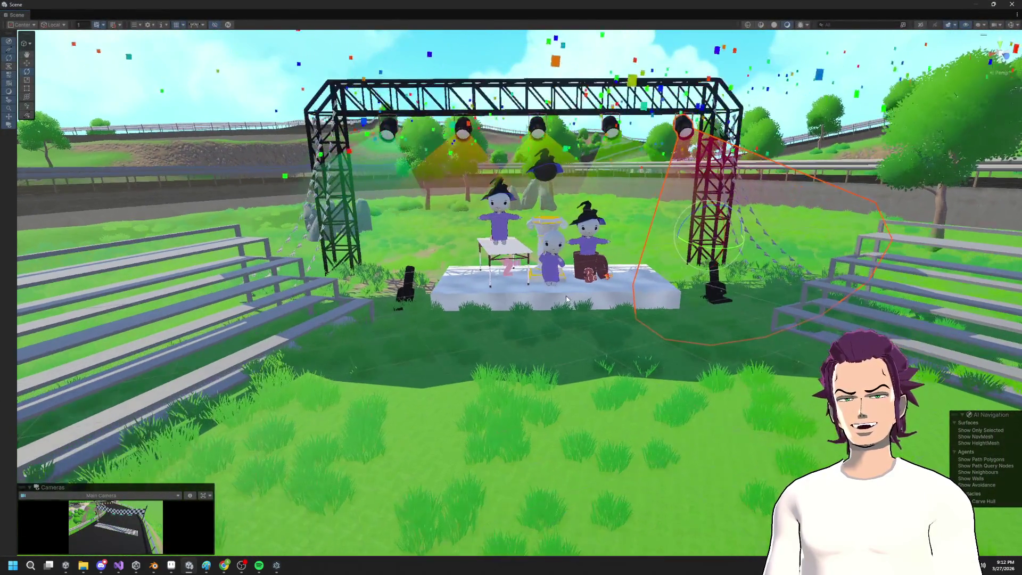
drag(566, 295, 569, 283)
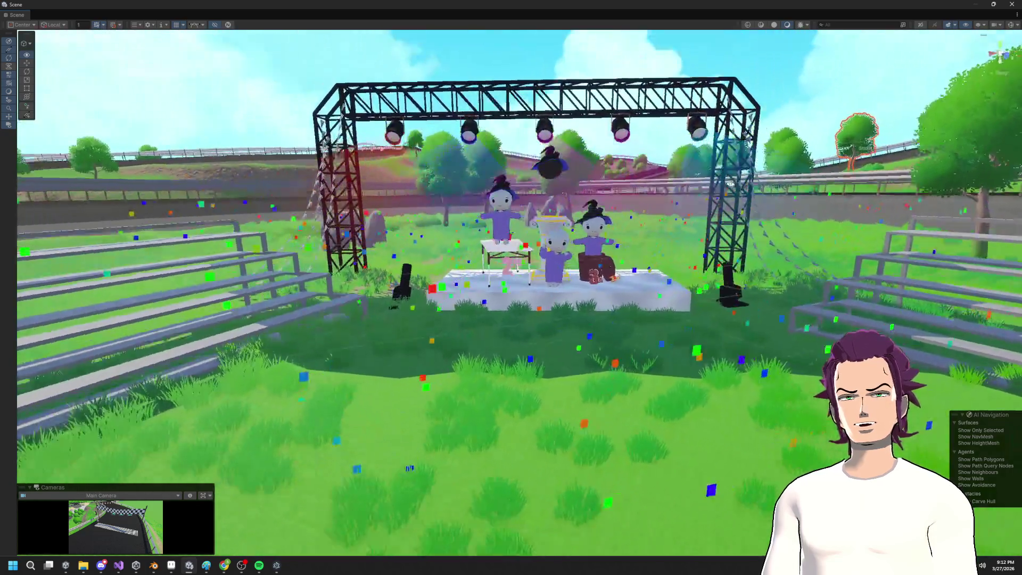
mouse_move(856, 124)
mouse_down()
mouse_move(714, 196)
mouse_move(773, 206)
mouse_up()
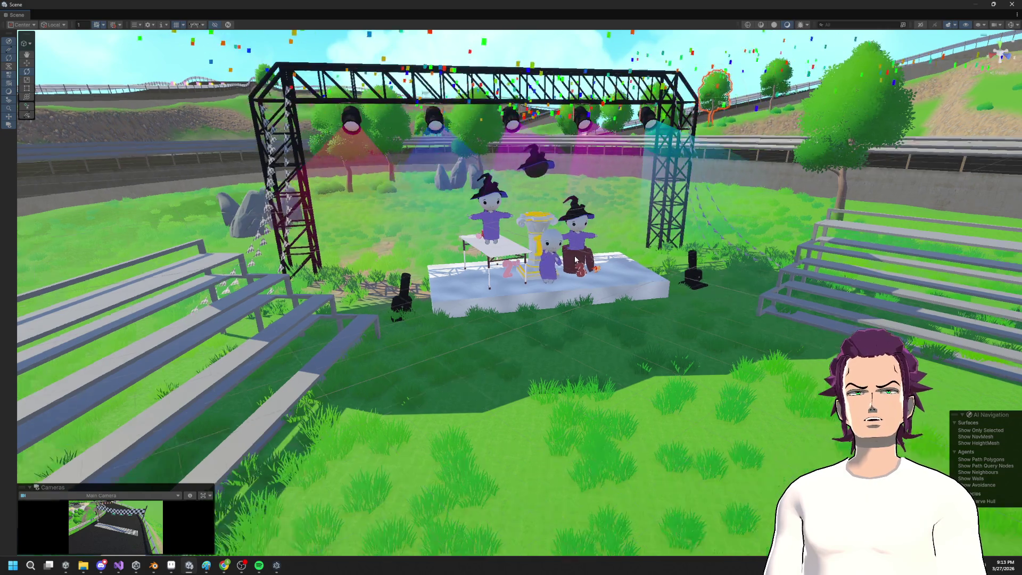
Step: Inspect the stage from high and low angles, select a right spotlight, and re-dock the Scene window
mouse_move(575, 259)
mouse_down()
mouse_move(510, 309)
mouse_move(678, 270)
mouse_move(559, 277)
mouse_up()
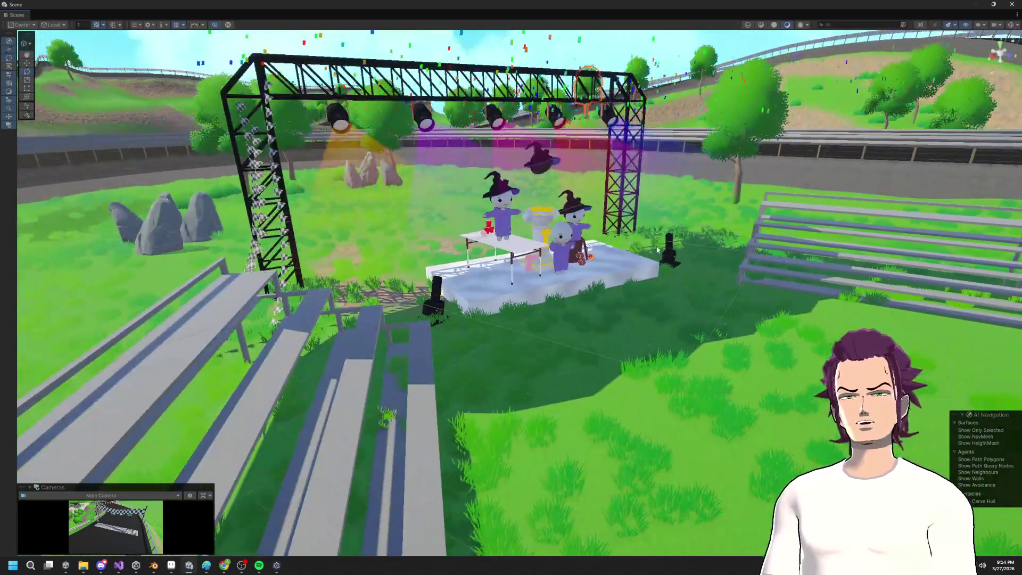
drag(658, 250, 507, 226)
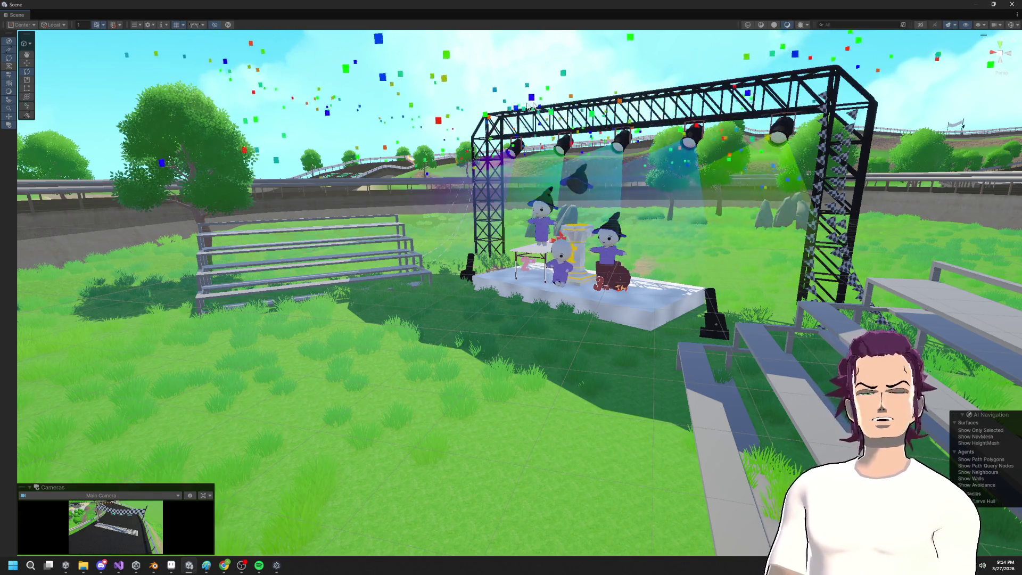
click(687, 125)
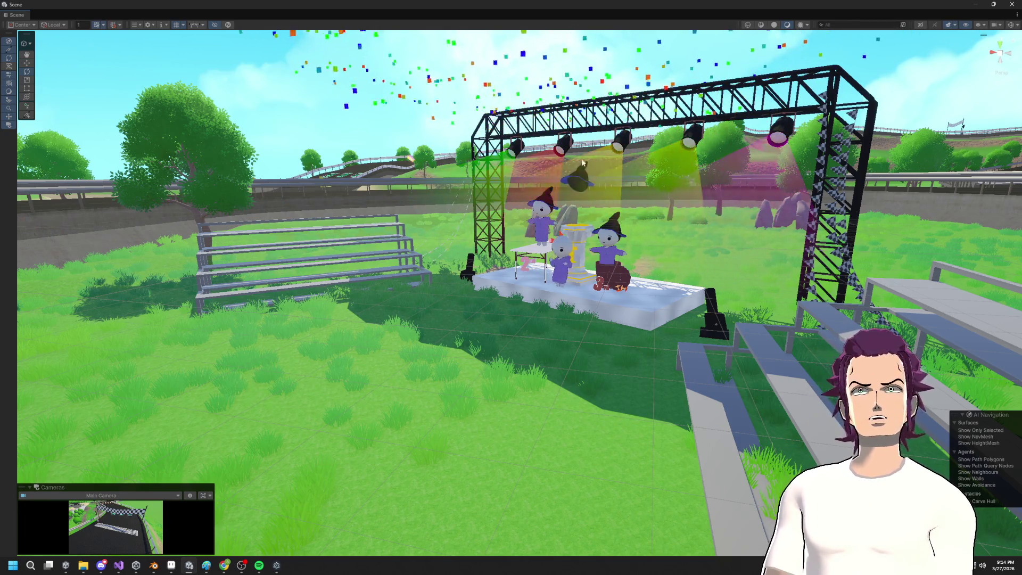
mouse_move(578, 16)
mouse_down()
mouse_move(738, 80)
mouse_move(695, 49)
mouse_up()
drag(198, 60, 145, 37)
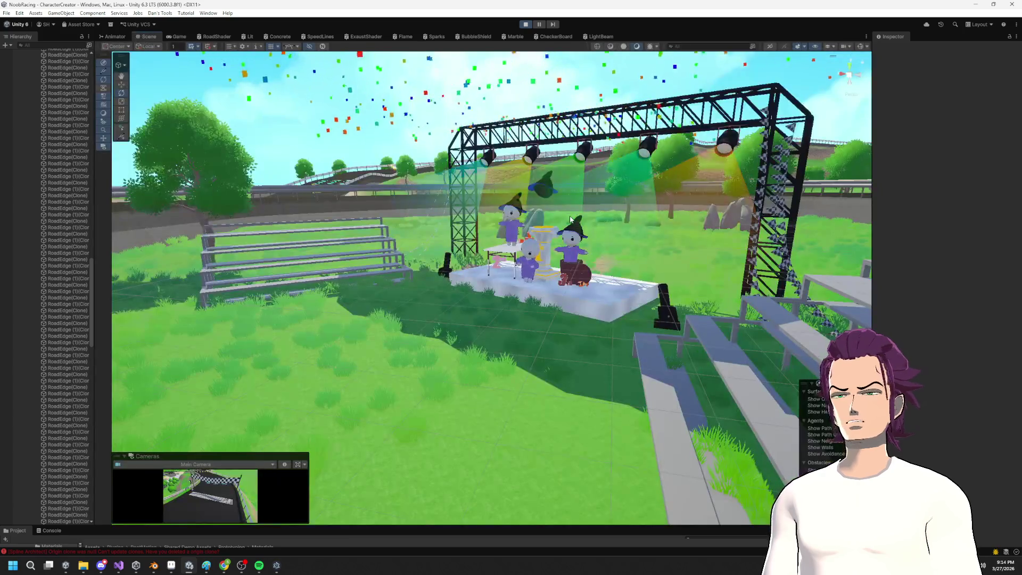
Step: Attempt saving with Ctrl+S, then check the Console and Animator tabs
key(ctrl+s)
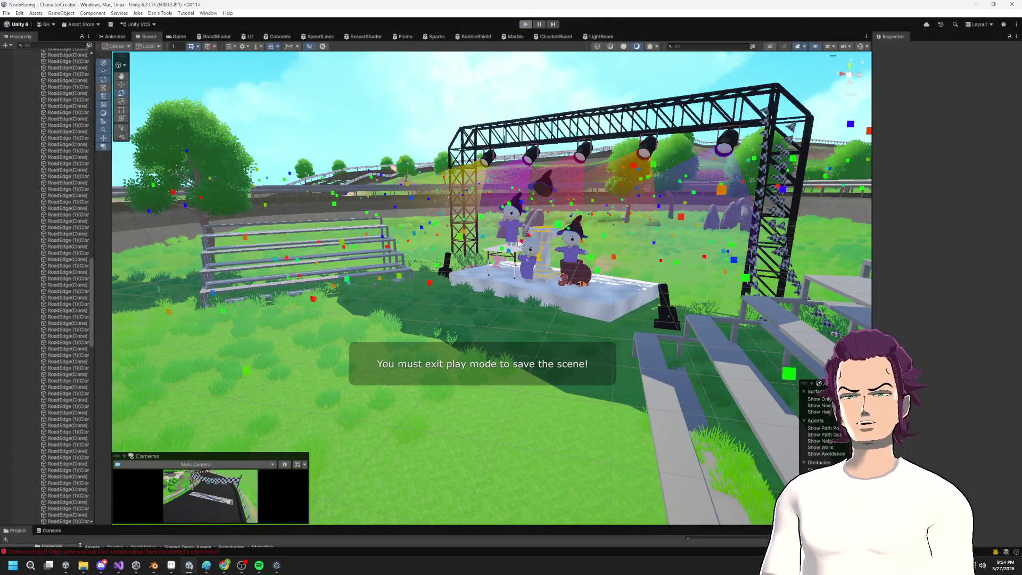
click(330, 551)
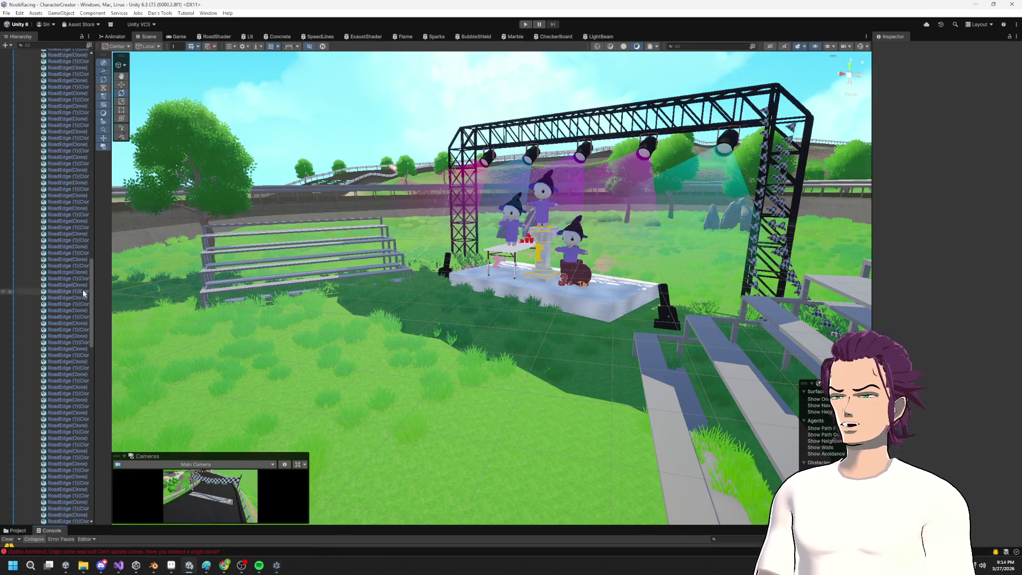
click(113, 36)
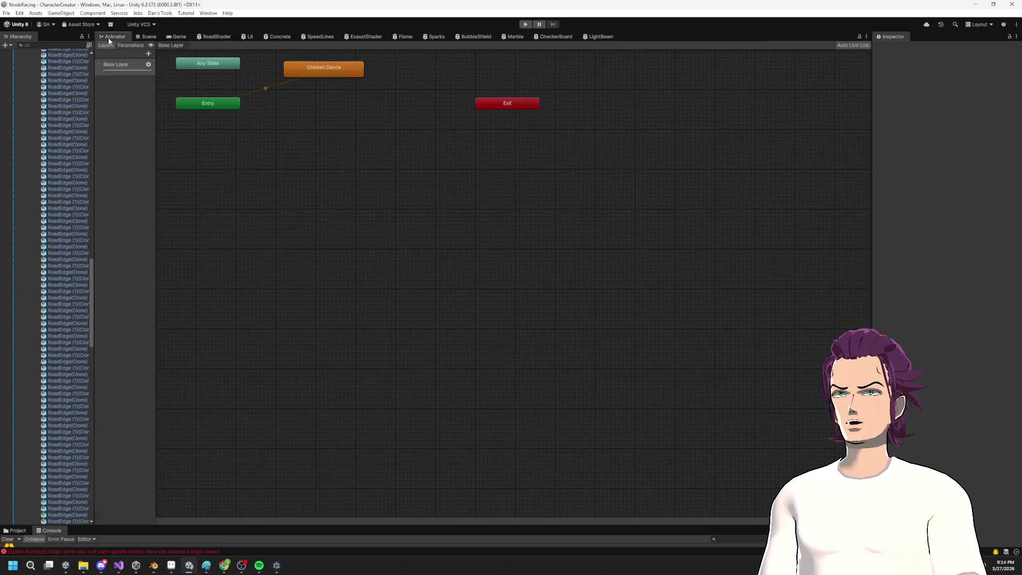
Step: Widen the Hierarchy panel and return to the Scene view
mouse_move(94, 144)
mouse_down()
mouse_move(214, 141)
mouse_move(179, 140)
mouse_up()
scroll(94, 295, down, 5)
click(243, 36)
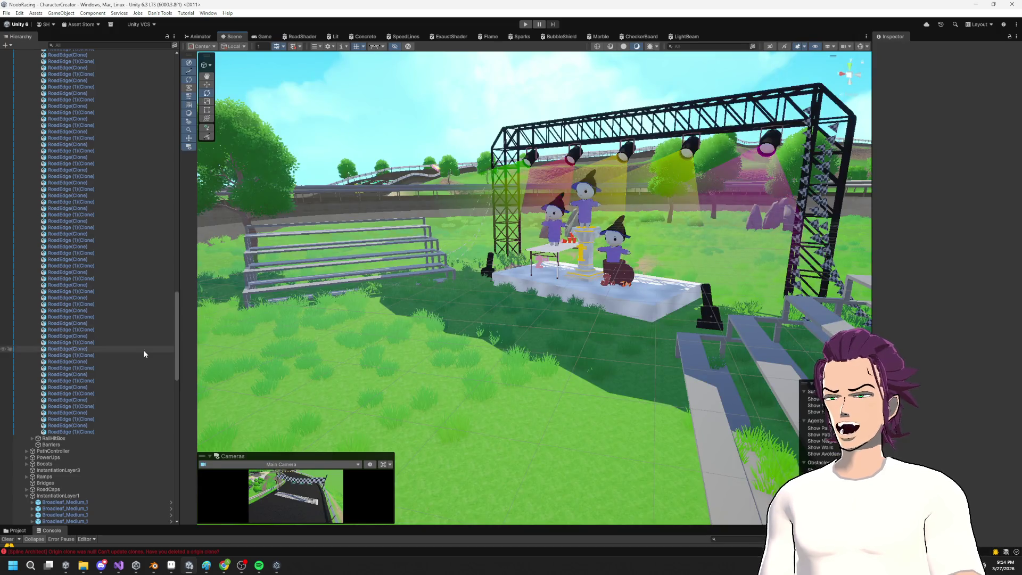
scroll(81, 451, down, 10)
scroll(80, 451, down, 10)
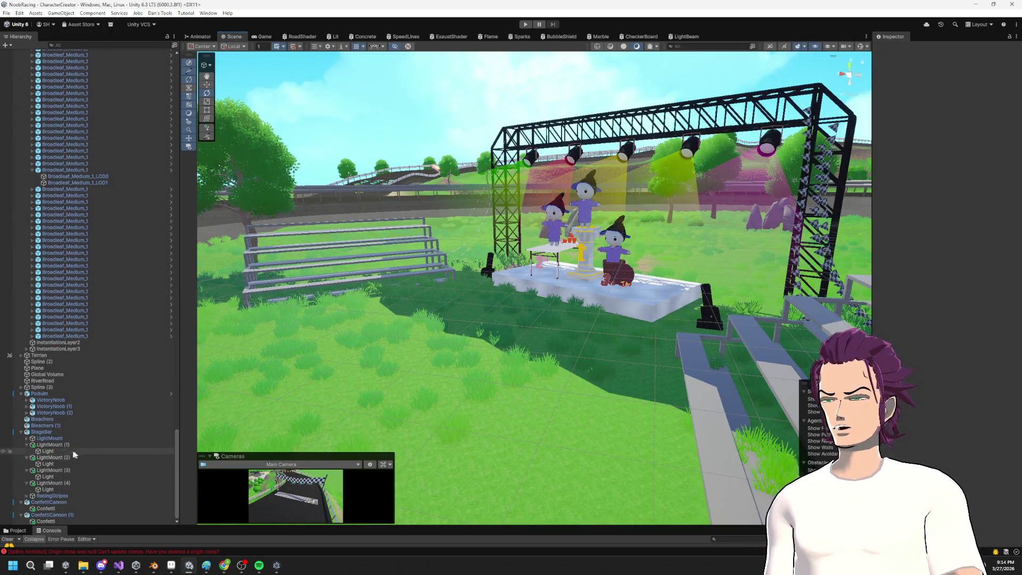
Step: Select ConfettiCannon (1)'s Confetti, enable Color over Lifetime, and open its white gradient
click(59, 501)
click(60, 515)
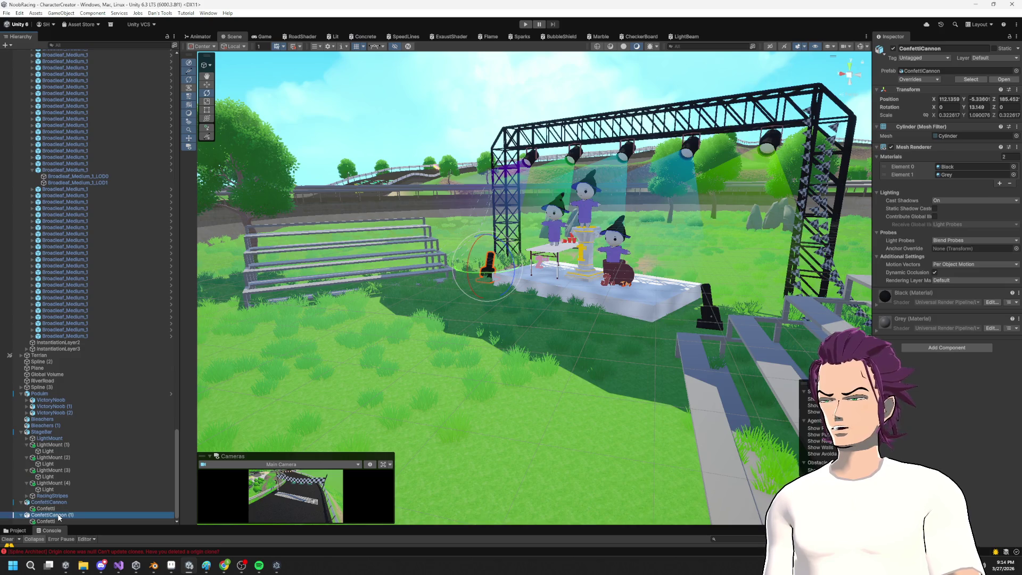
click(57, 510)
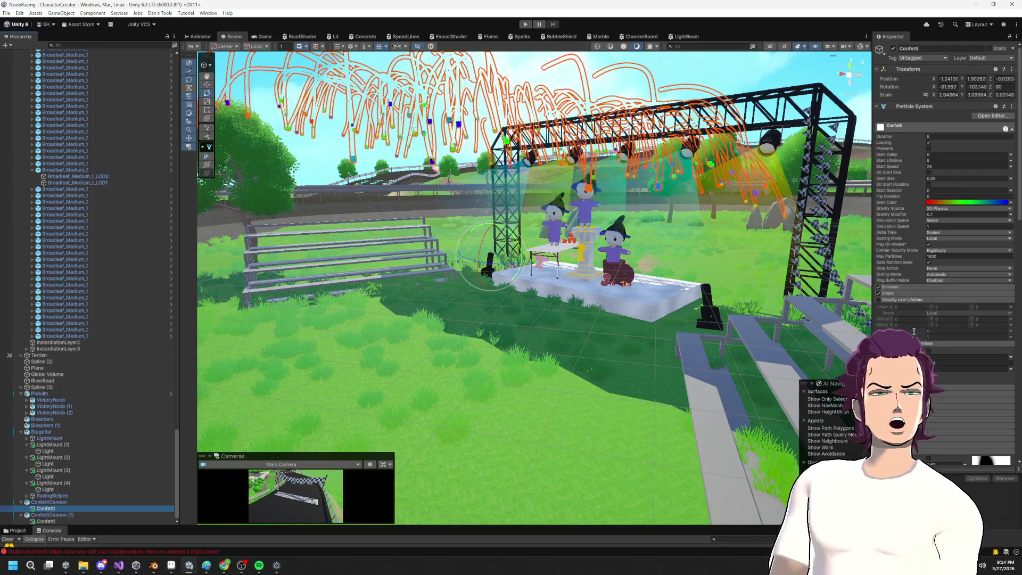
scroll(917, 339, down, 5)
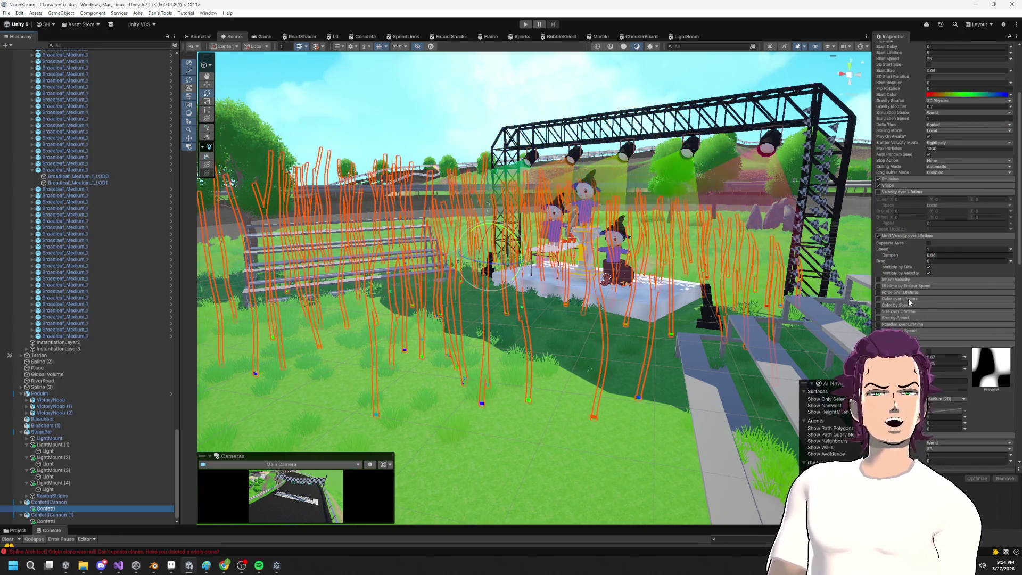
click(903, 299)
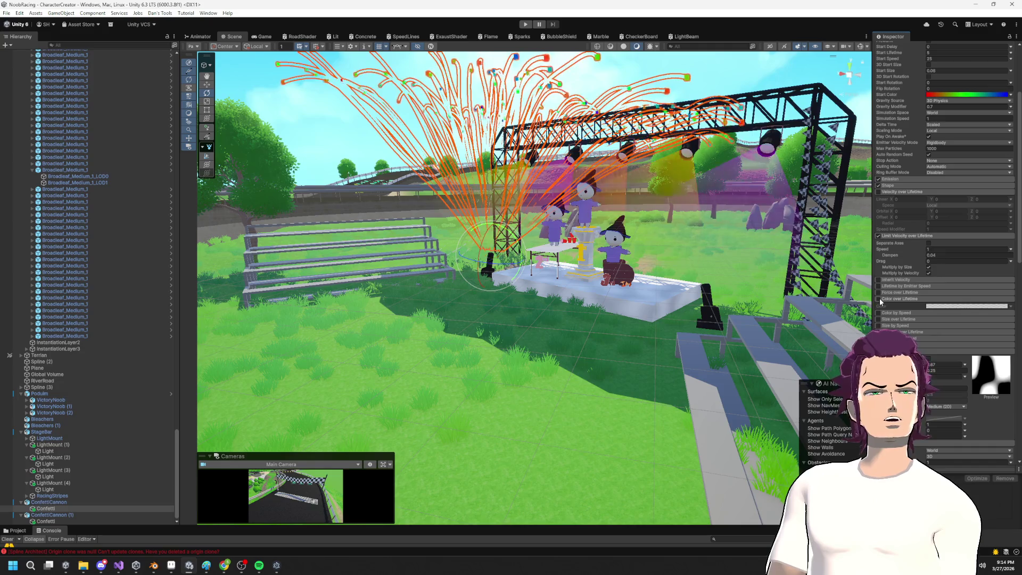
click(877, 299)
click(966, 306)
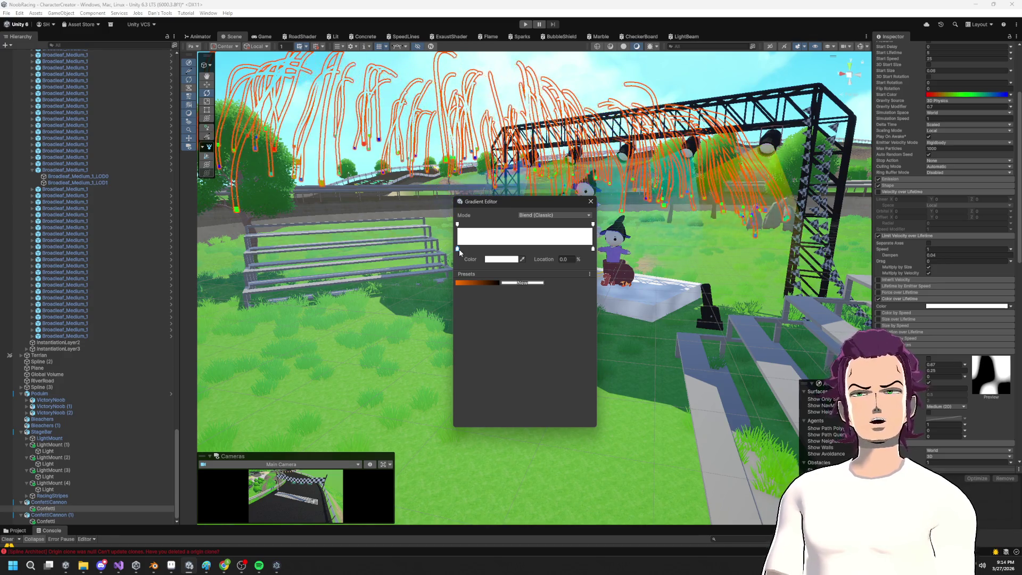
Step: Set the gradient's end alpha key to 0 so the confetti fades out
click(592, 224)
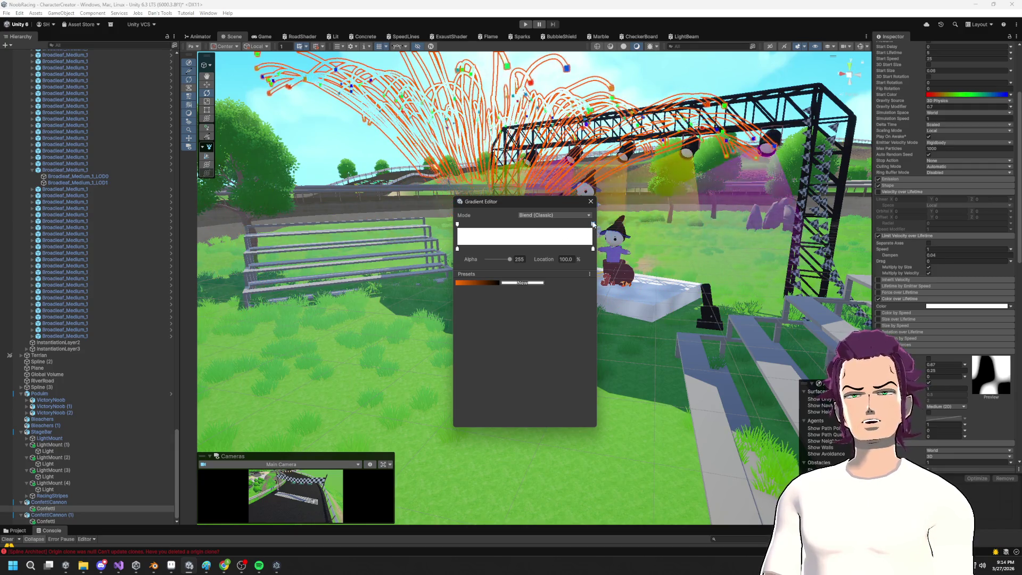
drag(590, 229, 595, 227)
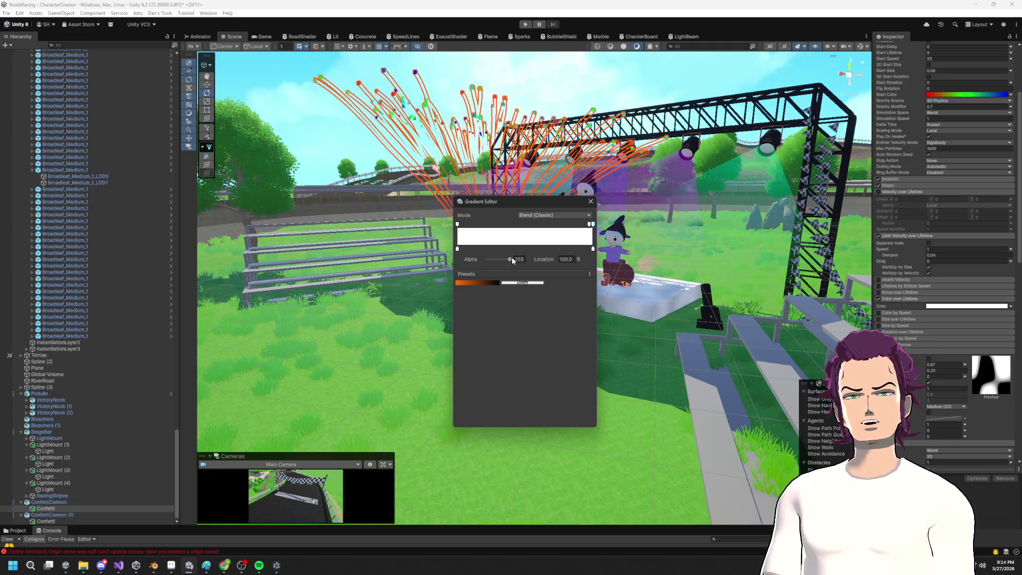
click(590, 201)
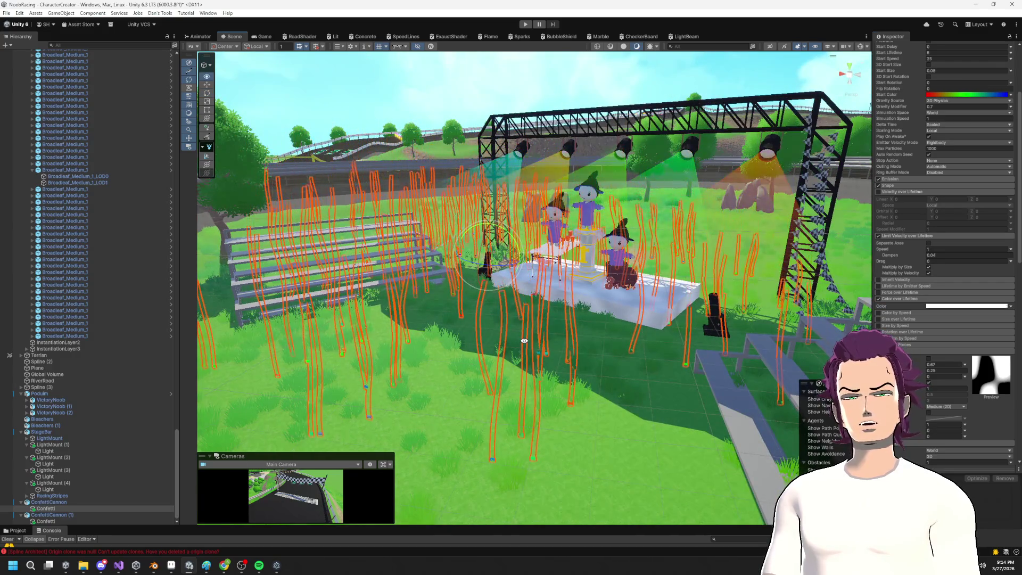
click(928, 307)
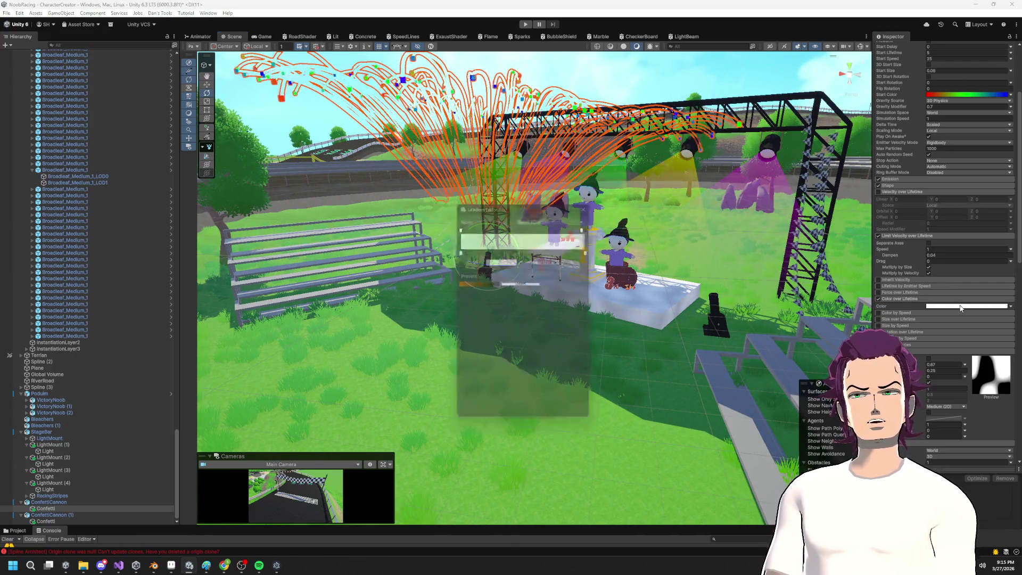
click(587, 224)
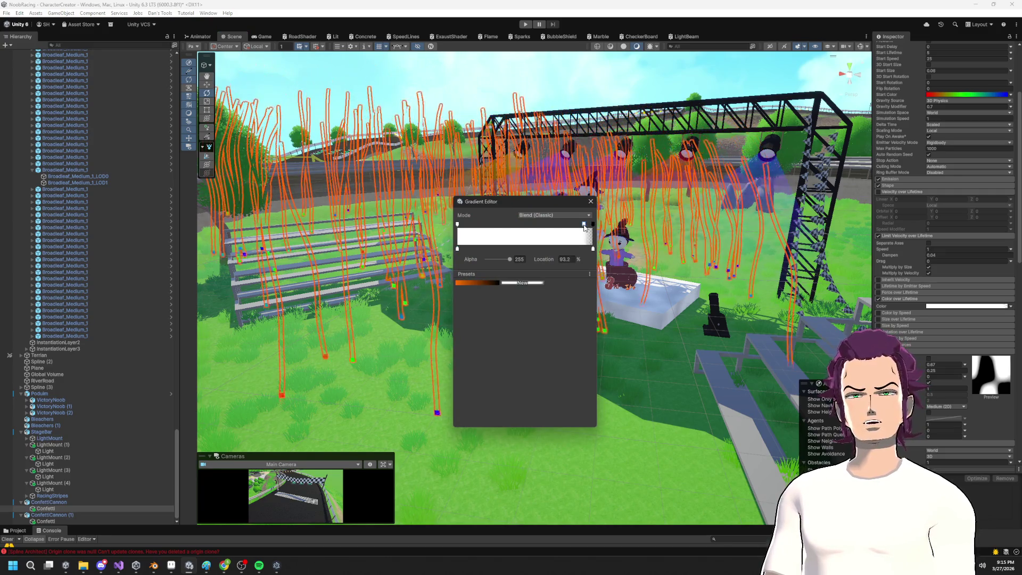
click(646, 197)
Step: Delete the duplicate ConfettiCannon (1) object
drag(646, 197, 713, 330)
click(53, 508)
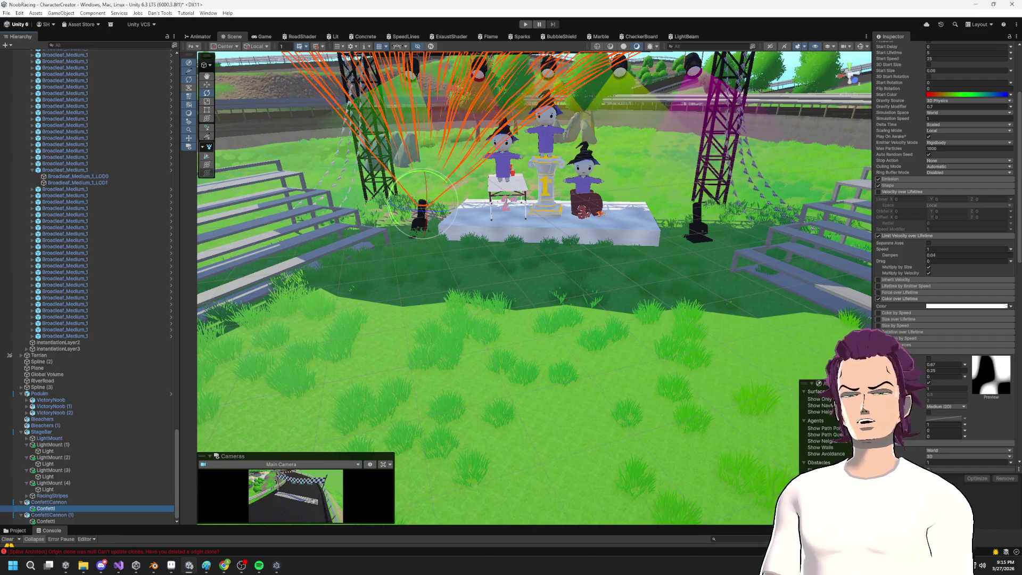
click(78, 513)
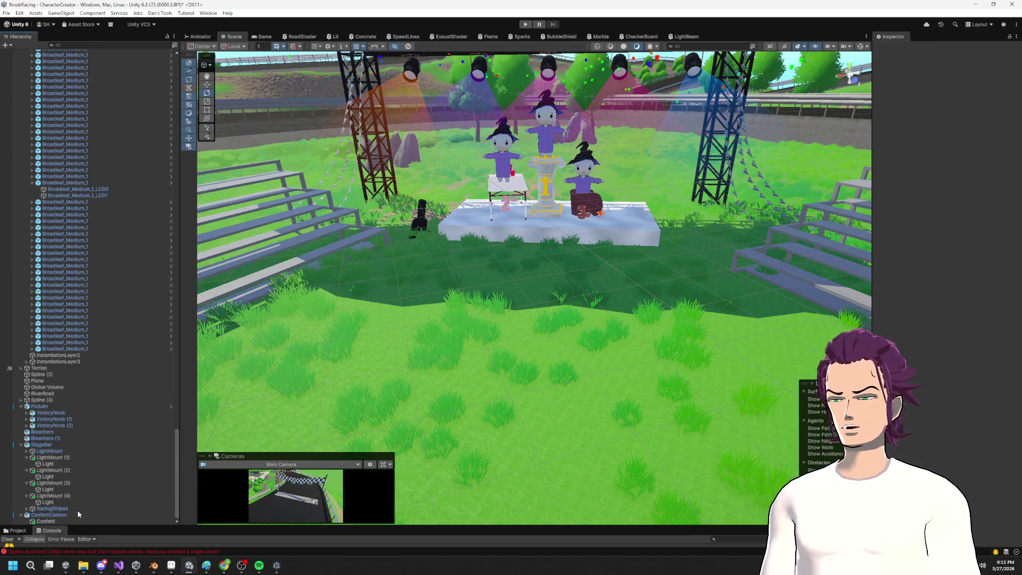
key(Delete)
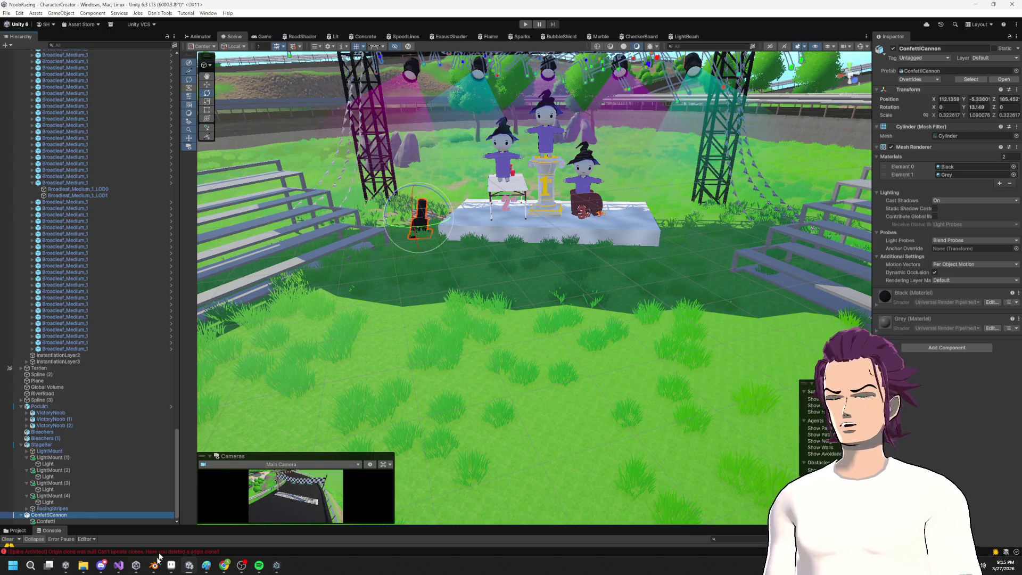
Step: Enlarge the lower panel and show the project's Assets > Prefabs folder
drag(155, 526, 158, 327)
scroll(104, 261, down, 10)
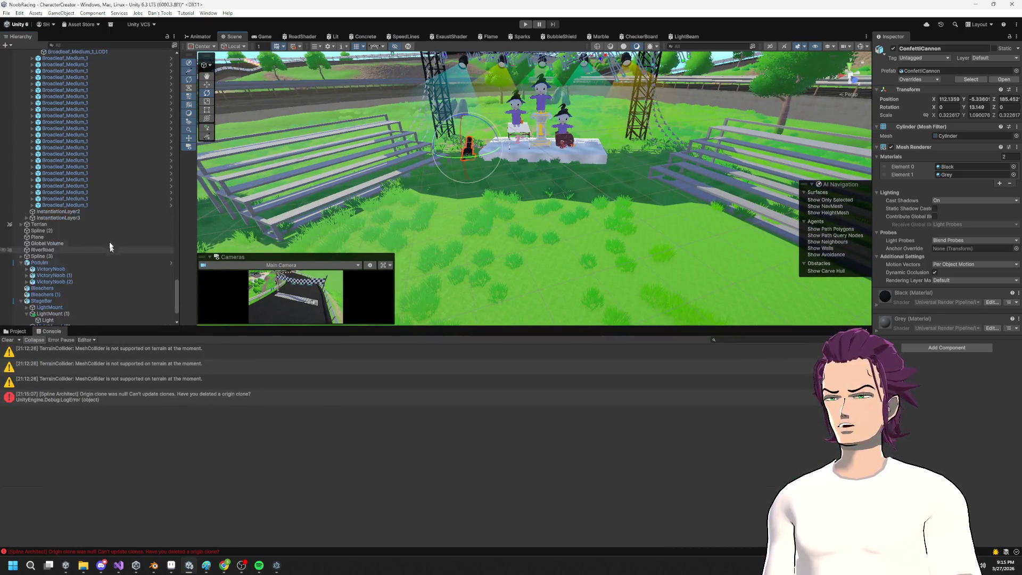
click(18, 331)
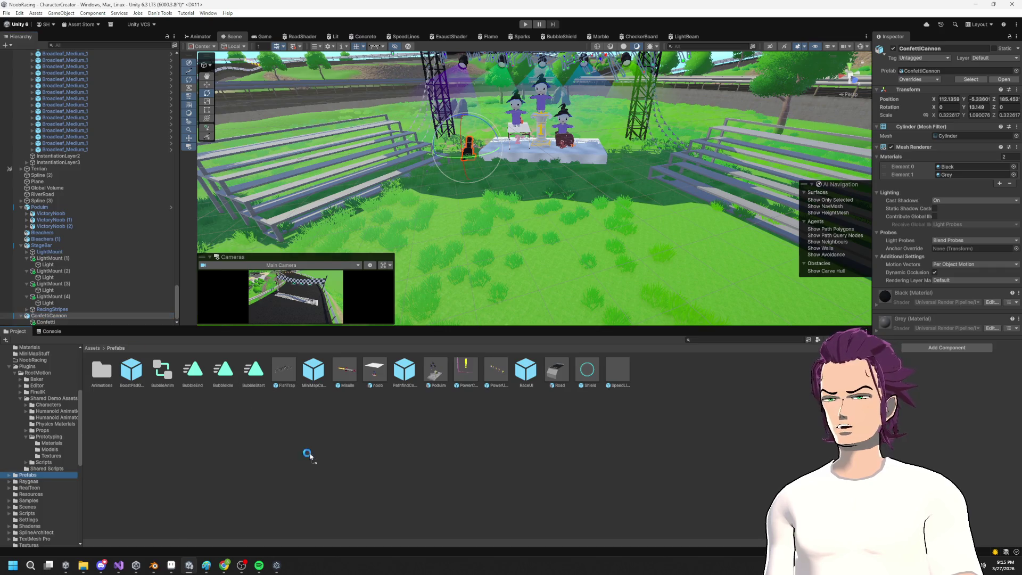
Step: Drop a ConfettiCannon prefab at the stage's right, rotate it toward the podium, and play
drag(280, 375, 628, 165)
drag(634, 124, 777, 126)
drag(698, 69, 770, 15)
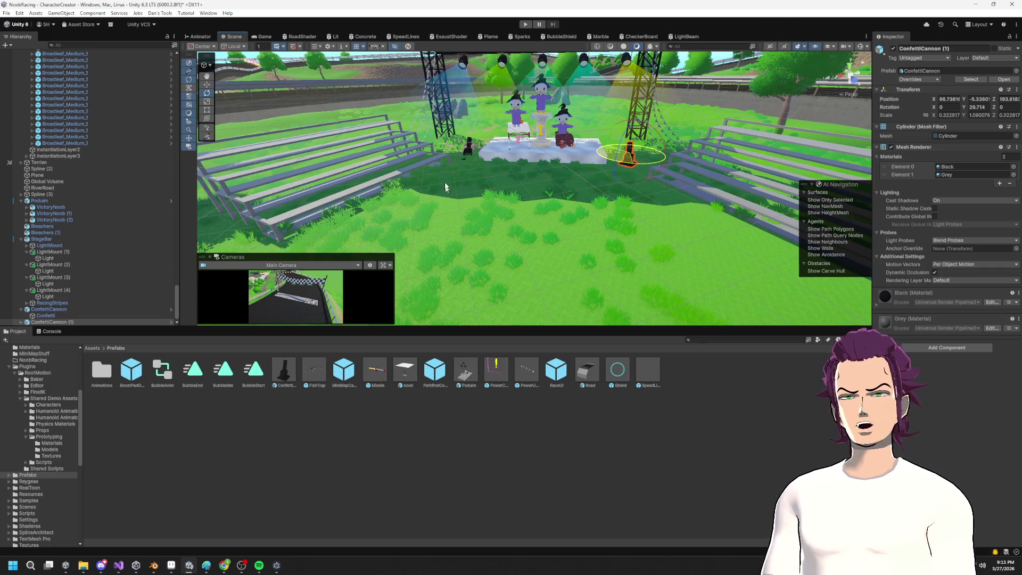
mouse_move(665, 154)
mouse_down()
mouse_move(671, 139)
mouse_move(666, 154)
mouse_up()
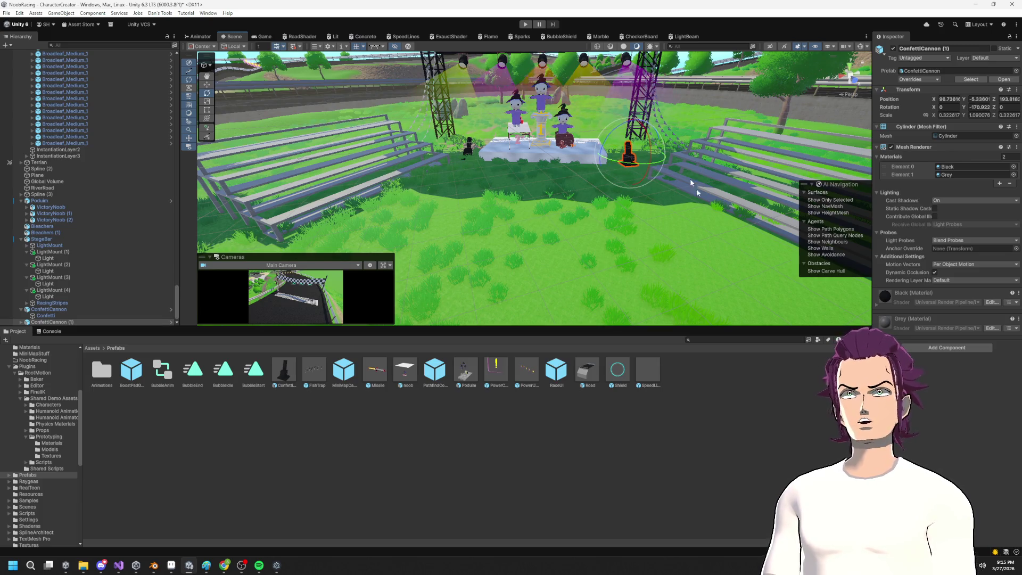
drag(636, 334, 636, 451)
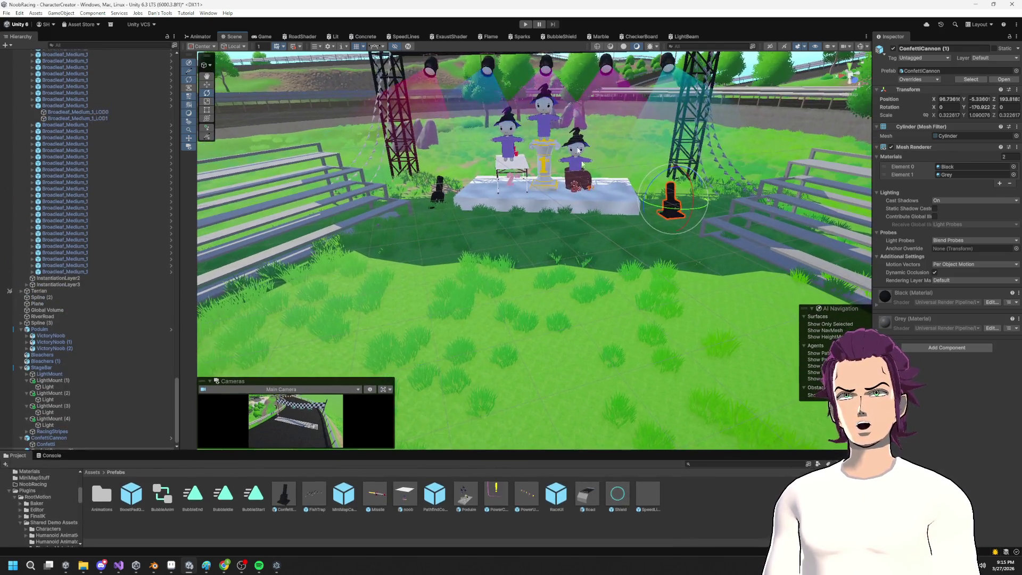
click(525, 24)
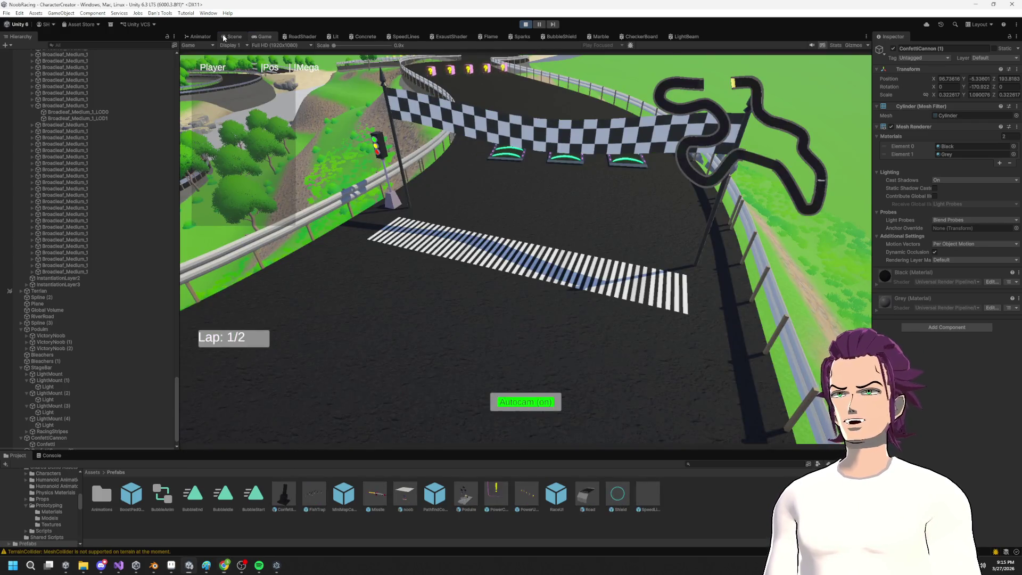
Step: Switch to the Scene view during play and orbit around toward the podium stage
click(222, 34)
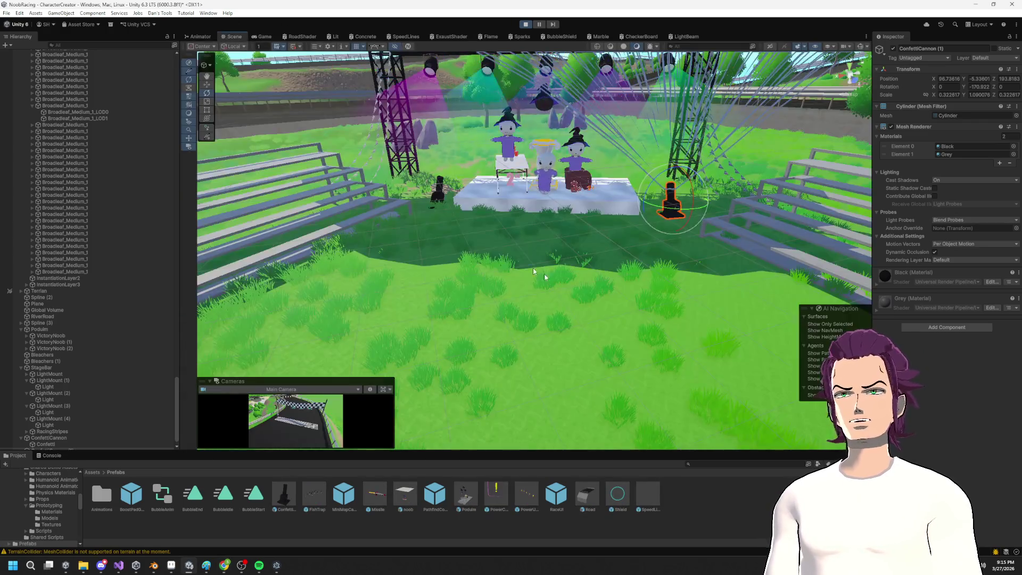
scroll(579, 270, down, 3)
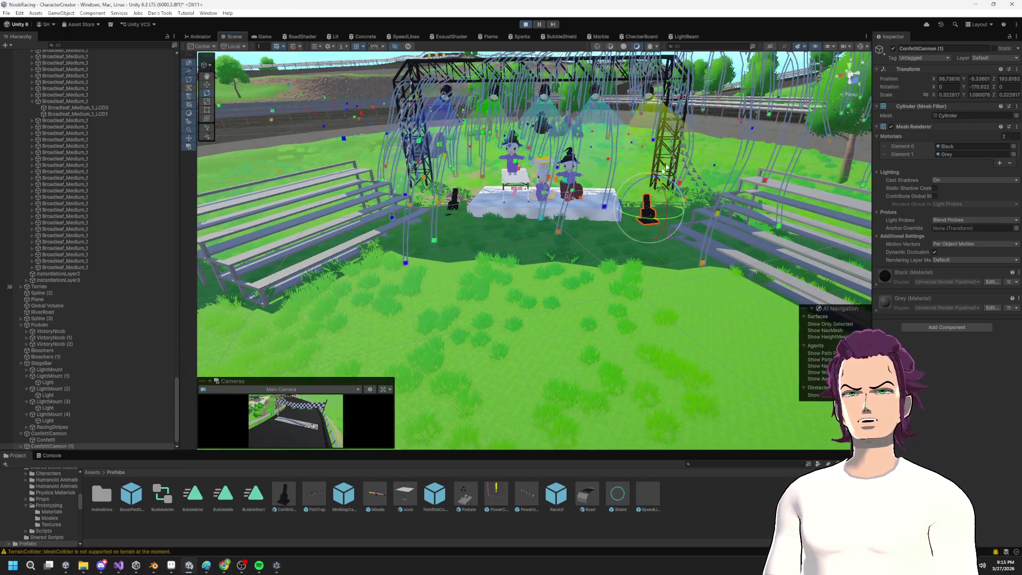
click(704, 120)
click(723, 66)
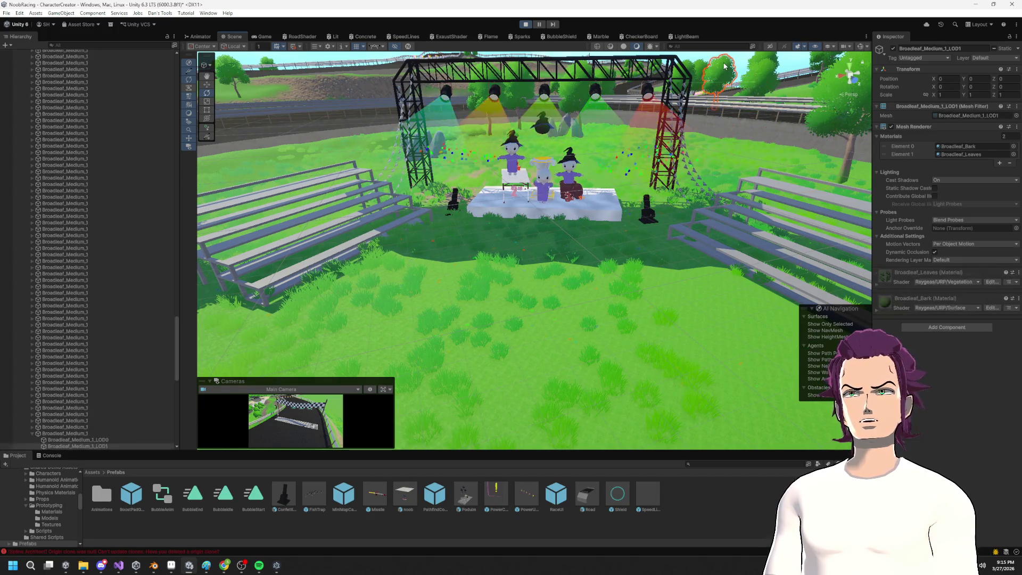
mouse_move(553, 230)
mouse_down()
mouse_move(507, 243)
mouse_move(597, 238)
mouse_move(663, 183)
mouse_move(642, 219)
mouse_up()
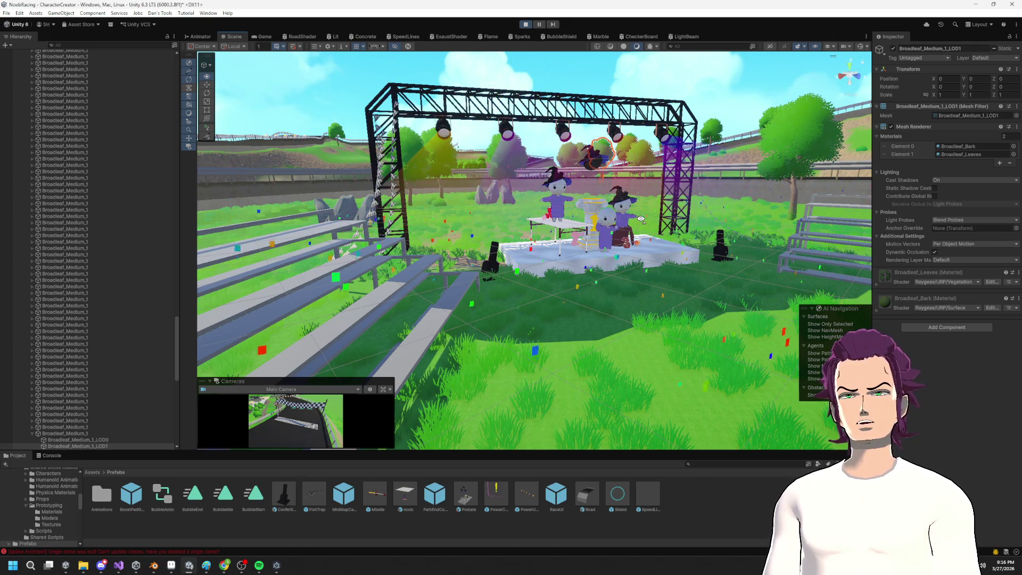
mouse_move(641, 219)
mouse_down()
mouse_move(670, 206)
mouse_move(612, 215)
mouse_move(612, 166)
mouse_move(601, 185)
mouse_up()
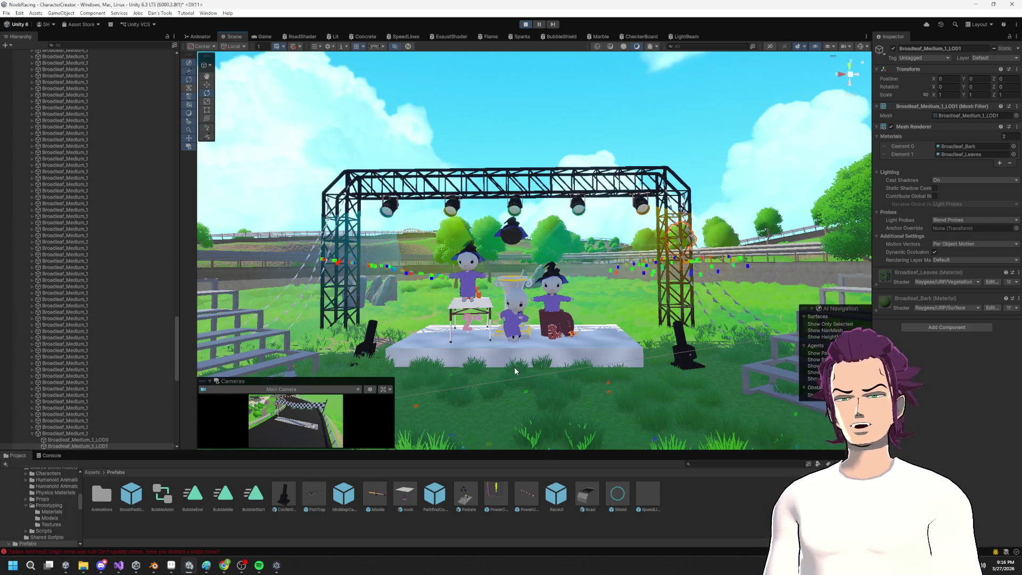
Step: View the stage from the left, frame the whole truss arch and stage, then stop play mode
mouse_move(617, 199)
mouse_down()
mouse_move(577, 226)
mouse_move(626, 213)
mouse_up()
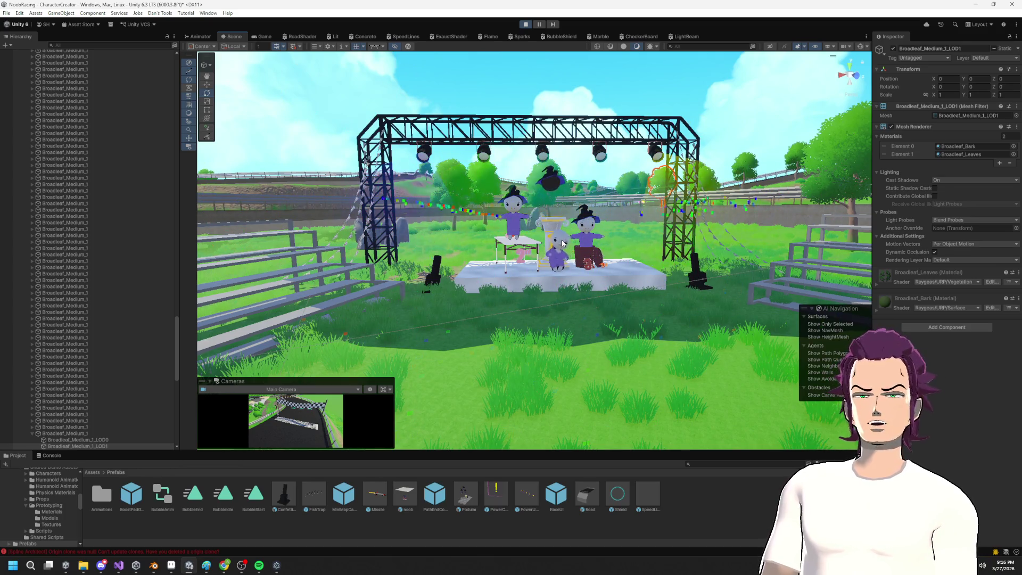
drag(493, 263, 527, 297)
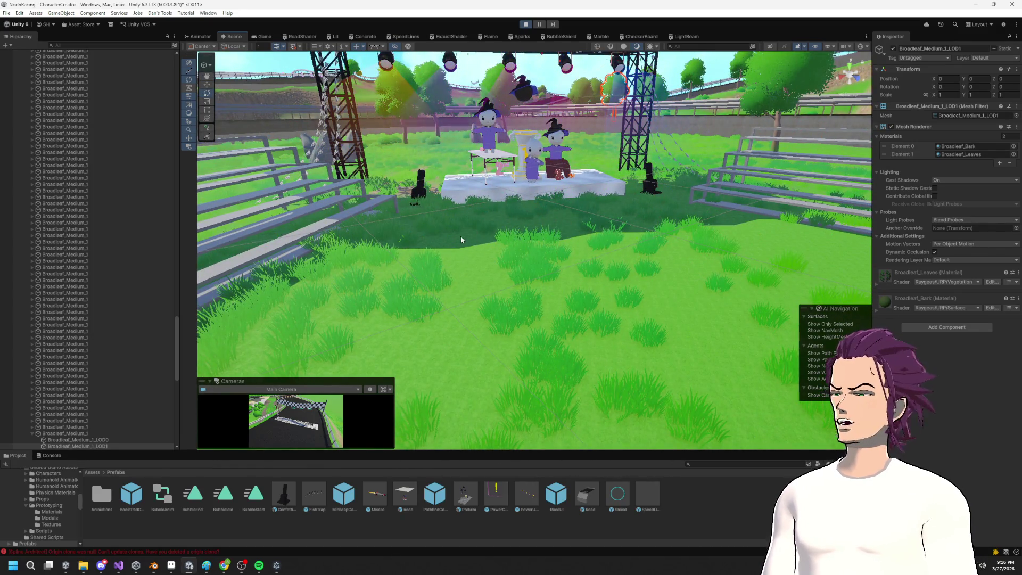
drag(544, 241, 565, 210)
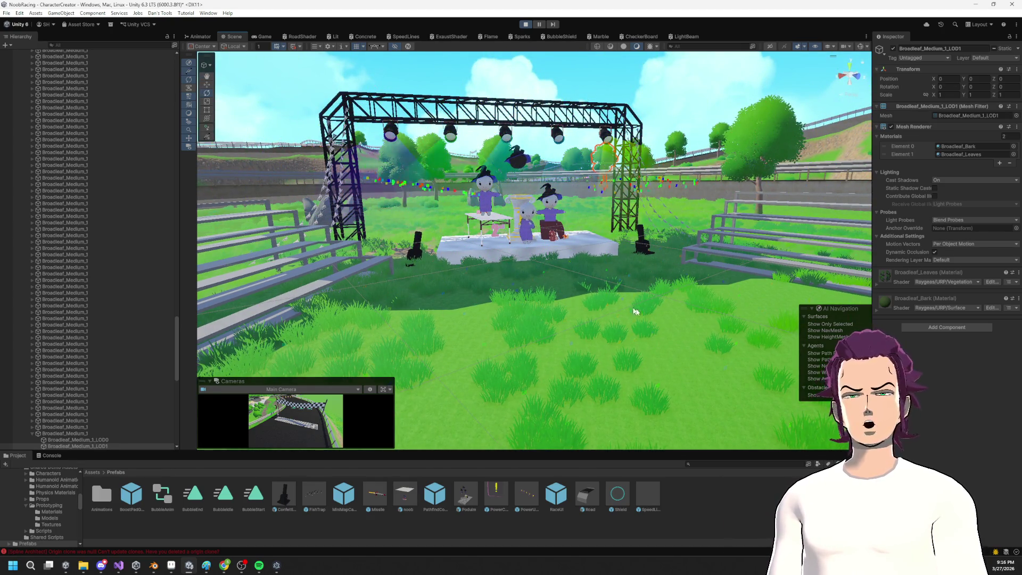
mouse_move(614, 280)
mouse_down()
mouse_move(589, 208)
mouse_move(561, 251)
mouse_up()
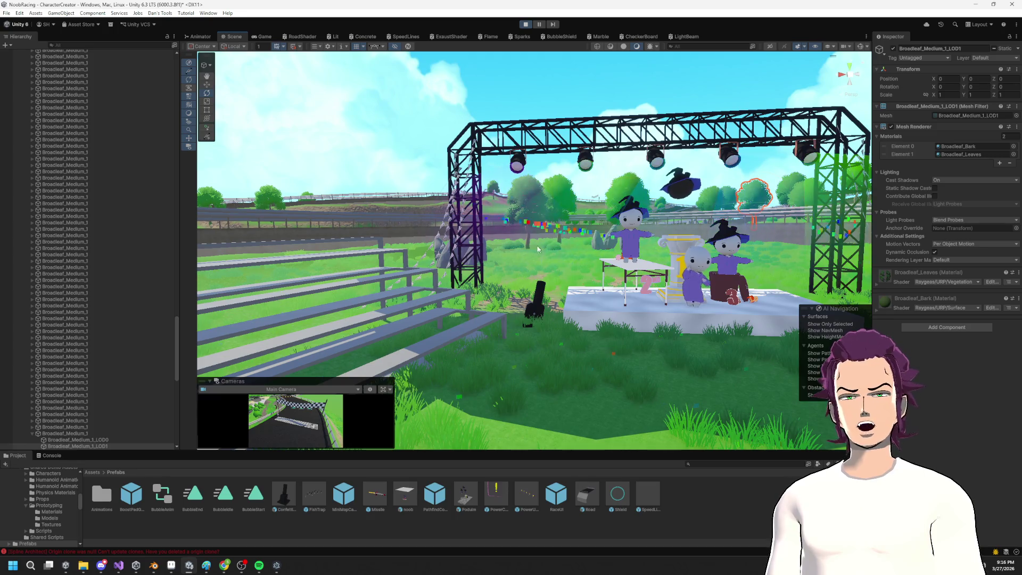
click(525, 24)
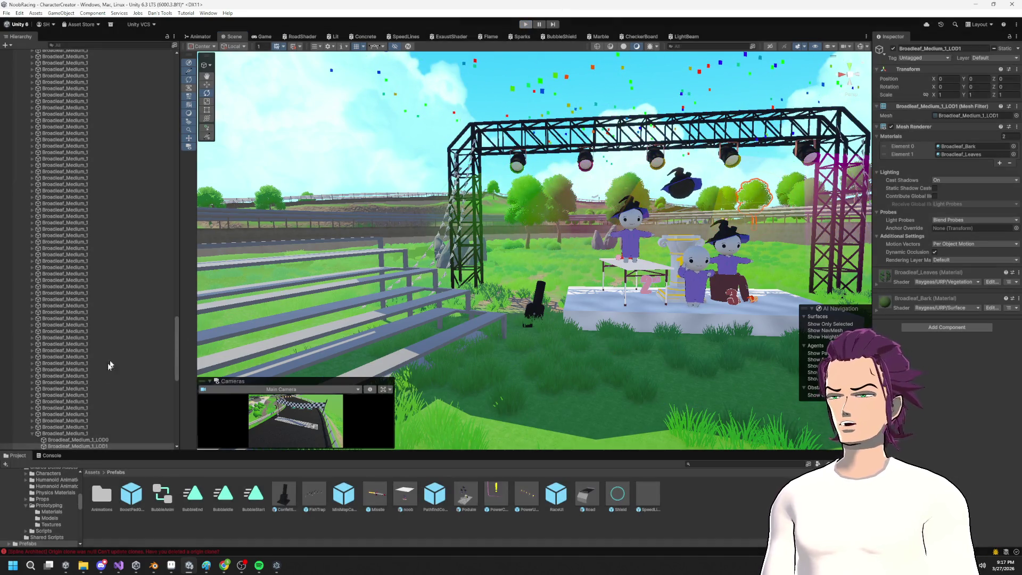
Step: Select the Confetti particle system and check its trail gradient without changes
click(80, 440)
scroll(87, 413, down, 10)
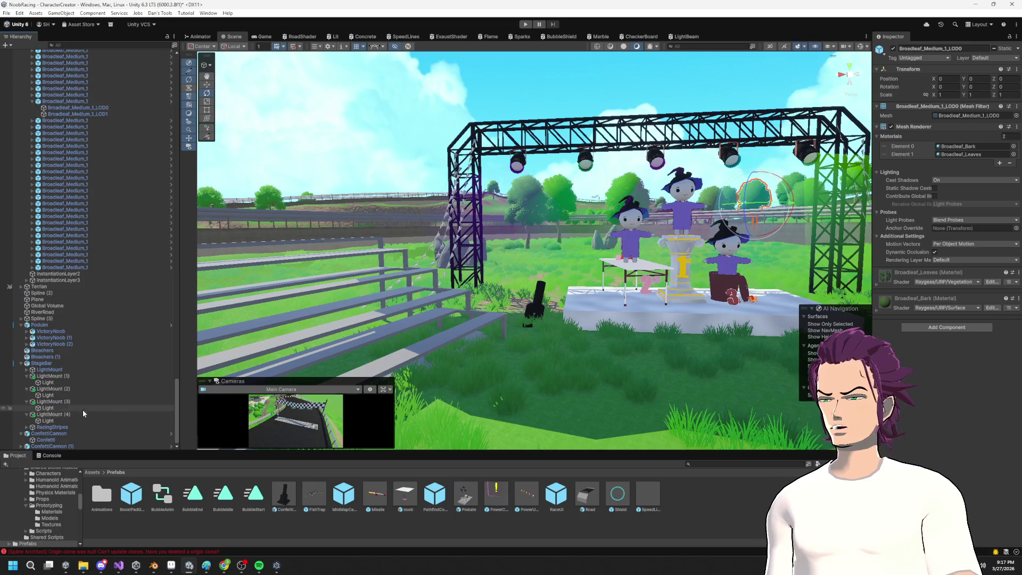
click(52, 441)
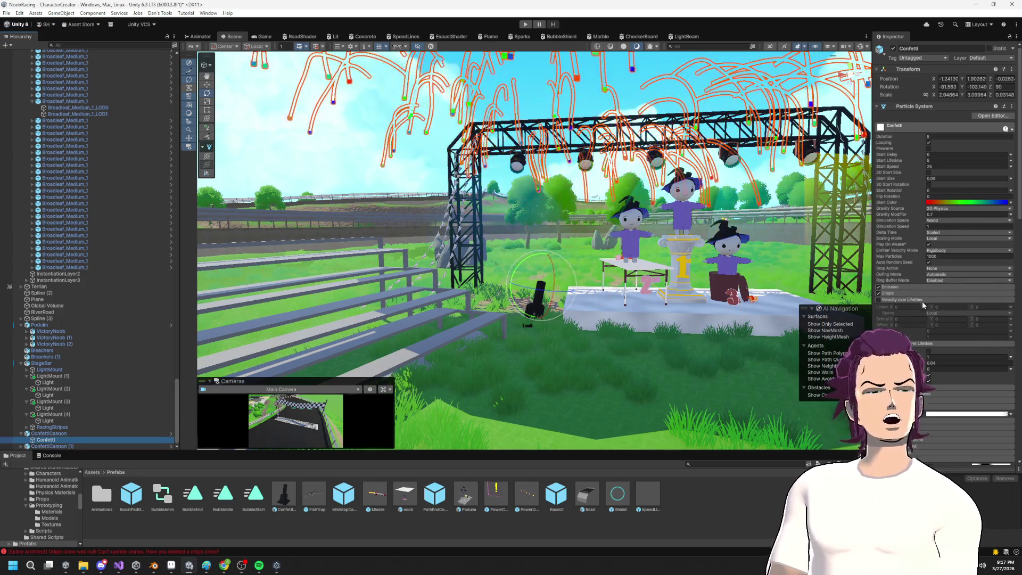
scroll(922, 345, down, 5)
scroll(922, 346, down, 8)
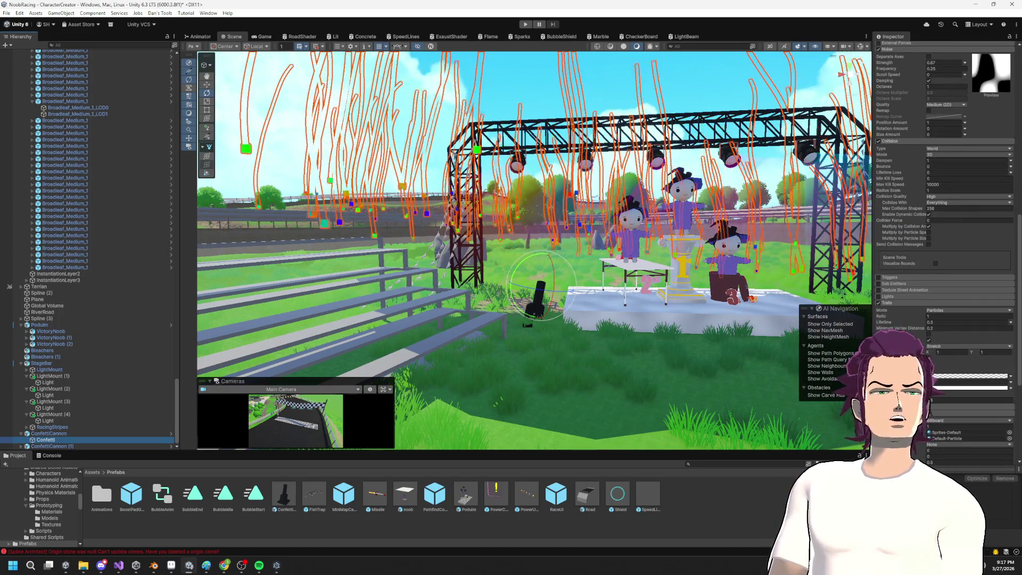
click(932, 376)
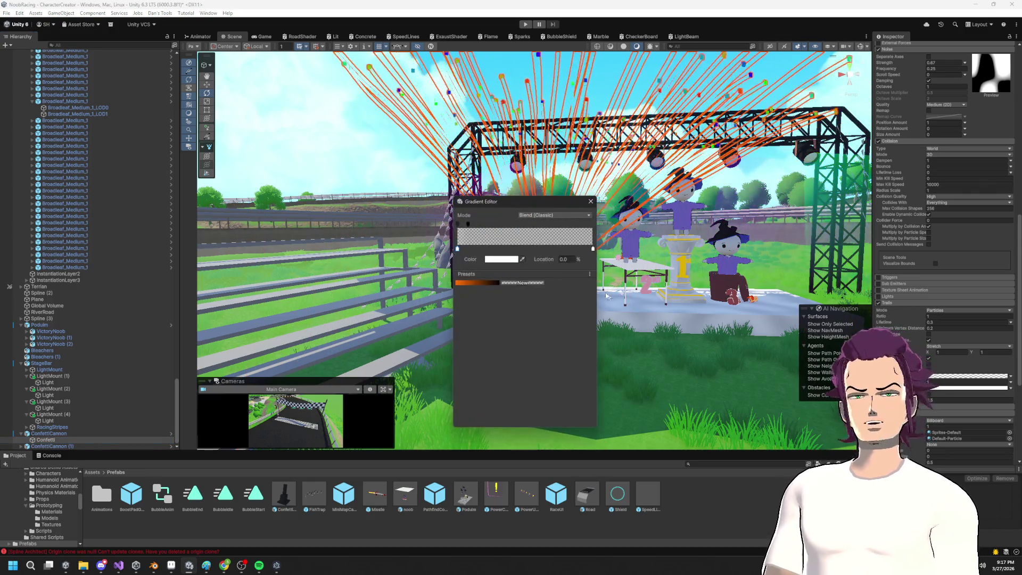
click(590, 202)
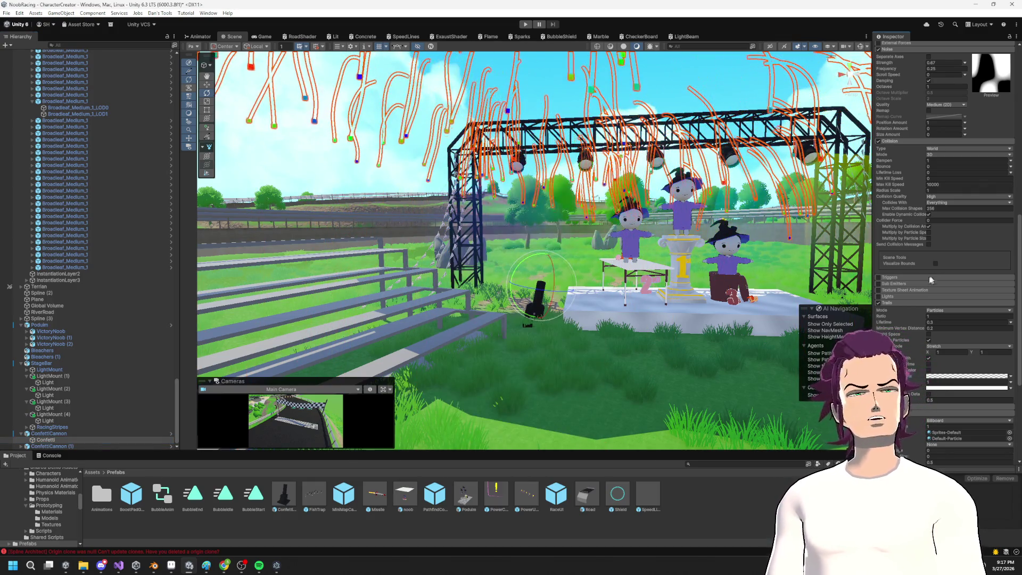
Step: Narrow the Shape cone Angle from 17.08 to about 4.5, then select ConfettiCannon
scroll(976, 277, up, 3)
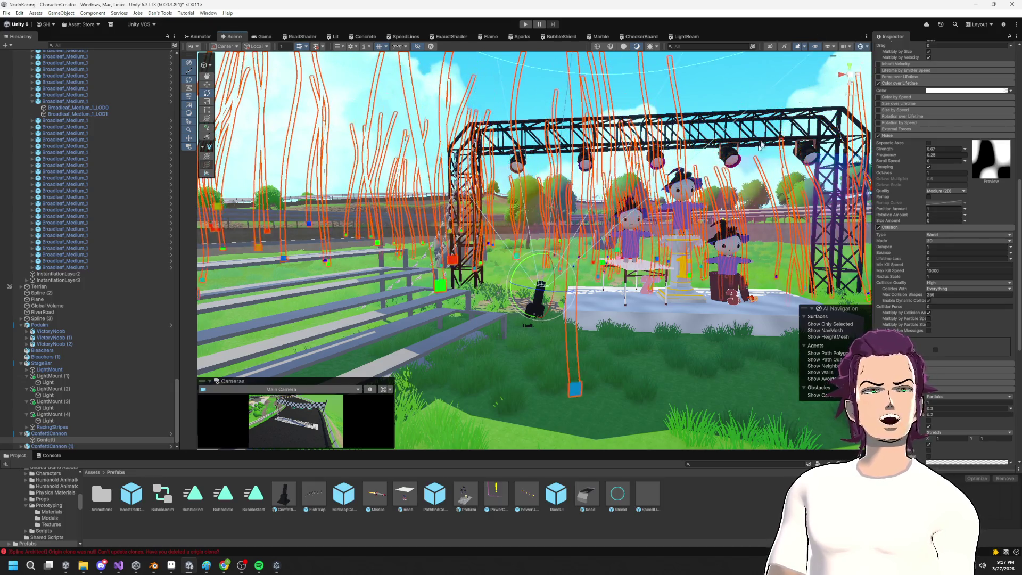
scroll(926, 295, up, 2)
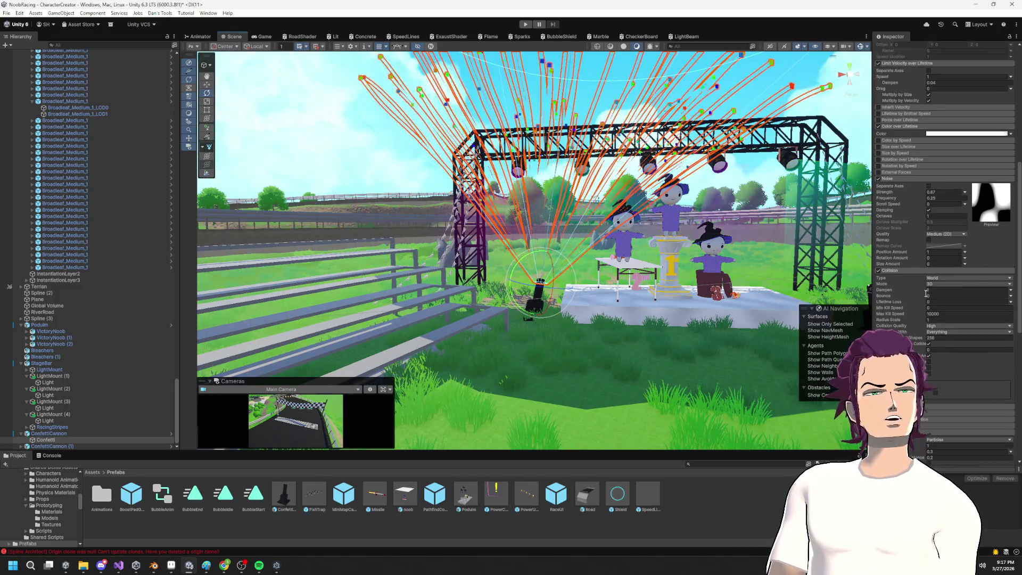
scroll(904, 209, up, 4)
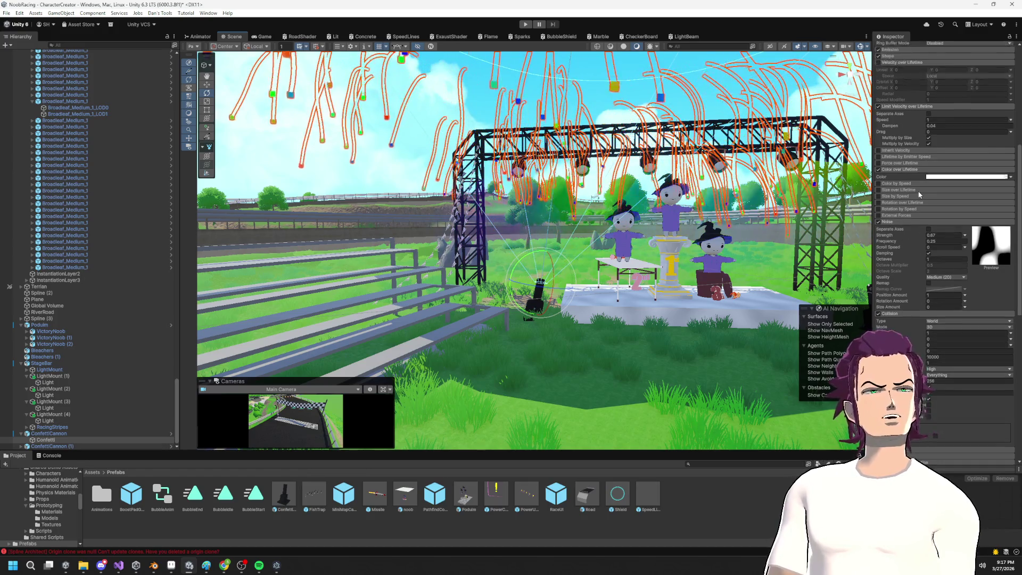
scroll(911, 169, up, 3)
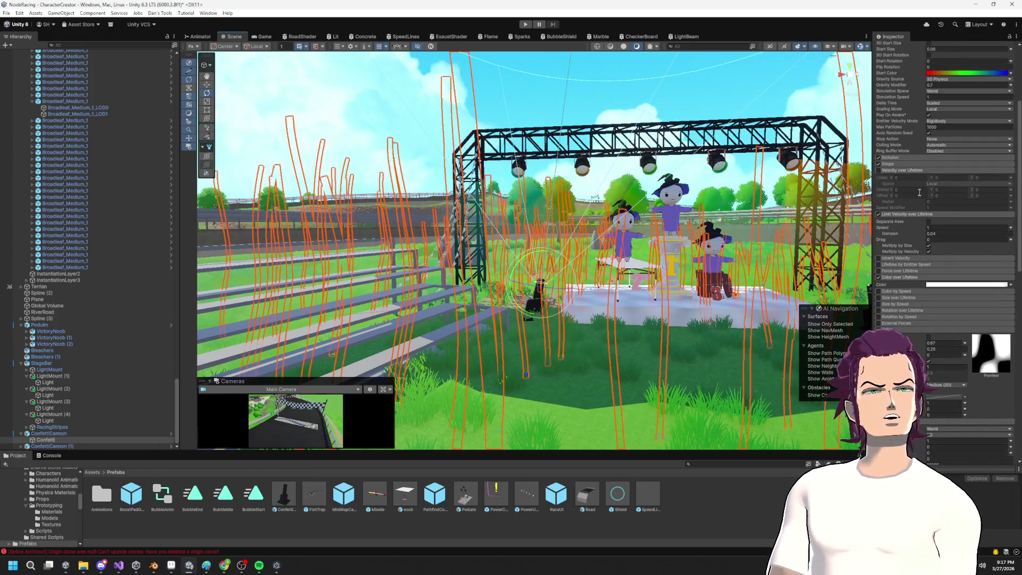
click(905, 164)
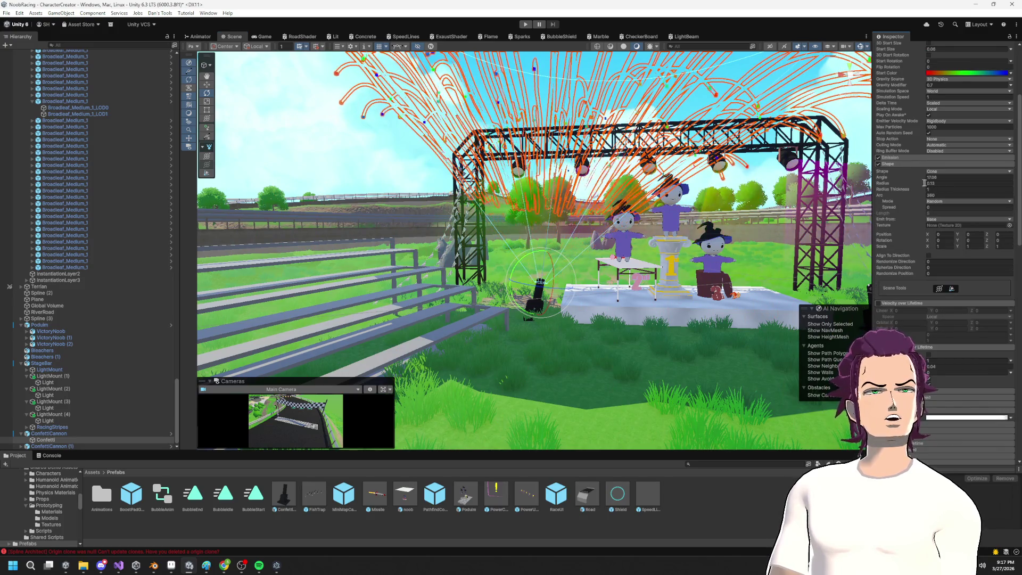
drag(921, 181, 805, 186)
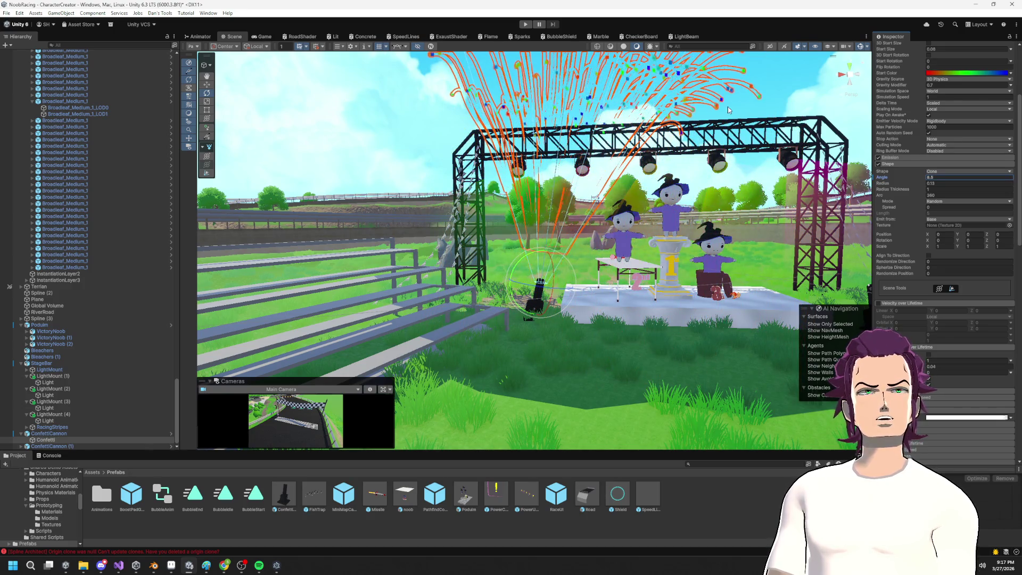
click(536, 296)
click(74, 432)
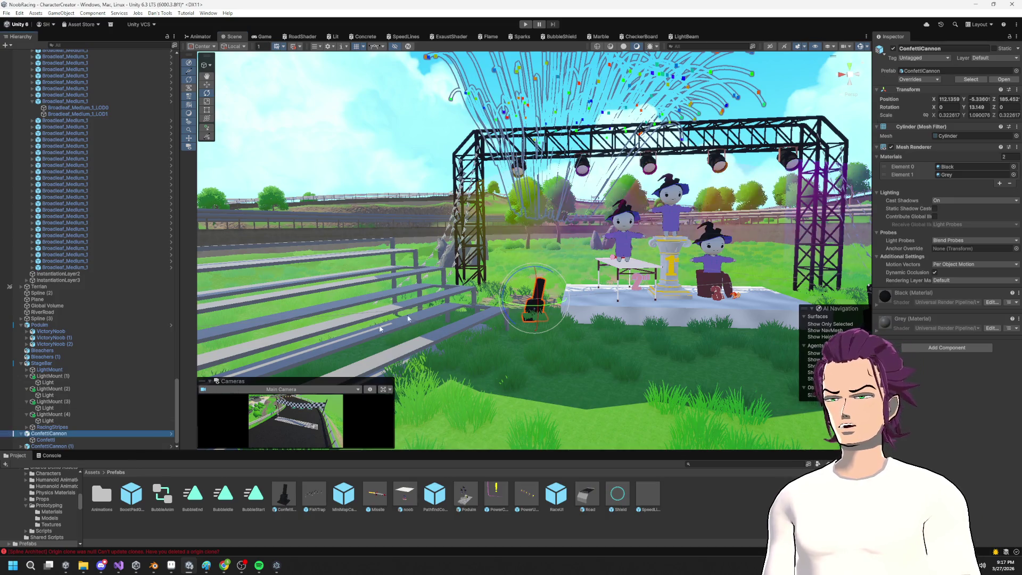
Step: Enter play mode and orbit the Scene view around the stage to watch the confetti bursts
drag(526, 229, 617, 187)
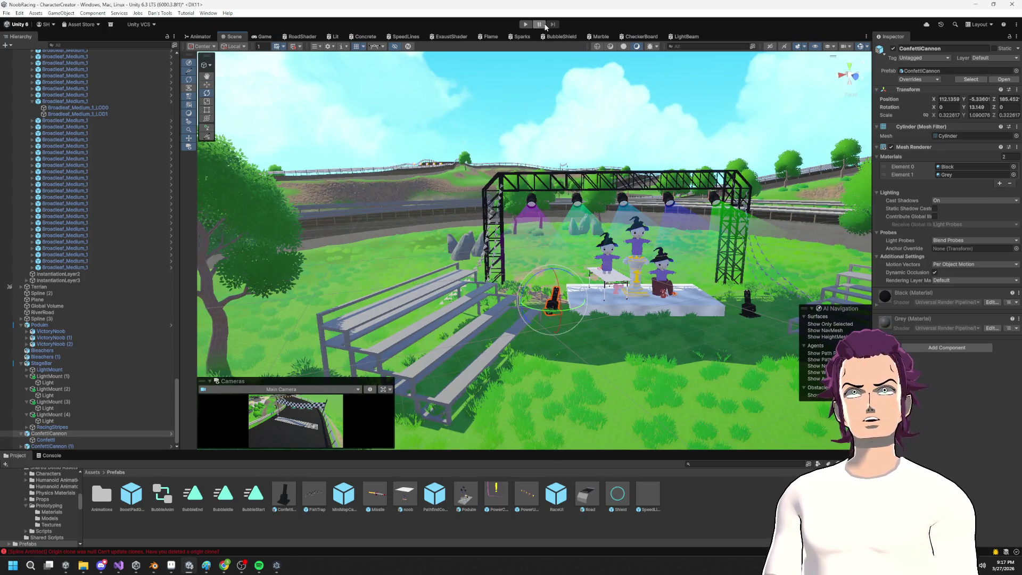
click(526, 25)
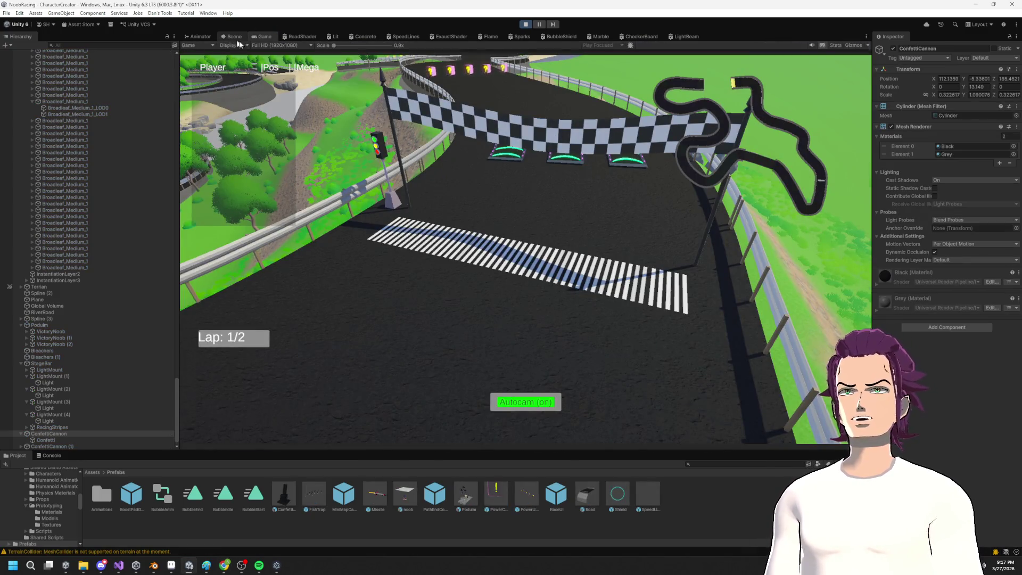
click(233, 37)
scroll(558, 143, up, 5)
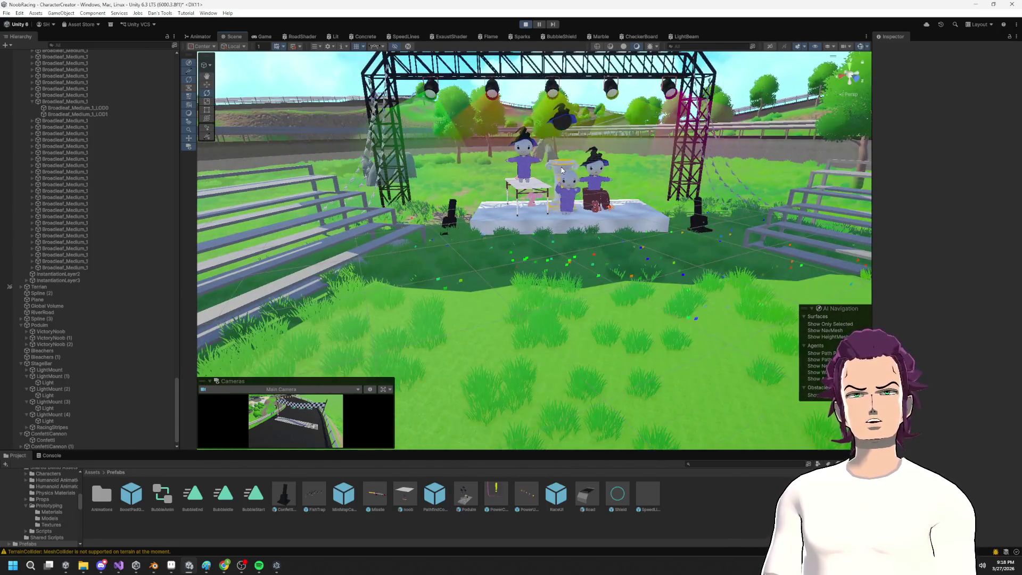
scroll(561, 170, down, 3)
mouse_move(562, 170)
mouse_down()
mouse_move(539, 194)
mouse_move(539, 172)
mouse_up()
scroll(539, 193, up, 3)
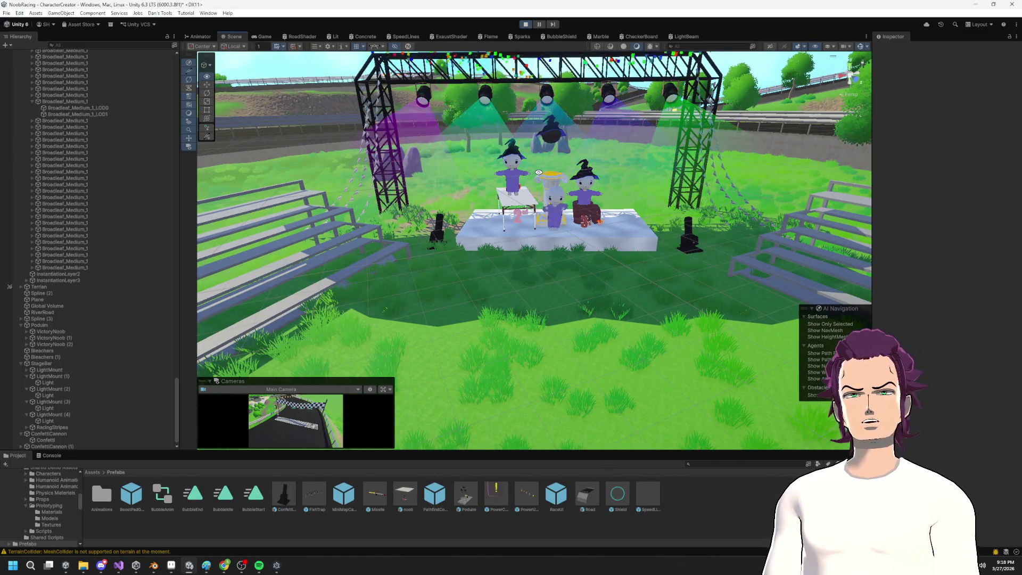
drag(539, 171, 509, 176)
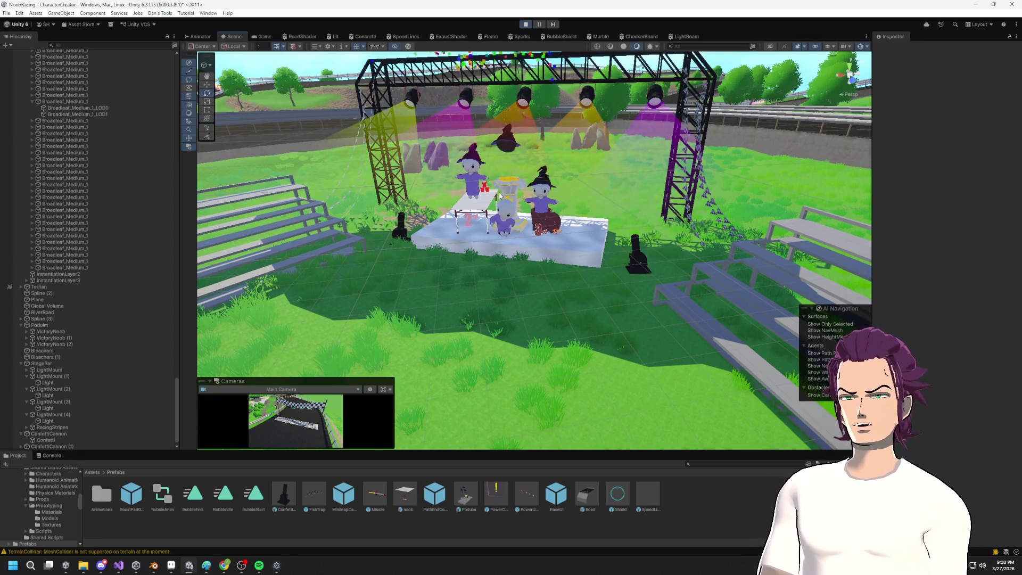
scroll(493, 195, up, 3)
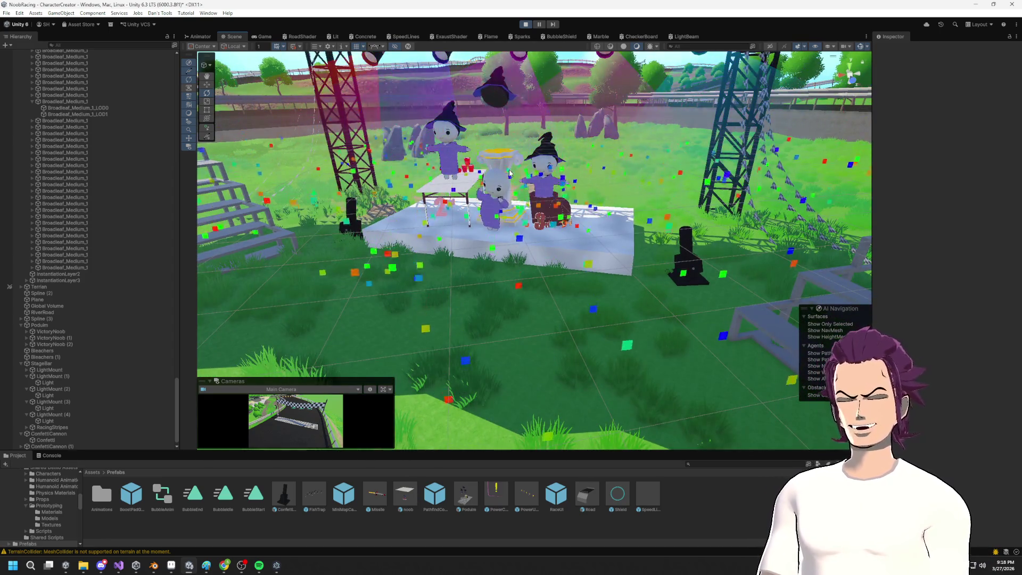
drag(509, 173, 561, 174)
key(s)
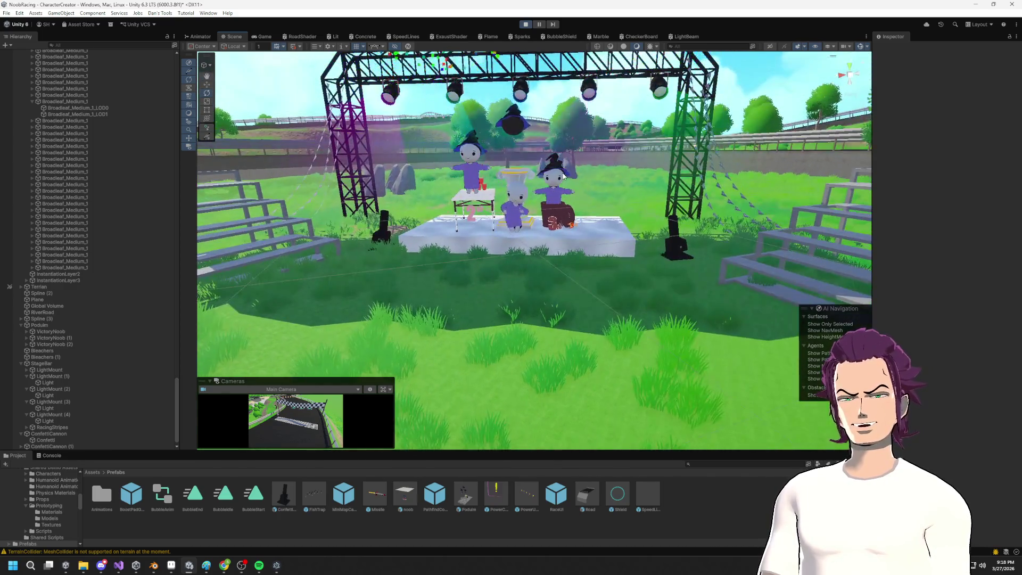
key(w)
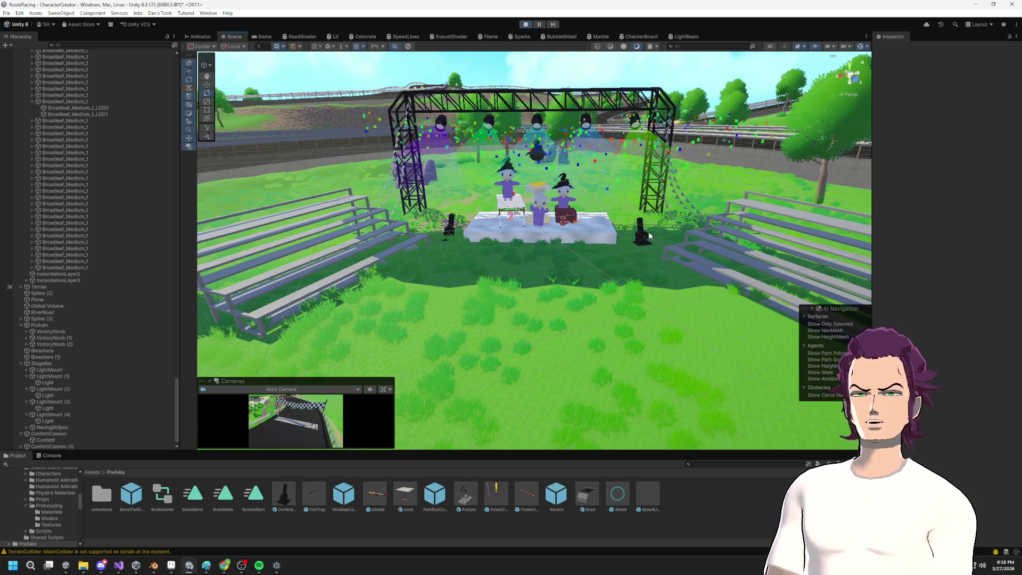
mouse_move(648, 244)
mouse_down()
mouse_move(566, 286)
mouse_move(520, 292)
mouse_move(586, 278)
mouse_move(529, 259)
mouse_move(626, 278)
mouse_move(663, 240)
mouse_up()
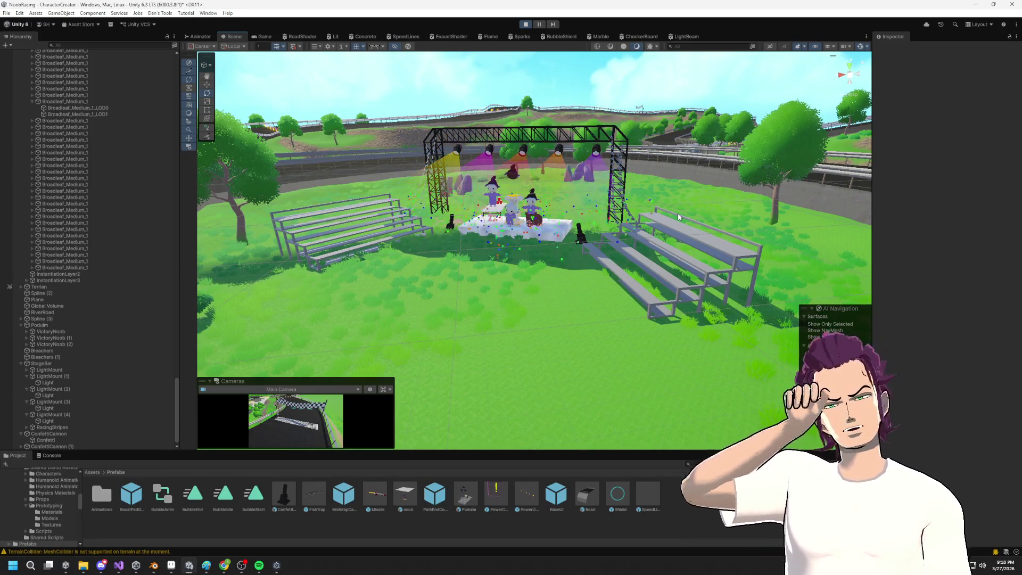
scroll(665, 203, up, 3)
mouse_move(564, 236)
mouse_down()
mouse_move(582, 205)
mouse_move(559, 221)
mouse_move(585, 360)
mouse_up()
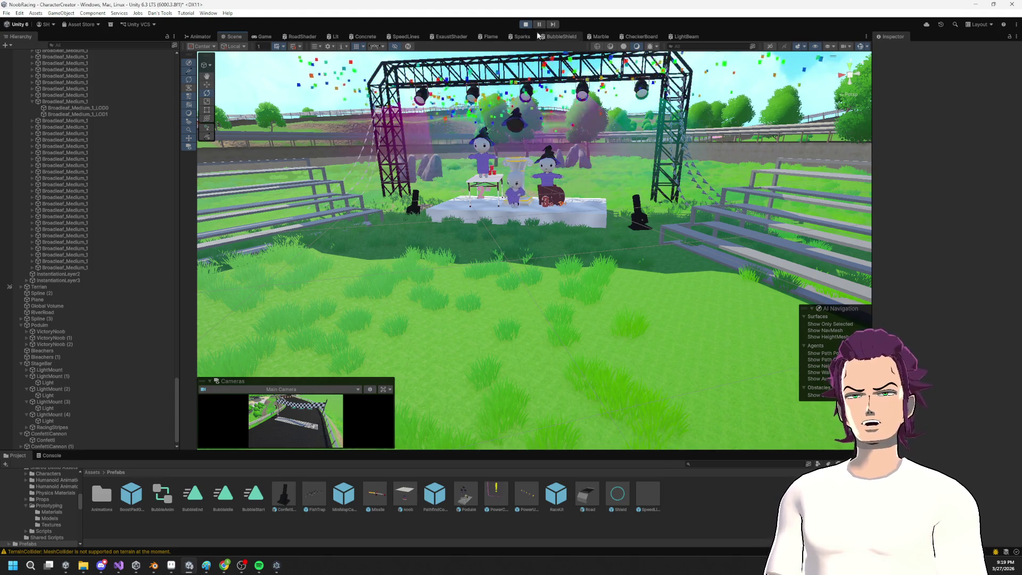
scroll(538, 202, down, 4)
drag(537, 202, 526, 63)
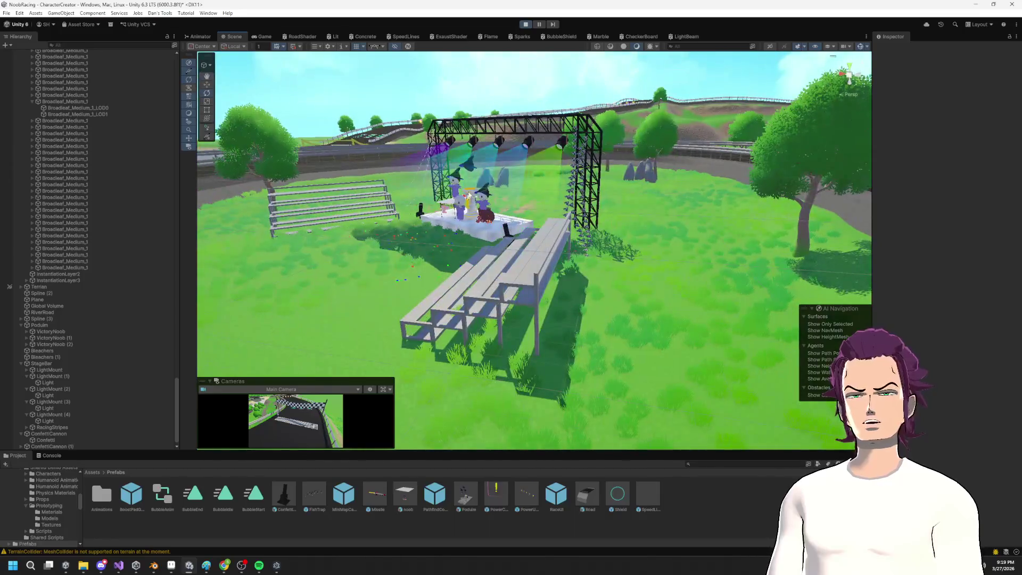
Step: Stop play mode and select the ground Plane in the Scene view
click(525, 25)
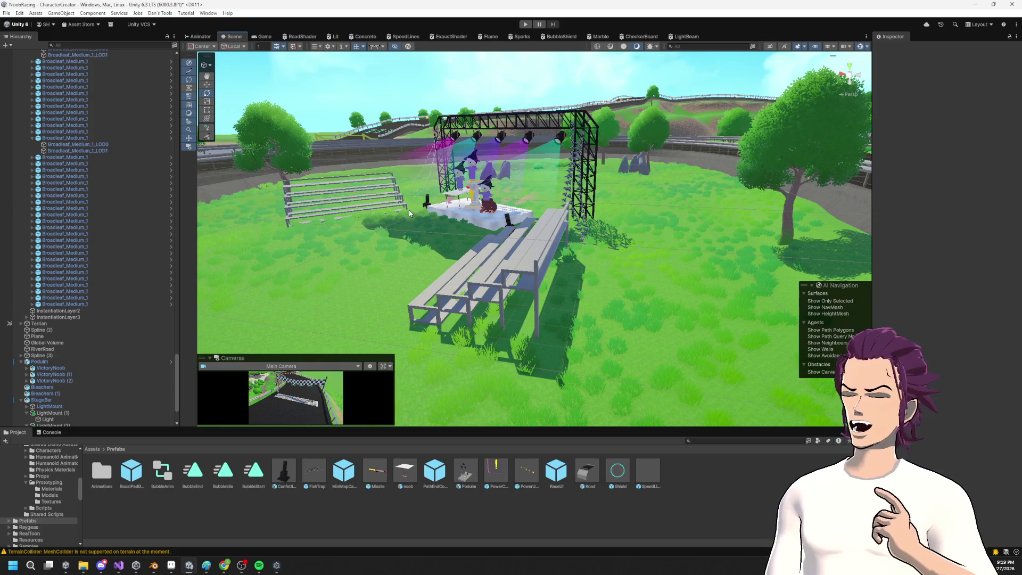
mouse_move(442, 195)
mouse_down()
mouse_move(572, 176)
mouse_move(502, 162)
mouse_up()
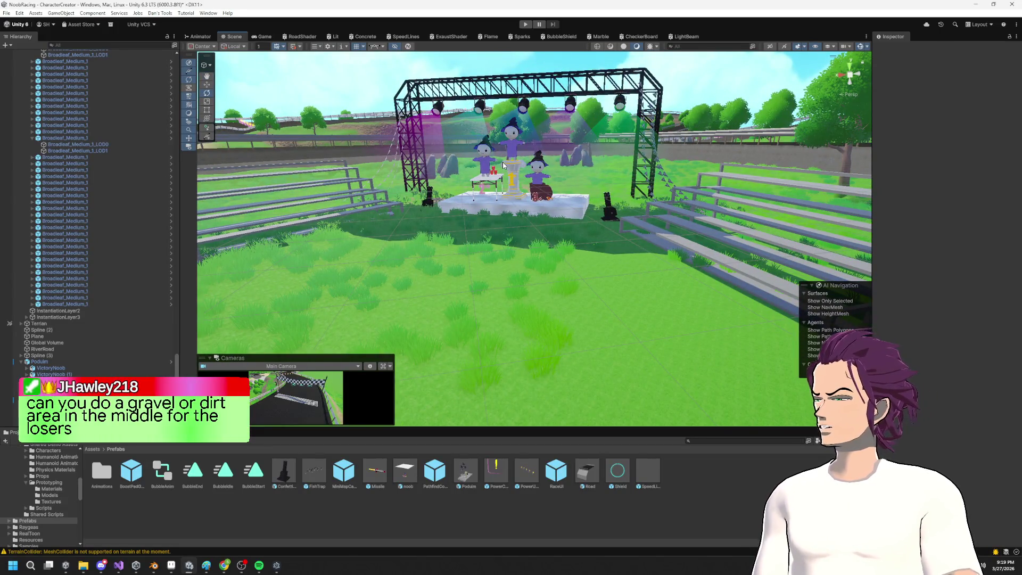
drag(506, 162, 542, 235)
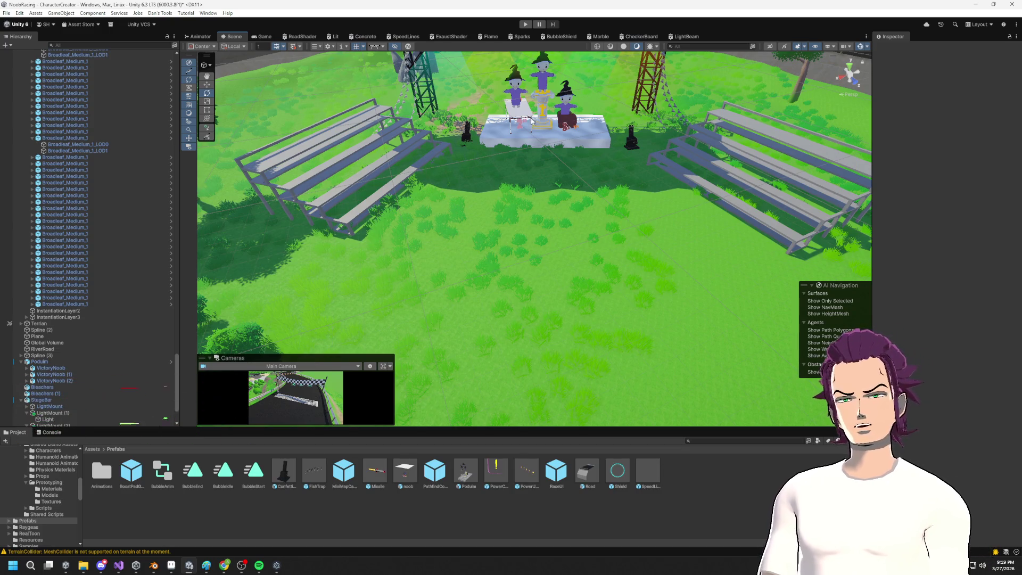
scroll(503, 228, down, 3)
click(543, 230)
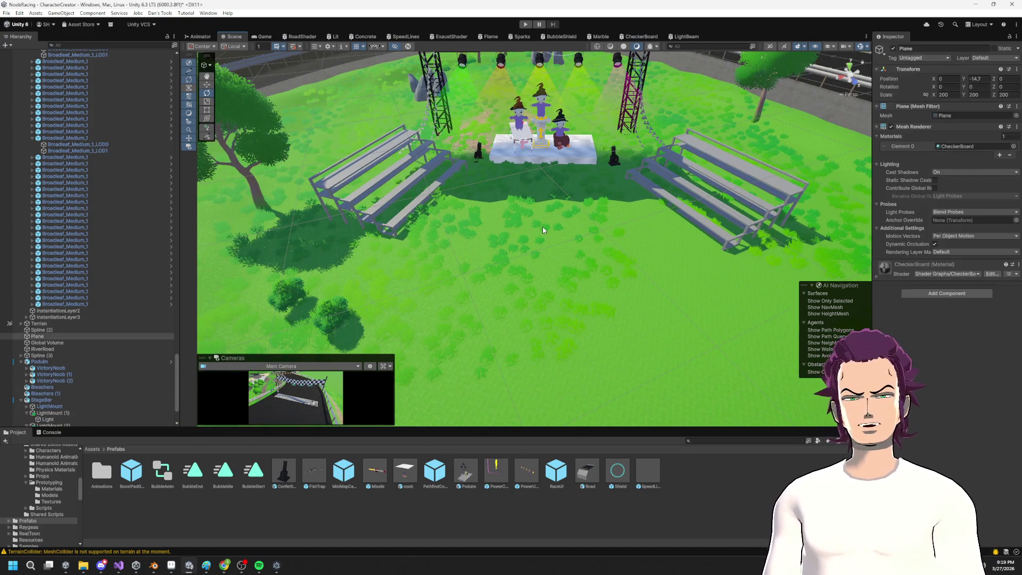
Step: Collapse Spline (1) in the Hierarchy and select the Confetti particle system
scroll(607, 277, down, 3)
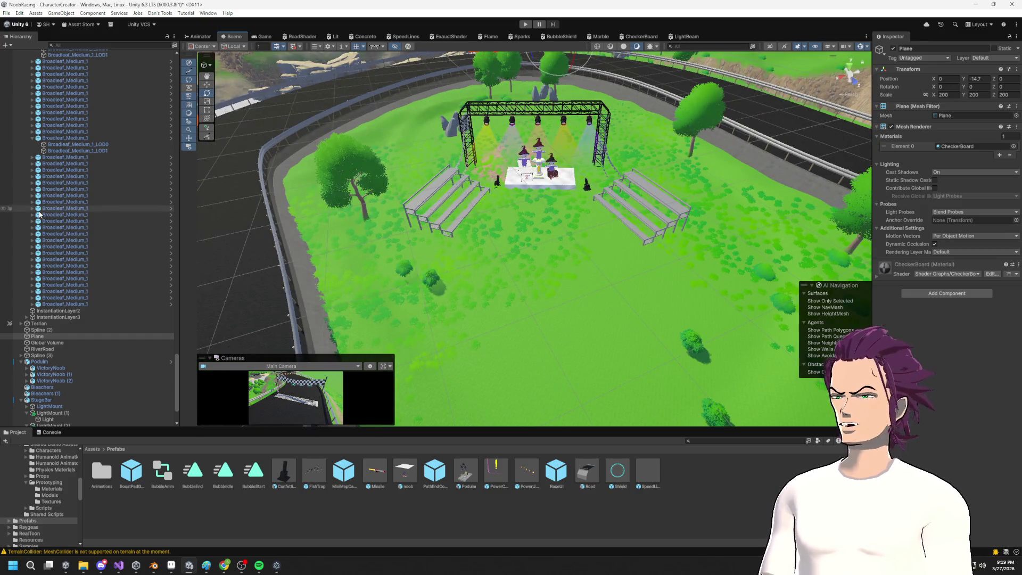
scroll(68, 270, up, 15)
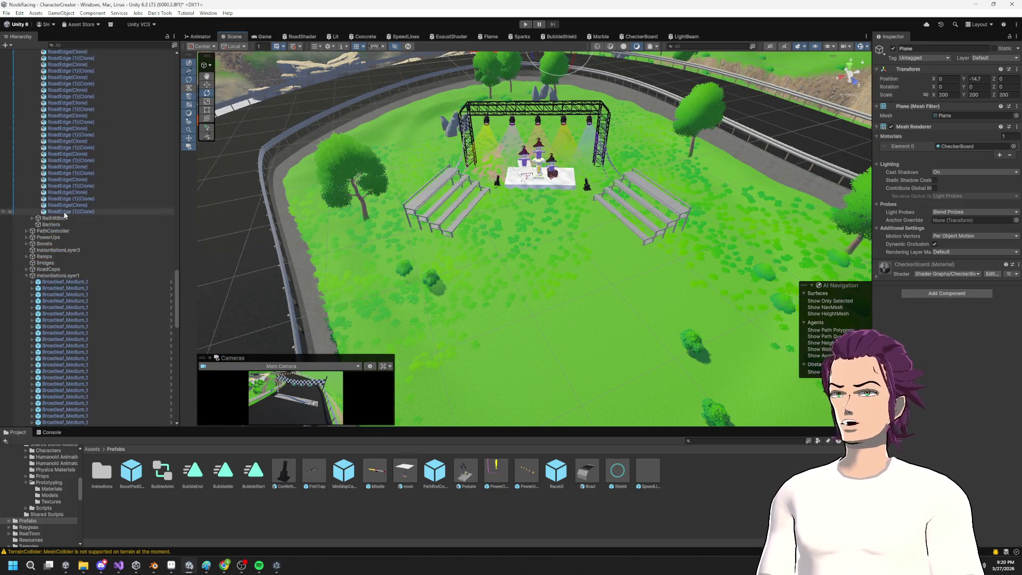
scroll(49, 243, up, 10)
drag(175, 205, 176, 79)
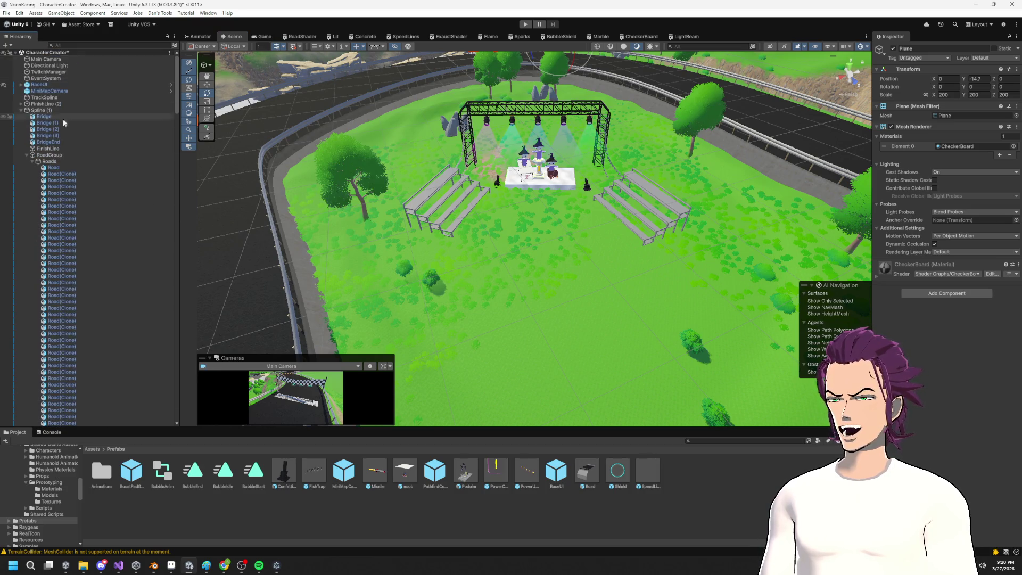
click(21, 110)
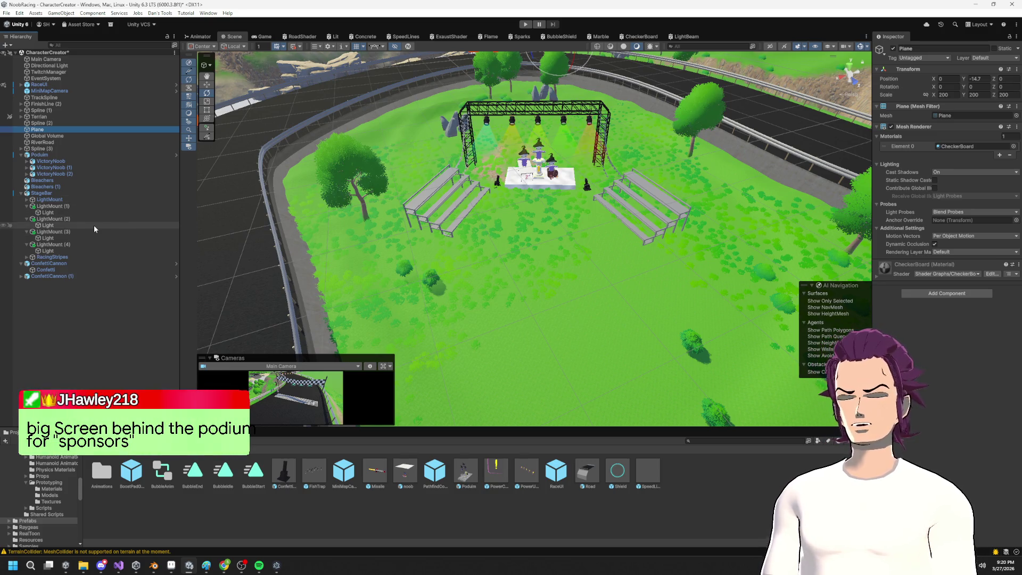
click(46, 270)
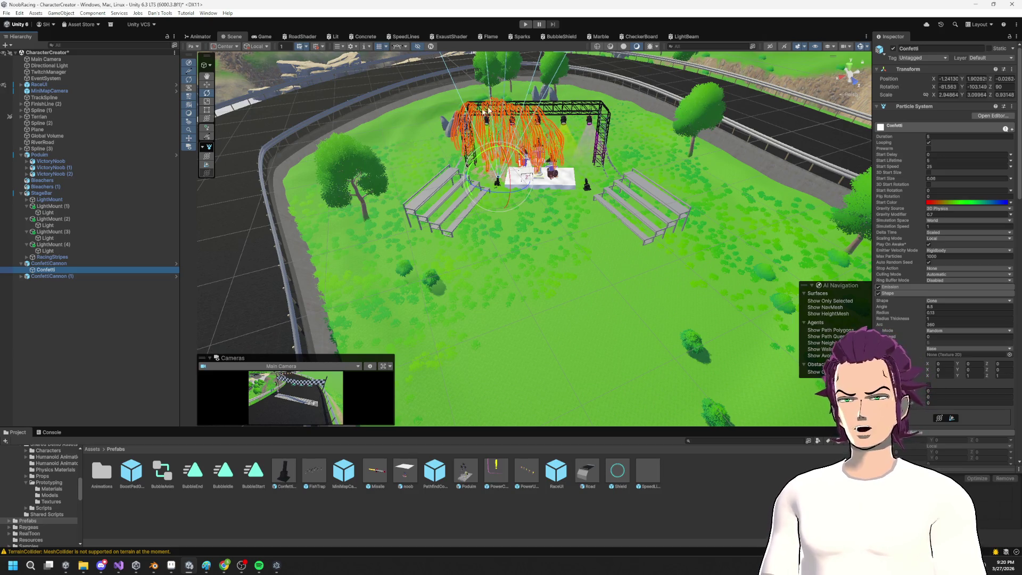
Step: Preview the Confetti burst of ConfettiCannon (1), then select the Terrain
click(27, 276)
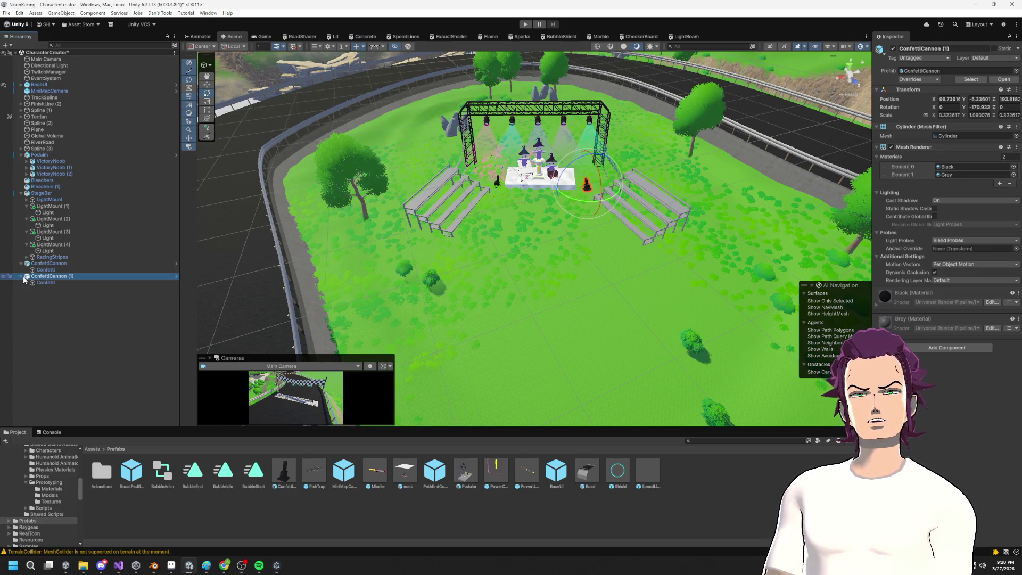
click(38, 271)
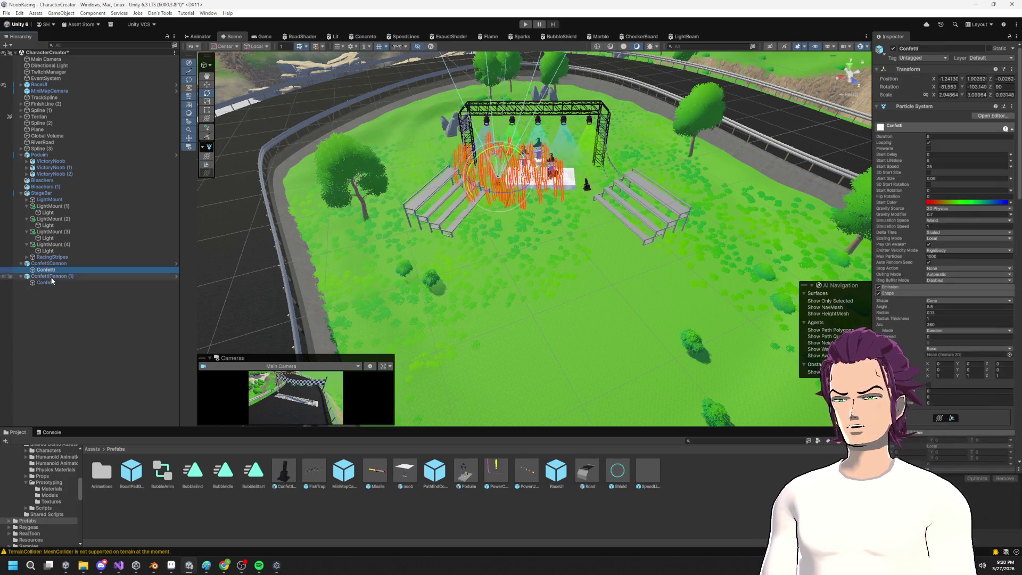
click(40, 116)
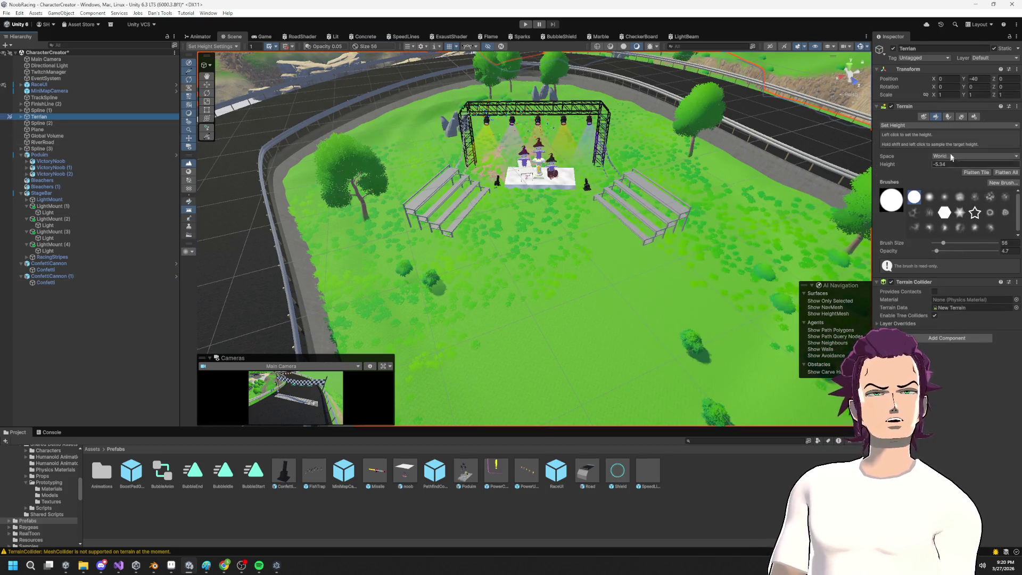
Step: Switch the Terrain tool to Paint Texture and pick the MudStones layer
click(954, 117)
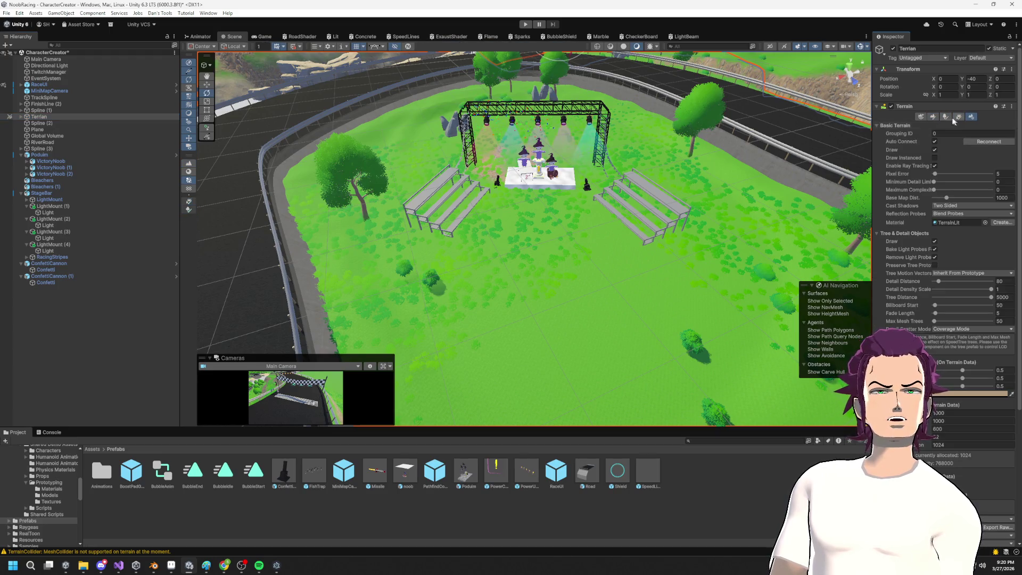
click(935, 119)
click(948, 118)
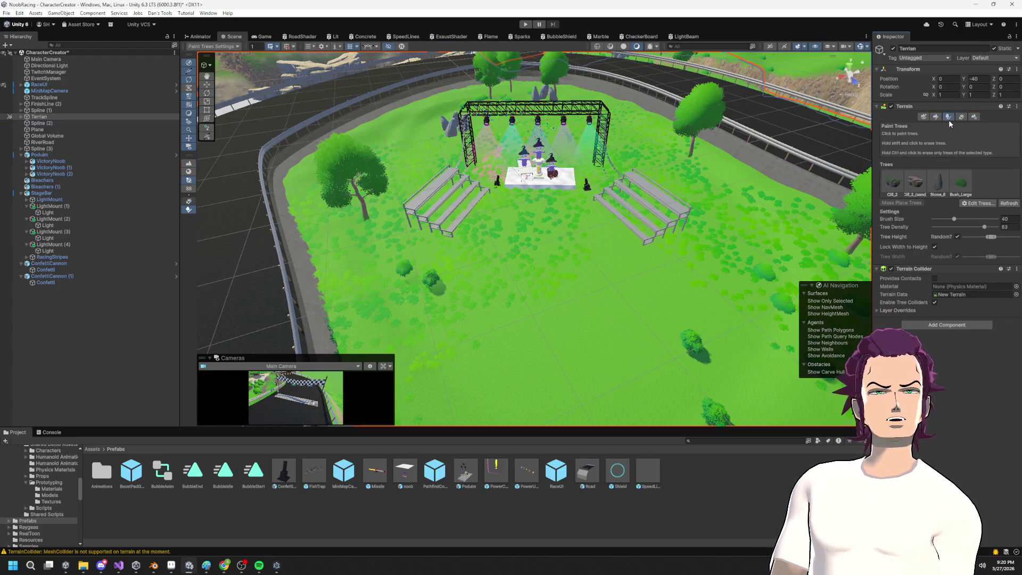
click(957, 120)
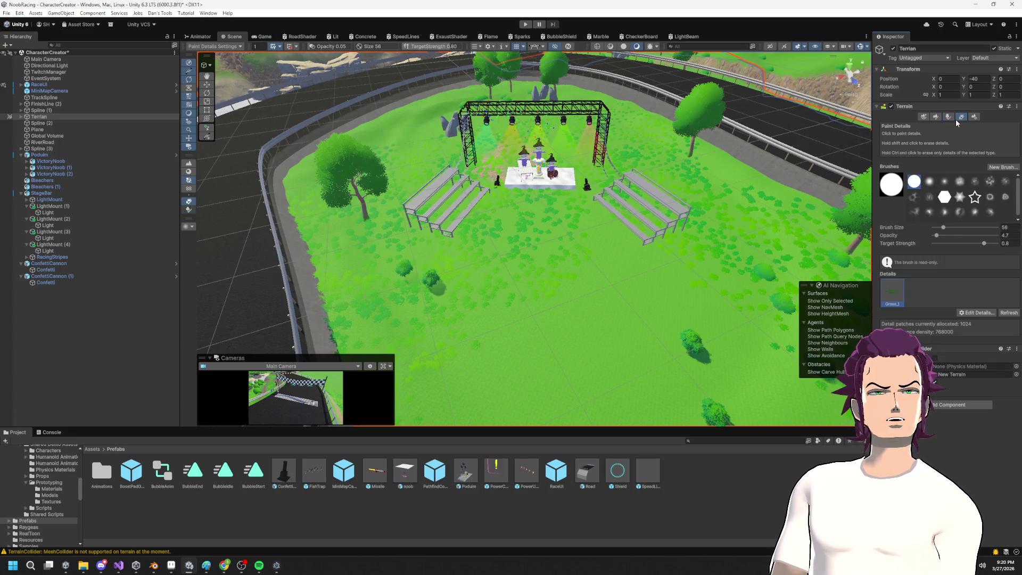
click(925, 118)
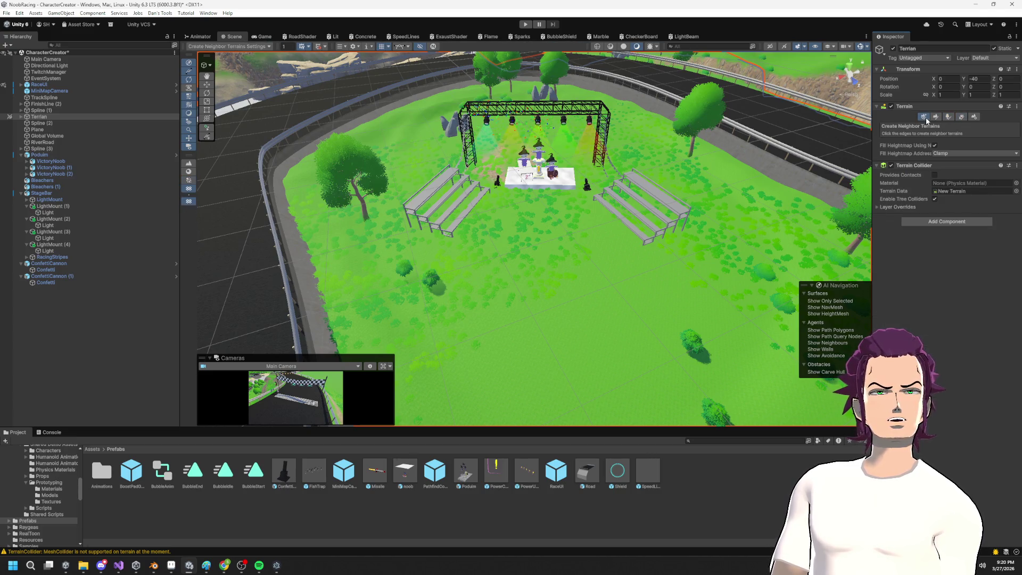
click(934, 118)
click(933, 125)
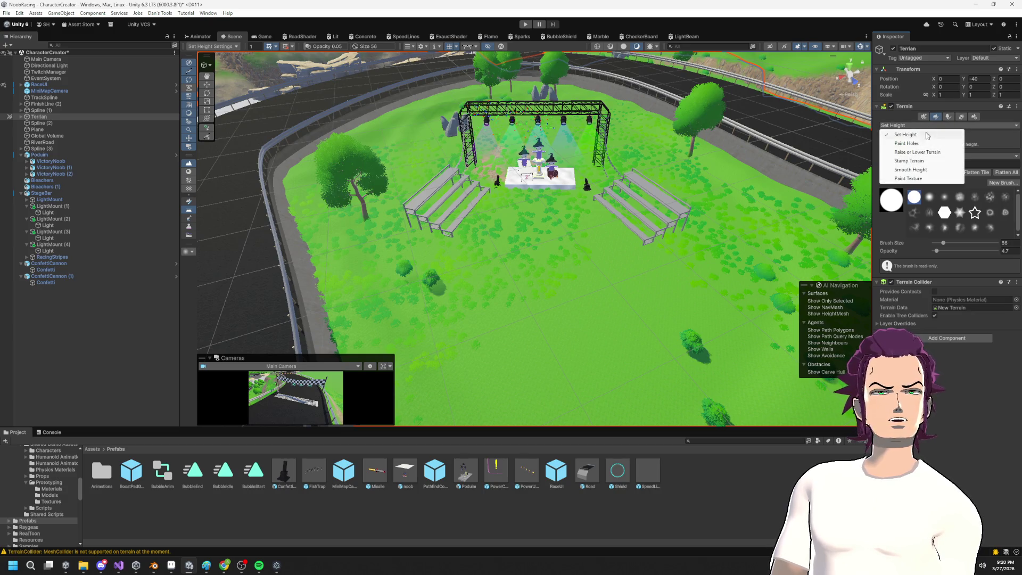
click(910, 178)
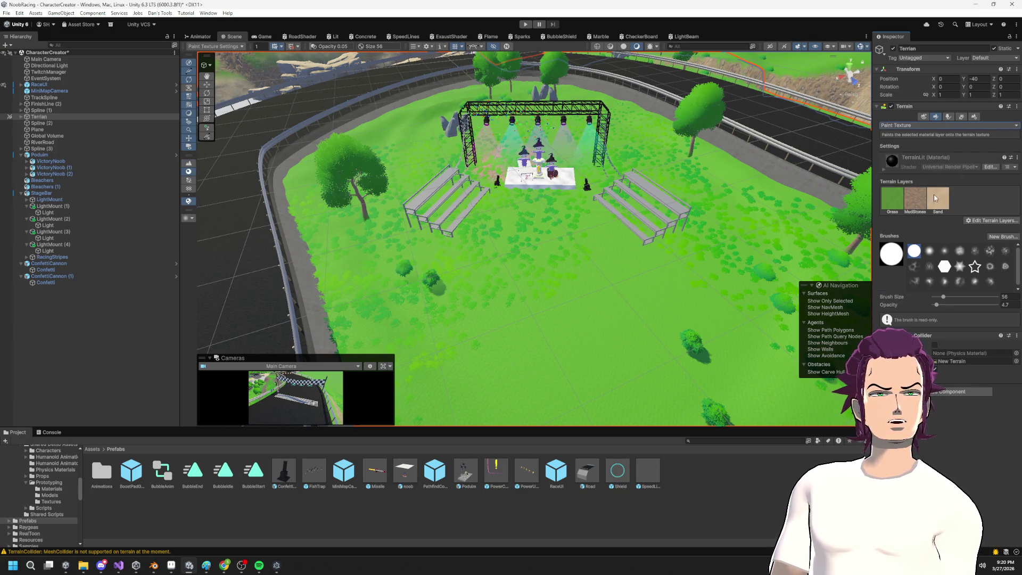
click(918, 200)
scroll(666, 298, up, 2)
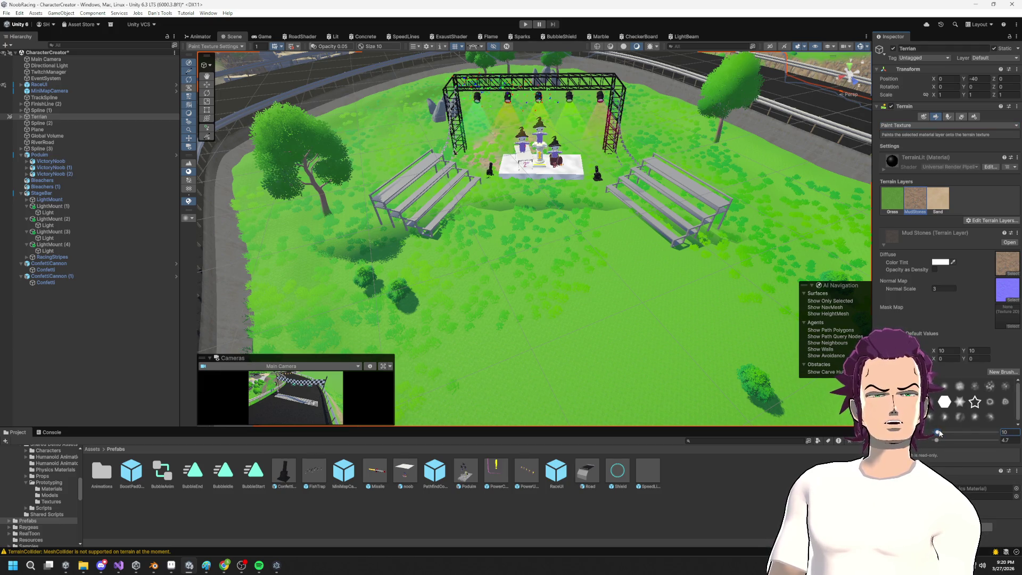
Step: Paint MudStones in front of the stage and erase the Grass_1 details over the patch
scroll(577, 240, up, 2)
mouse_move(532, 207)
mouse_down()
mouse_move(543, 221)
mouse_move(524, 250)
mouse_move(548, 216)
mouse_move(542, 187)
mouse_move(484, 286)
mouse_move(502, 312)
mouse_move(598, 325)
mouse_move(612, 235)
mouse_move(616, 273)
mouse_move(496, 304)
mouse_move(503, 237)
mouse_move(529, 206)
mouse_move(584, 219)
mouse_up()
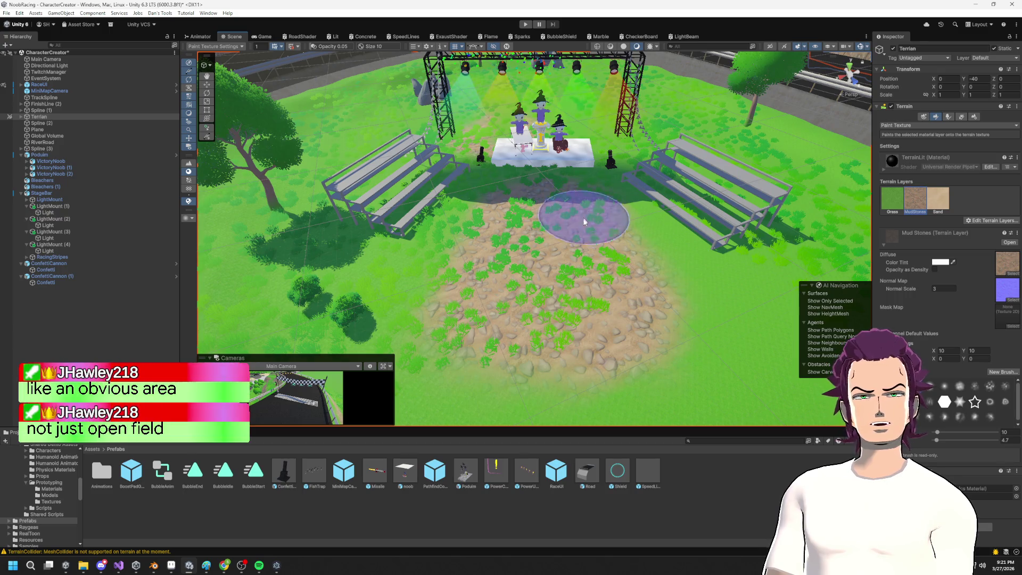
click(961, 116)
mouse_move(672, 274)
mouse_down()
mouse_move(538, 296)
mouse_move(506, 319)
mouse_move(527, 200)
mouse_move(499, 166)
mouse_up()
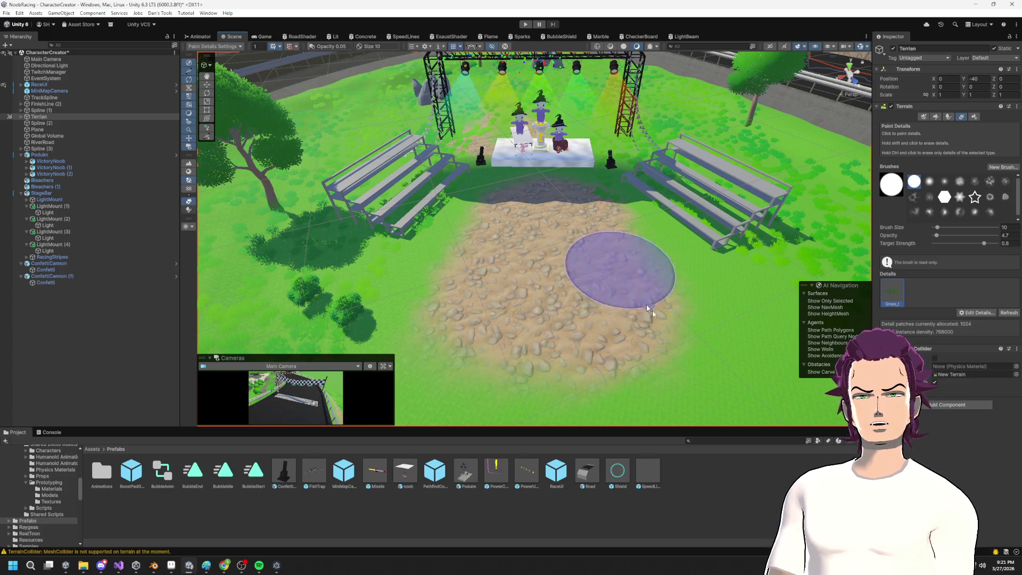
scroll(644, 319, down, 3)
scroll(645, 298, up, 5)
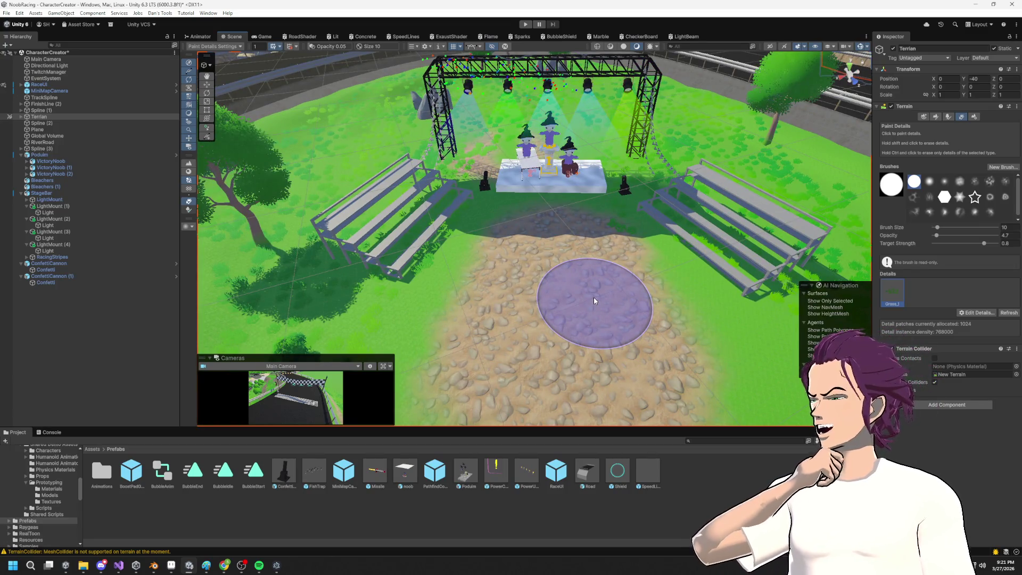
scroll(612, 298, down, 3)
scroll(676, 289, up, 3)
scroll(683, 287, down, 3)
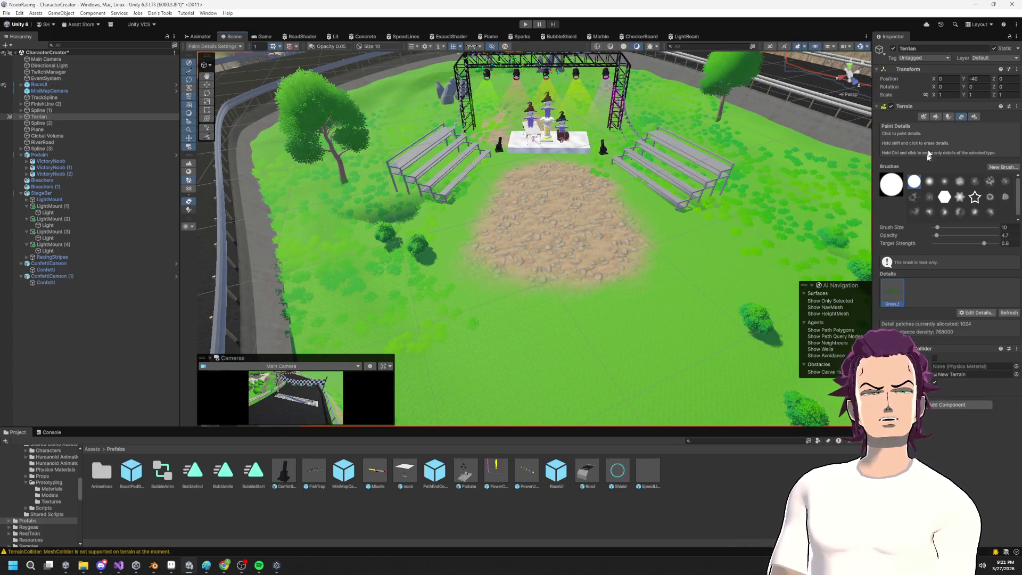
click(935, 118)
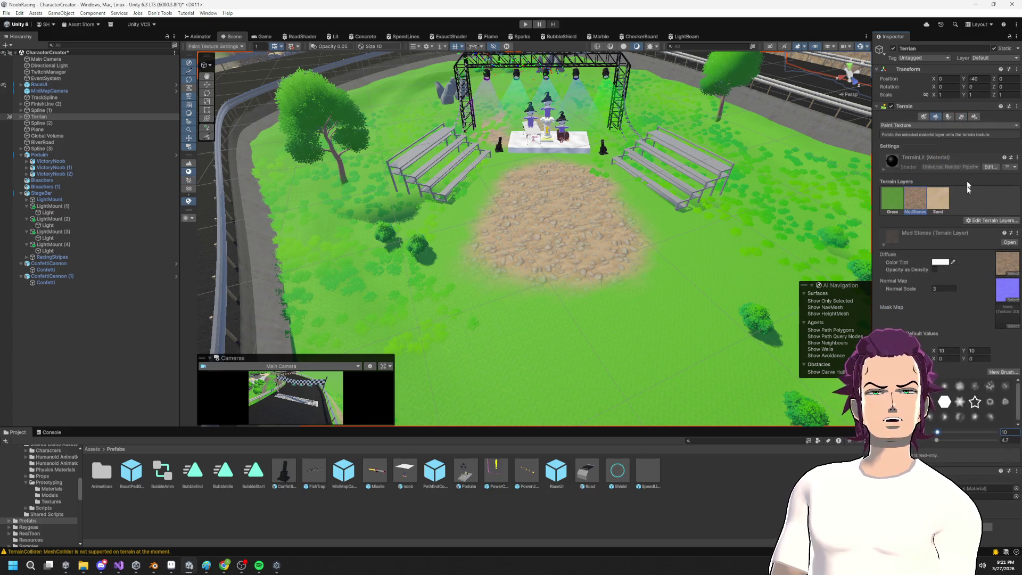
Step: Add the gravel terrain layer through Edit Terrain Layers > Add Layer
click(984, 221)
click(986, 231)
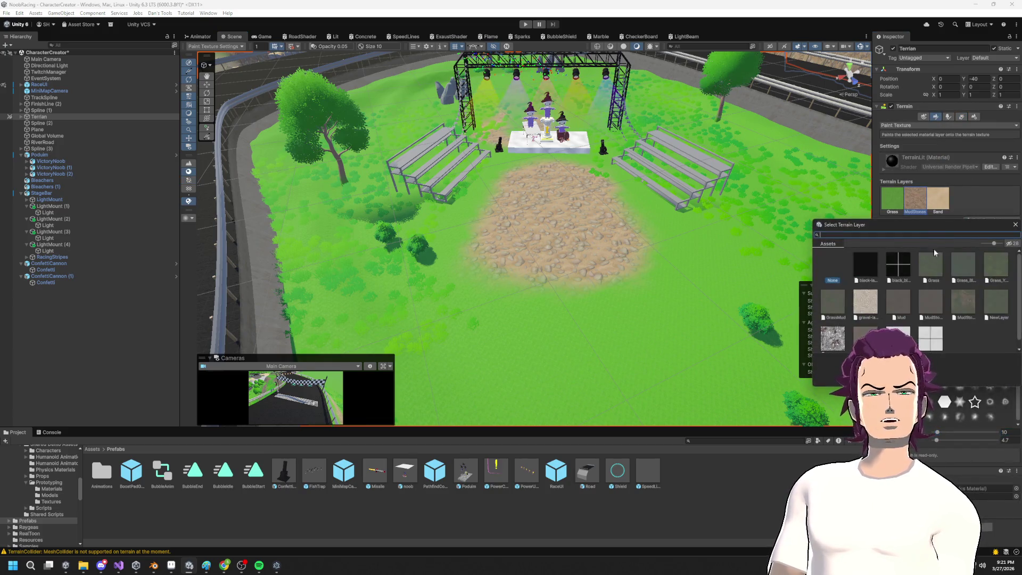
double_click(863, 306)
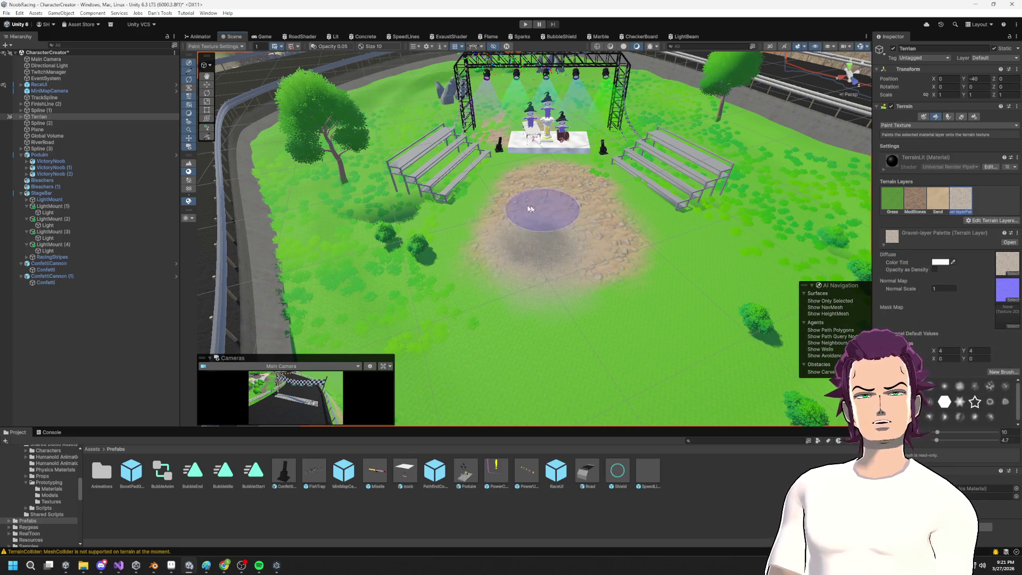
Step: Paint gravel over the cobblestone patch and the grass below and left of it
scroll(564, 213, up, 5)
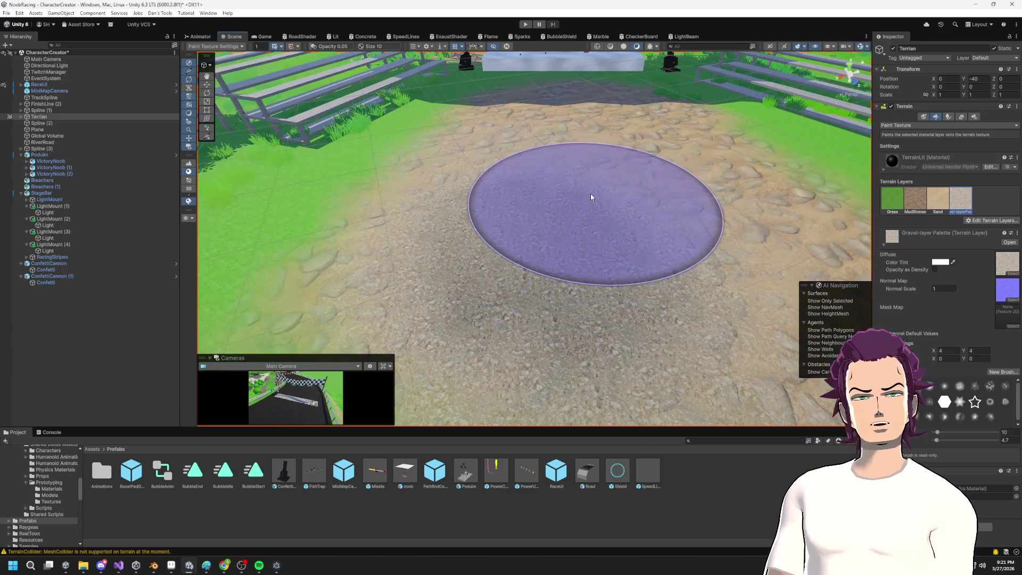
scroll(589, 193, down, 5)
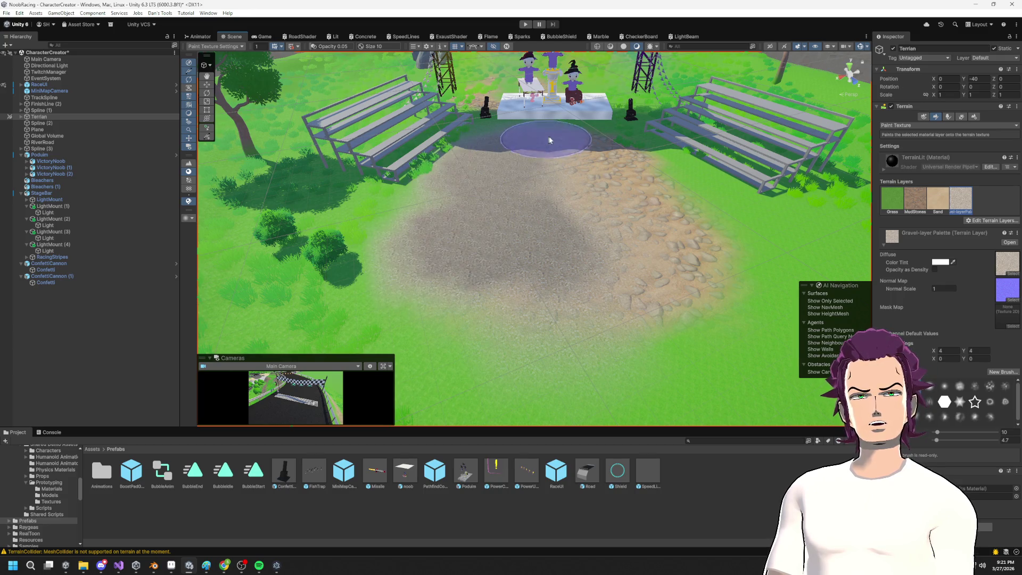
mouse_move(590, 278)
mouse_down()
mouse_move(581, 104)
mouse_move(627, 182)
mouse_move(718, 217)
mouse_move(692, 204)
mouse_up()
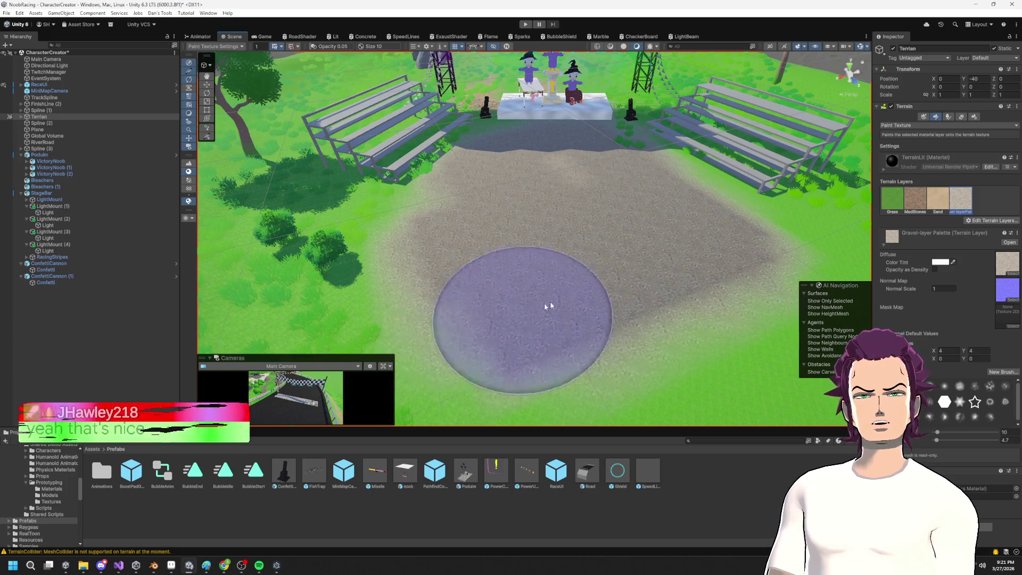
scroll(617, 270, down, 2)
mouse_move(639, 297)
mouse_down()
mouse_move(502, 269)
mouse_move(550, 346)
mouse_move(540, 349)
mouse_move(684, 297)
mouse_up()
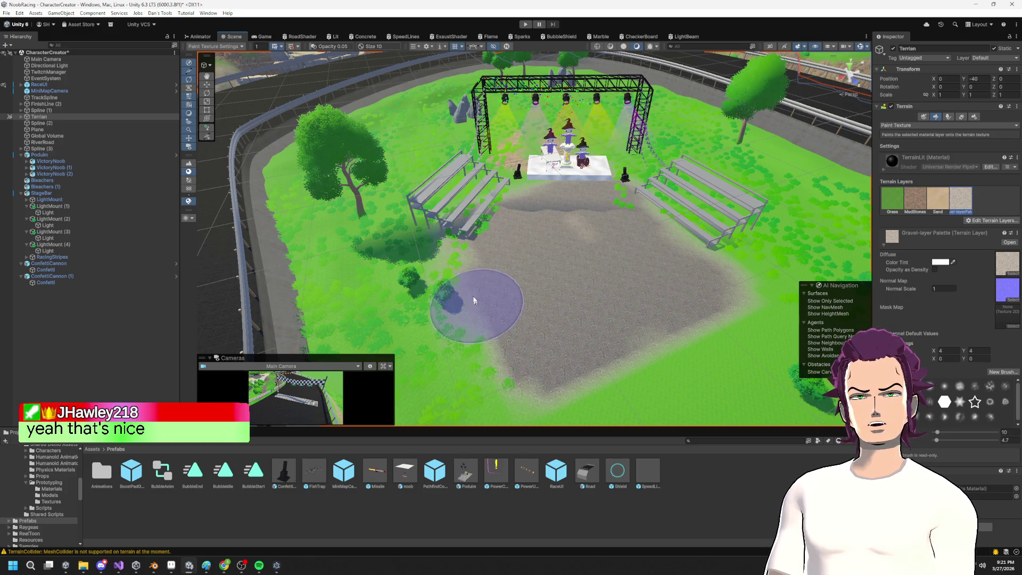
mouse_move(490, 319)
mouse_down()
mouse_move(511, 382)
mouse_move(650, 324)
mouse_up()
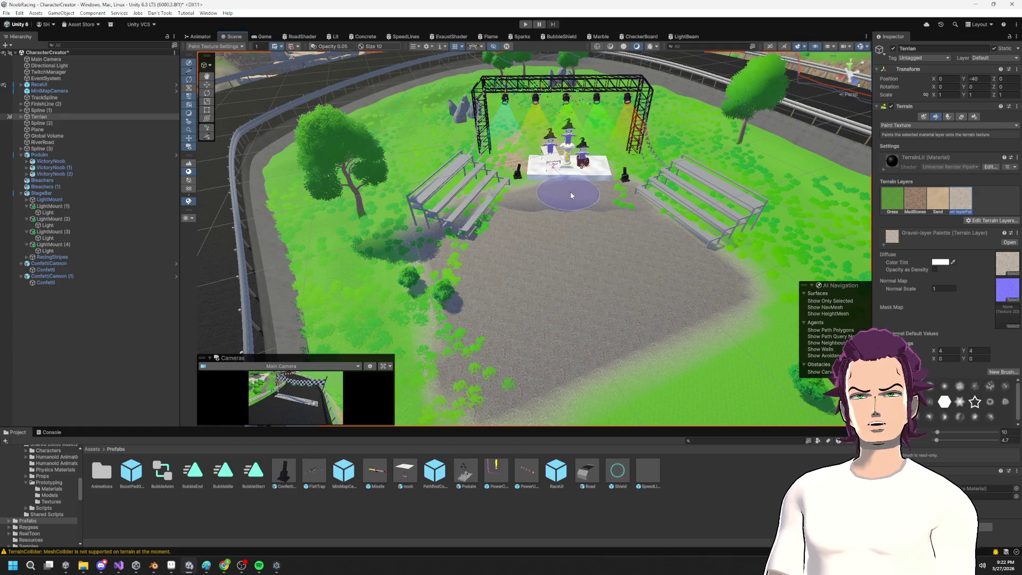
Step: Paint gravel toward the left bleachers and around the bleacher area
scroll(660, 272, down, 5)
scroll(629, 292, up, 6)
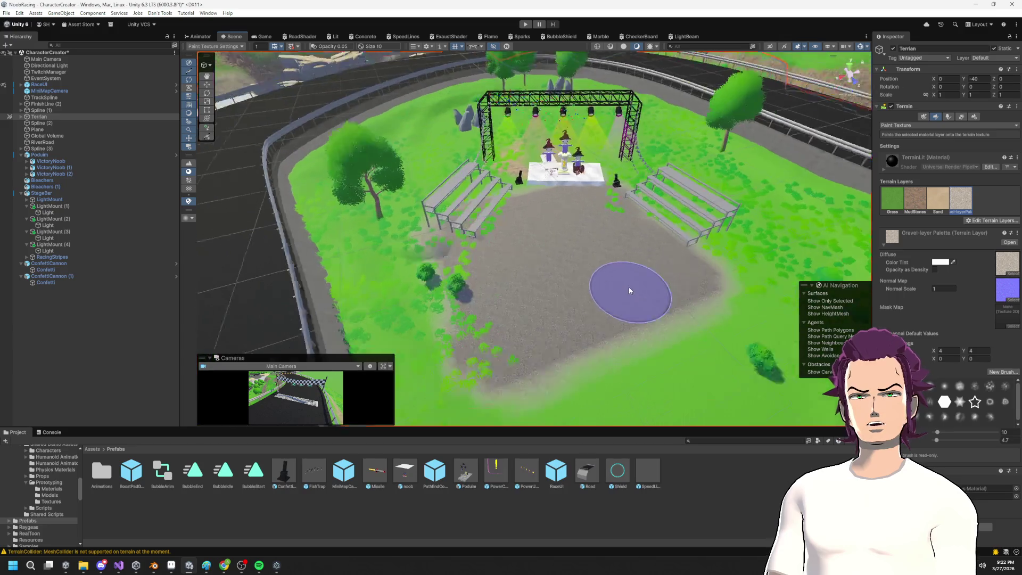
scroll(639, 298, down, 5)
scroll(636, 290, up, 5)
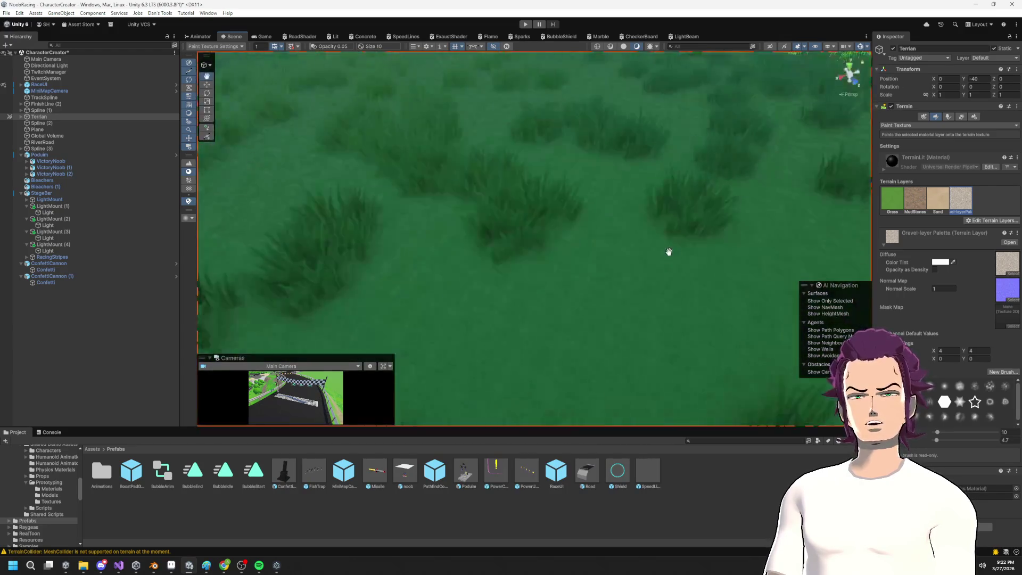
scroll(634, 283, down, 4)
drag(634, 282, 616, 285)
scroll(612, 276, up, 3)
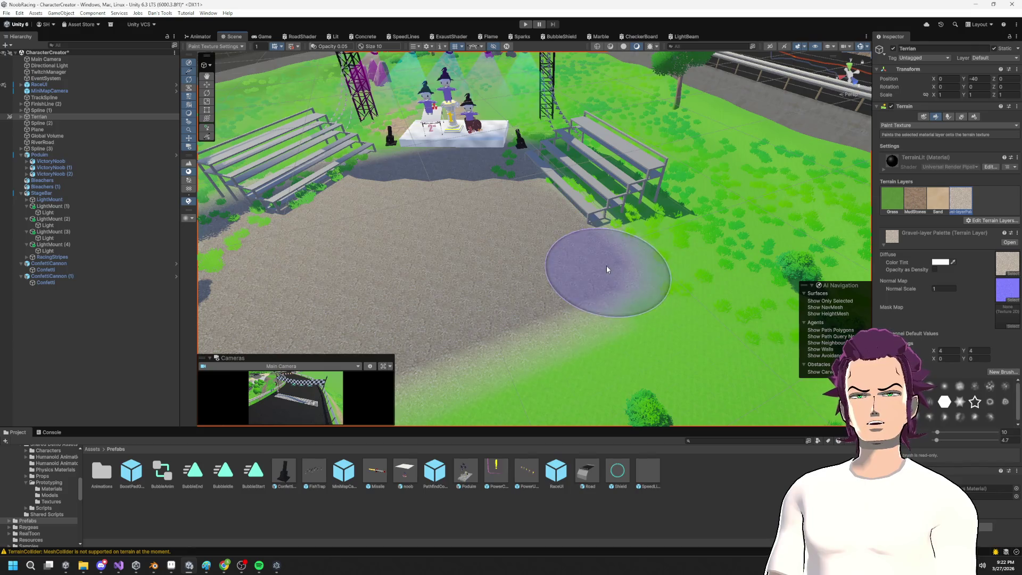
drag(670, 237, 599, 185)
mouse_move(567, 156)
mouse_down()
mouse_move(636, 215)
mouse_move(549, 145)
mouse_up()
scroll(548, 174, down, 3)
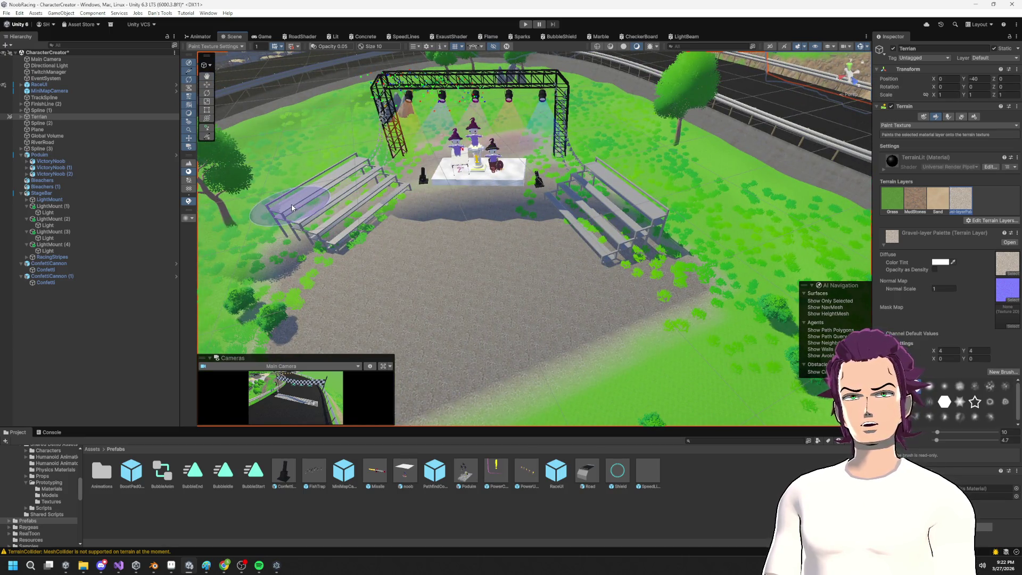
scroll(334, 231, down, 3)
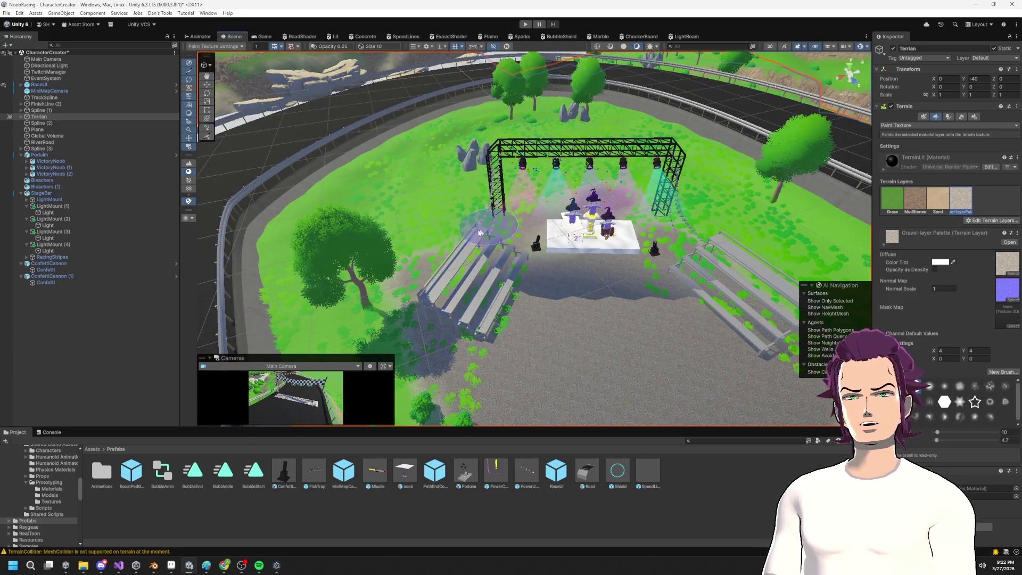
scroll(478, 330, up, 3)
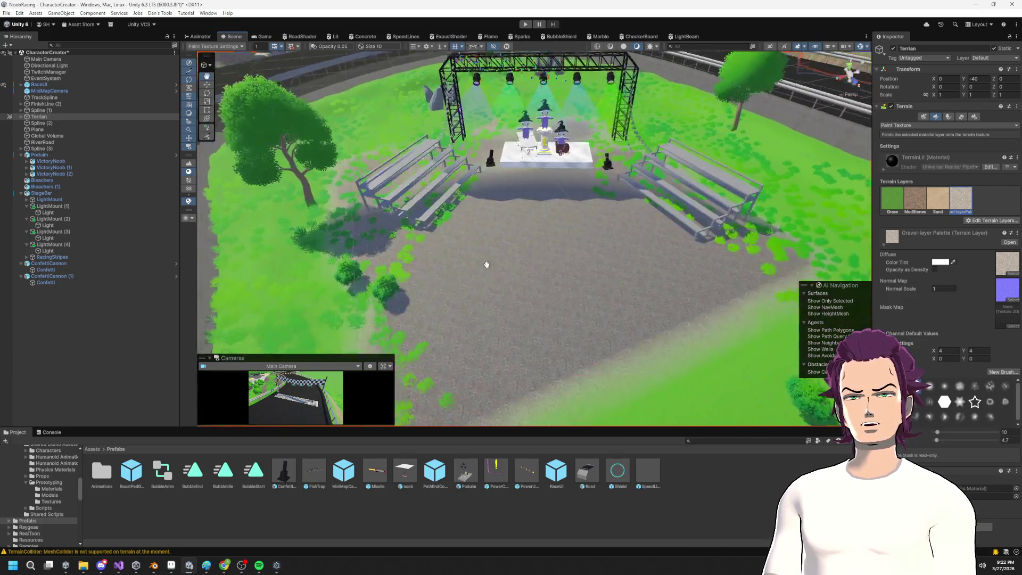
Step: Extend the gravel over the remaining grass in front of the stage
mouse_move(364, 232)
mouse_down()
mouse_move(337, 303)
mouse_move(352, 190)
mouse_move(378, 325)
mouse_move(472, 261)
mouse_up()
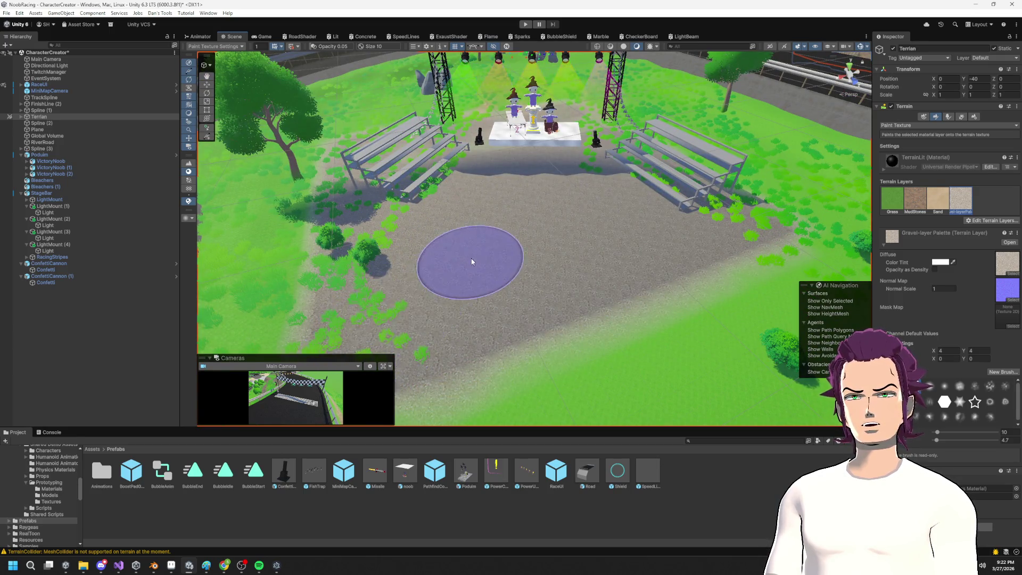
scroll(471, 261, down, 3)
scroll(633, 270, up, 3)
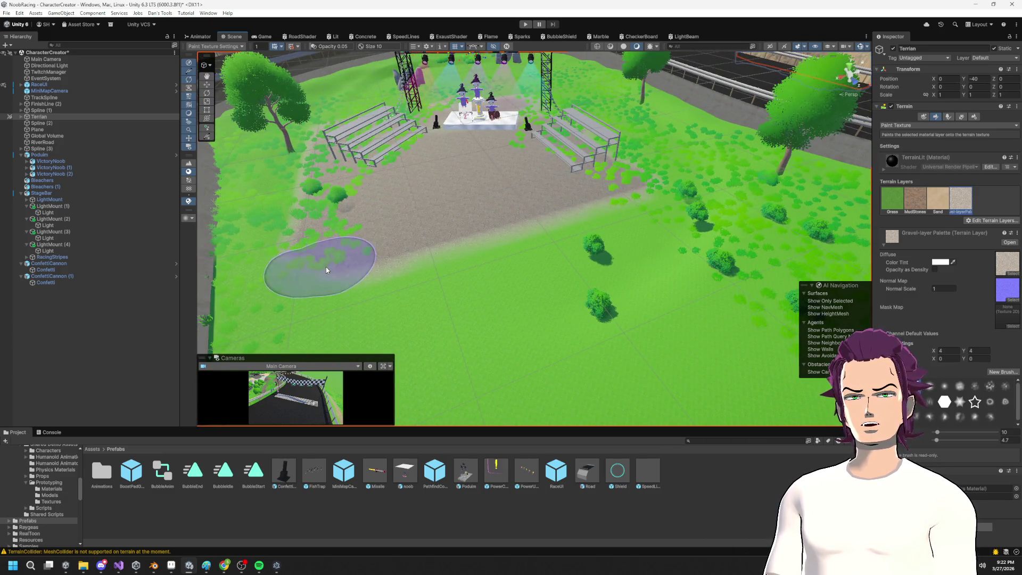
mouse_move(506, 221)
mouse_down()
mouse_move(507, 292)
mouse_move(548, 263)
mouse_move(580, 263)
mouse_up()
scroll(580, 263, down, 2)
scroll(571, 269, up, 3)
scroll(553, 267, down, 2)
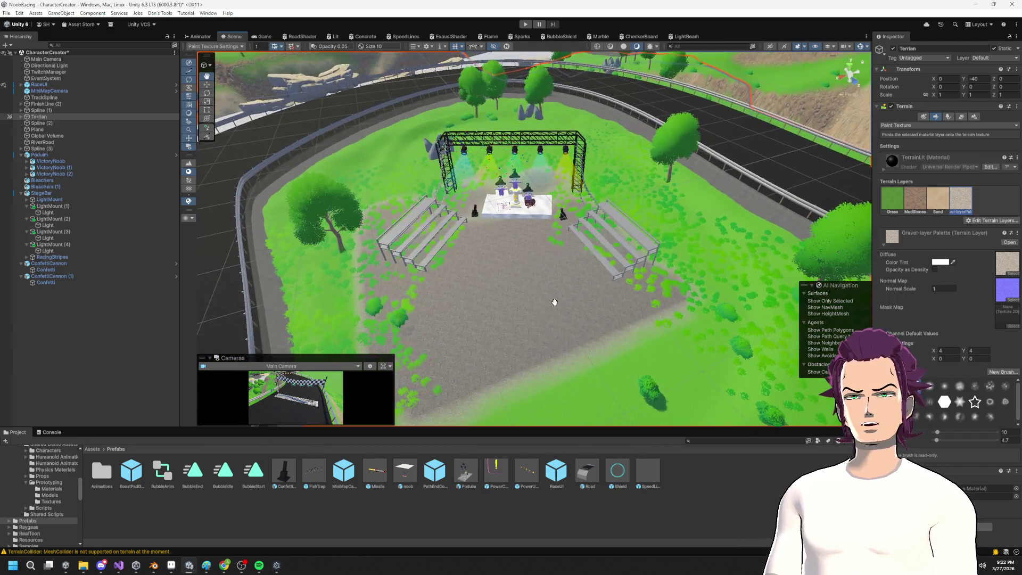
scroll(553, 268, up, 3)
drag(574, 278, 569, 305)
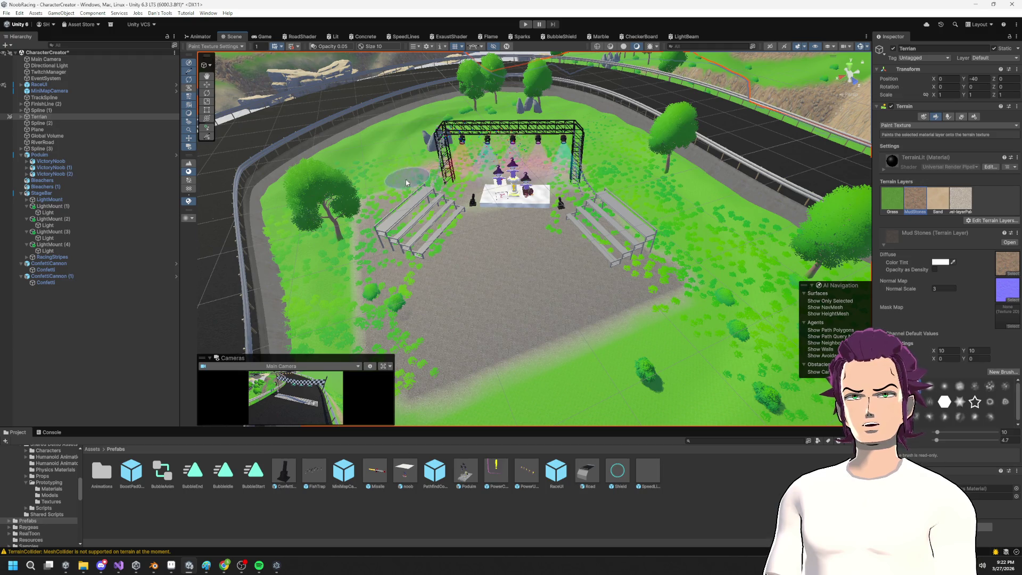
Step: Select the Grass layer and paint a strip of grass back onto the dirt
scroll(654, 298, down, 1)
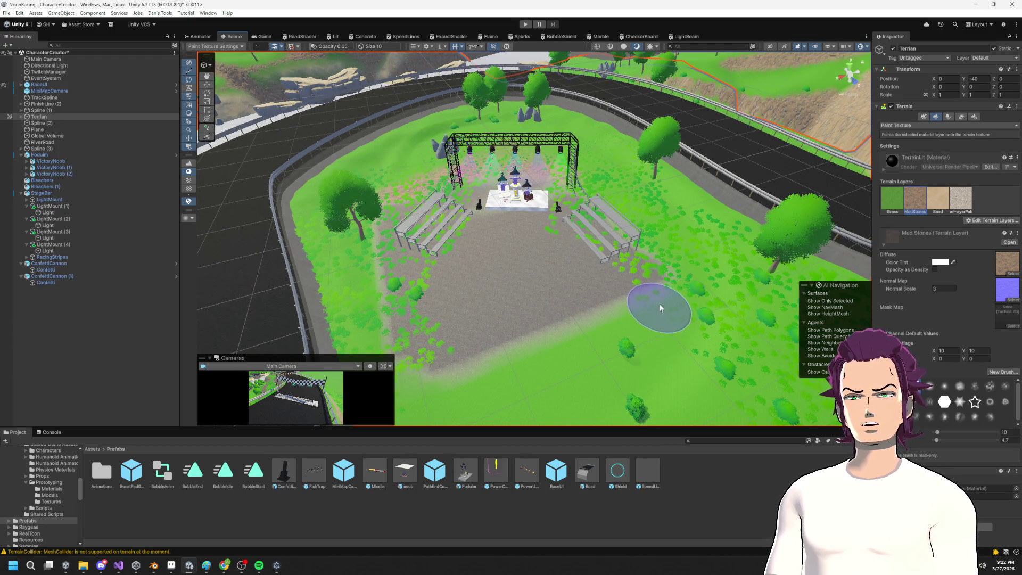
drag(659, 309, 737, 260)
scroll(761, 249, up, 1)
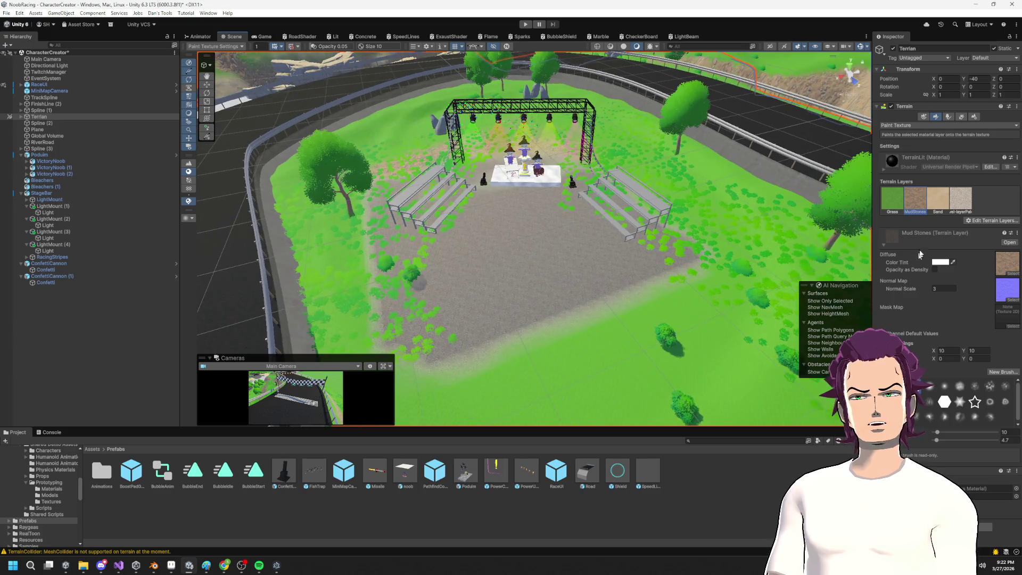
click(888, 202)
drag(354, 331, 363, 244)
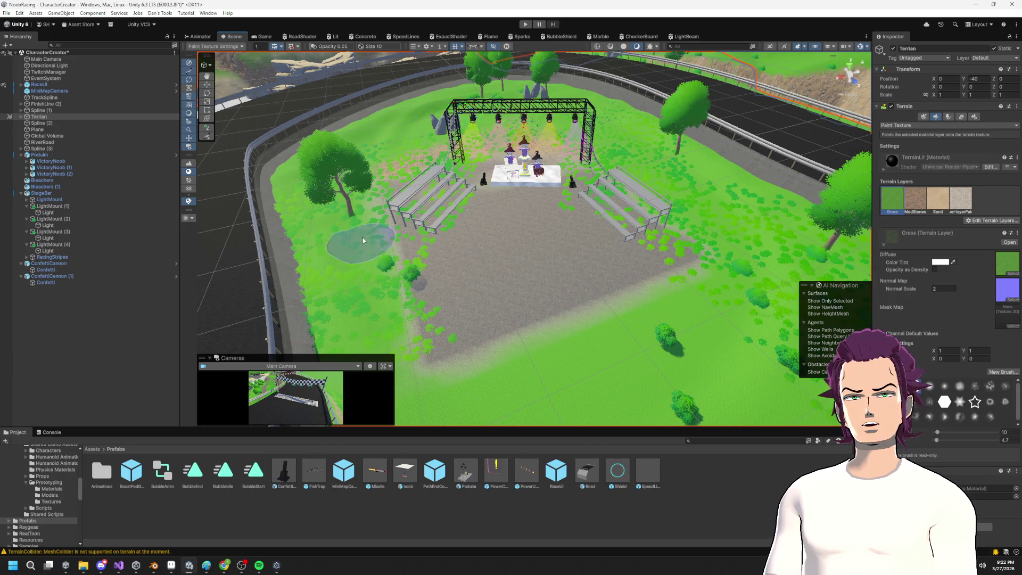
Step: Swing the view back to face the stage and switch the Terrain tool to Paint Details
scroll(540, 255, up, 5)
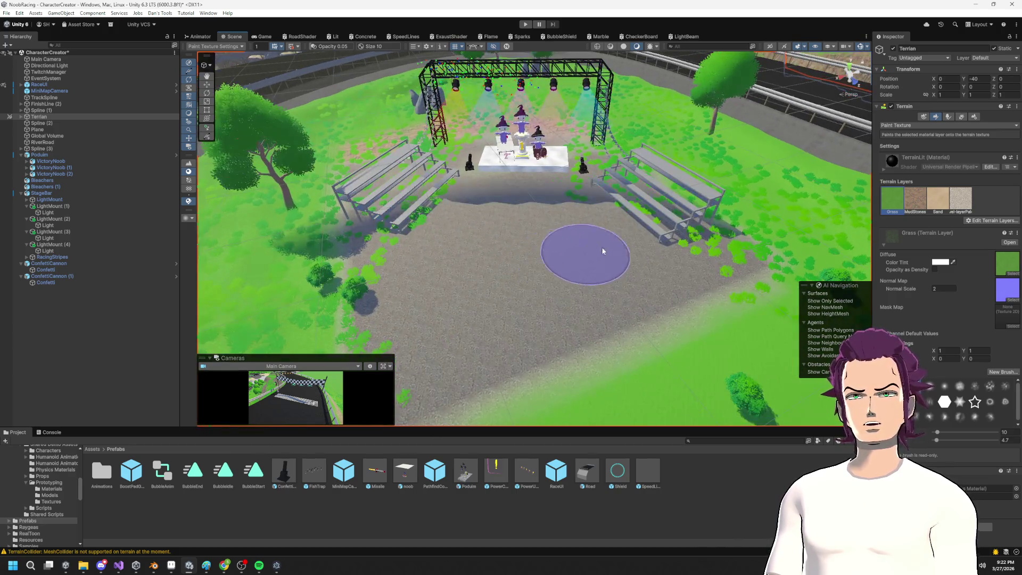
scroll(574, 117, down, 3)
drag(574, 117, 485, 303)
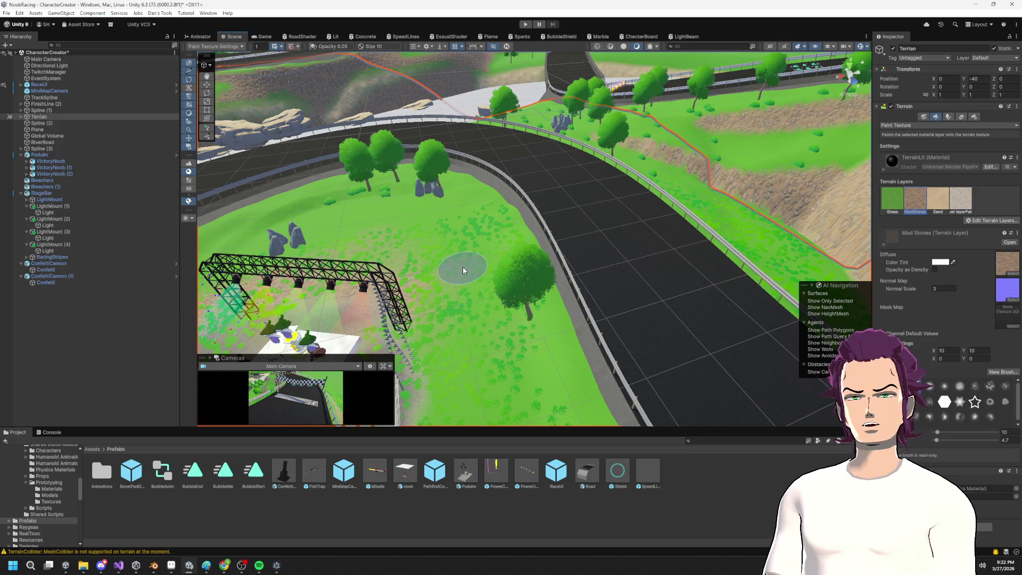
drag(462, 269, 907, 158)
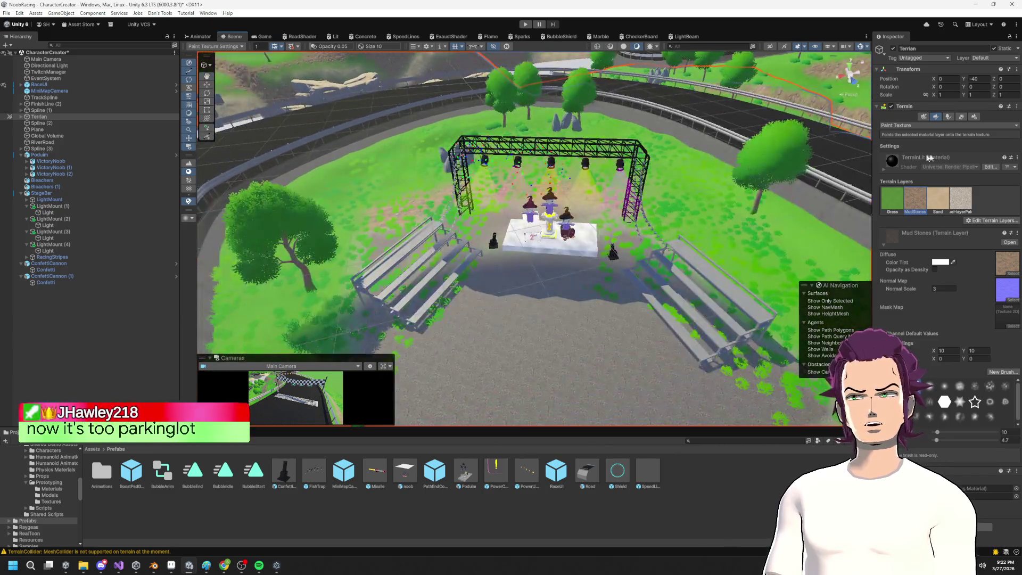
click(961, 116)
scroll(696, 331, up, 2)
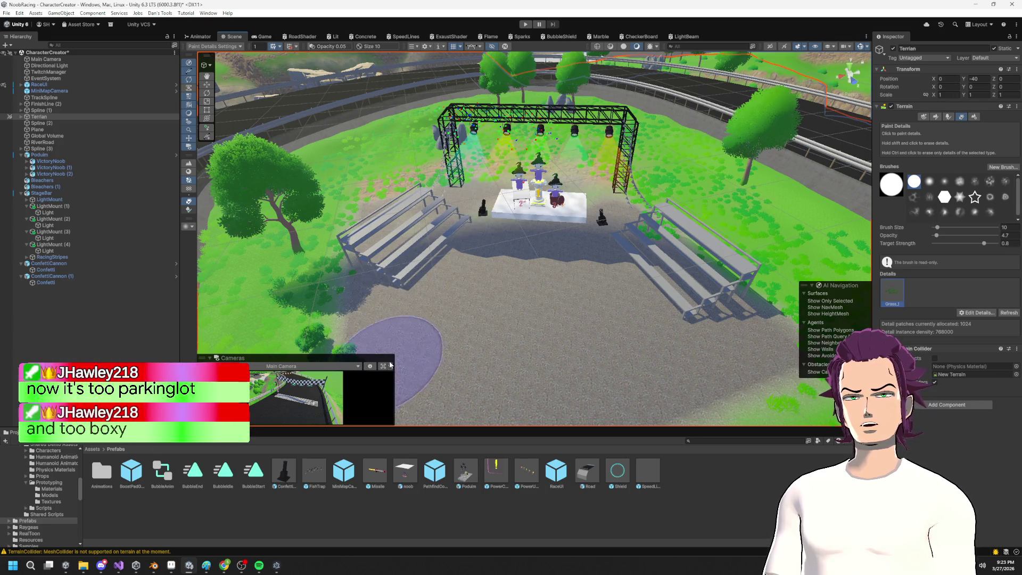
Step: Zoom around the stage and switch the Terrain tool back to Paint Texture
scroll(572, 341, down, 2)
scroll(595, 347, up, 2)
scroll(610, 299, down, 2)
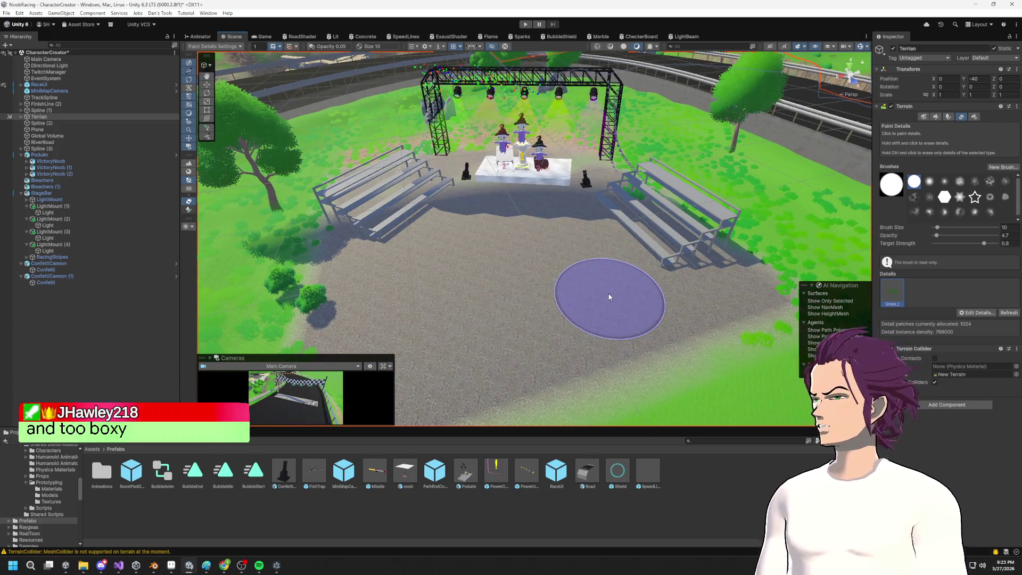
scroll(609, 297, down, 4)
scroll(609, 295, up, 3)
scroll(609, 297, up, 2)
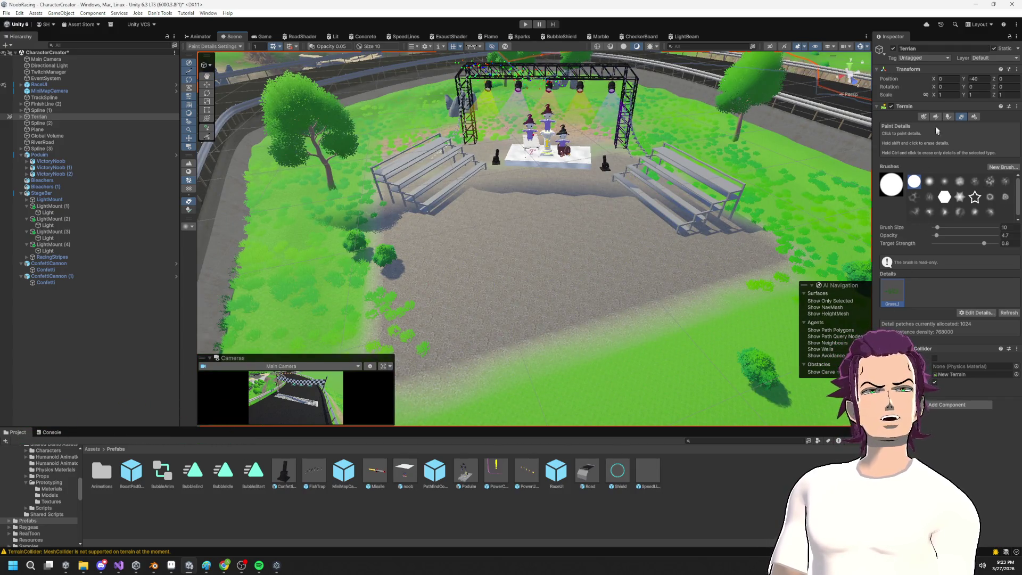
click(935, 117)
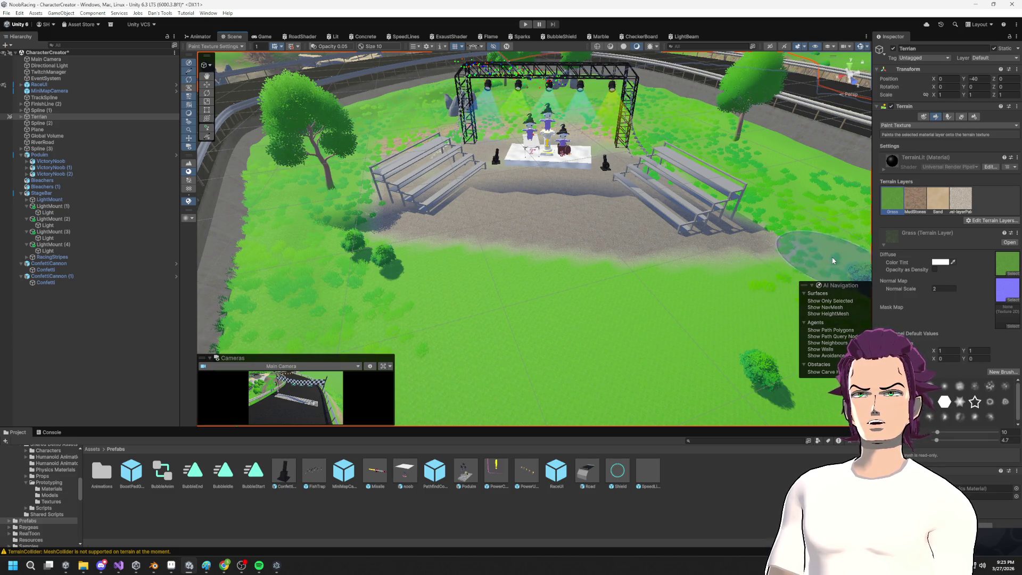
Step: Orbit from a top-down plaza view to a low stage view, then pull back wider
alt+drag(799, 256, 703, 272)
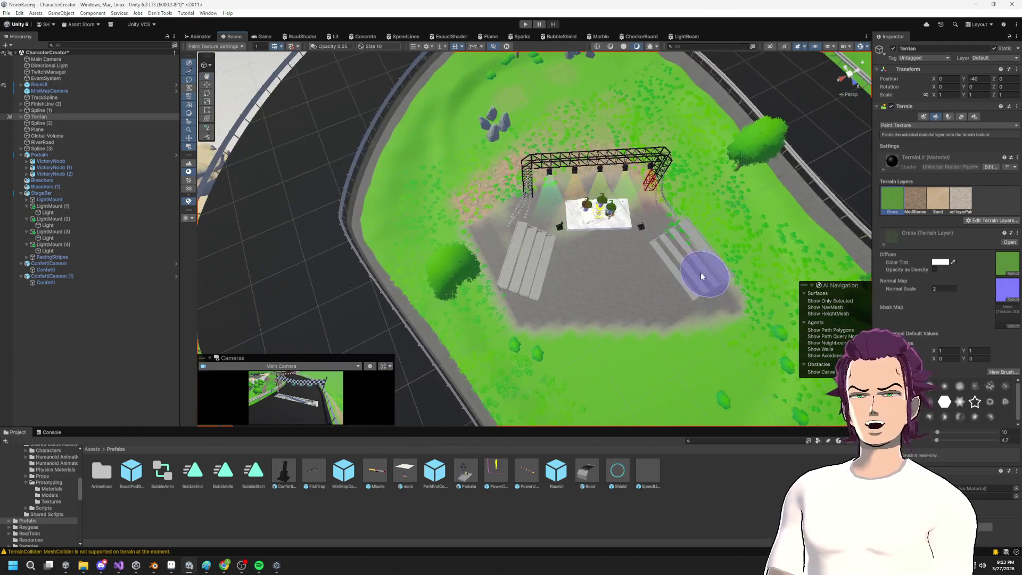
scroll(707, 325, up, 5)
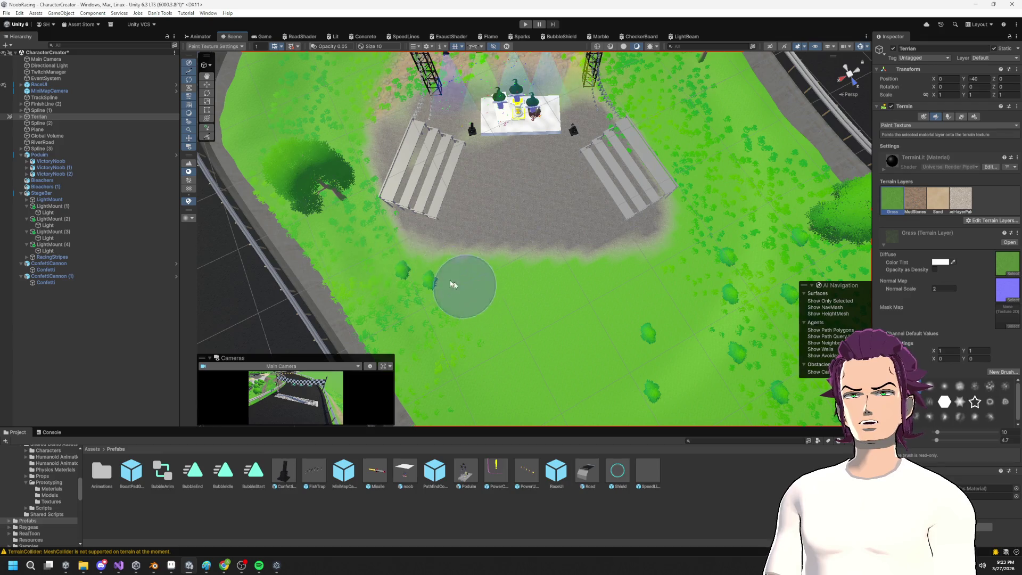
scroll(570, 282, down, 2)
mouse_move(629, 123)
mouse_down()
mouse_move(622, 212)
mouse_move(561, 184)
mouse_move(519, 305)
mouse_up()
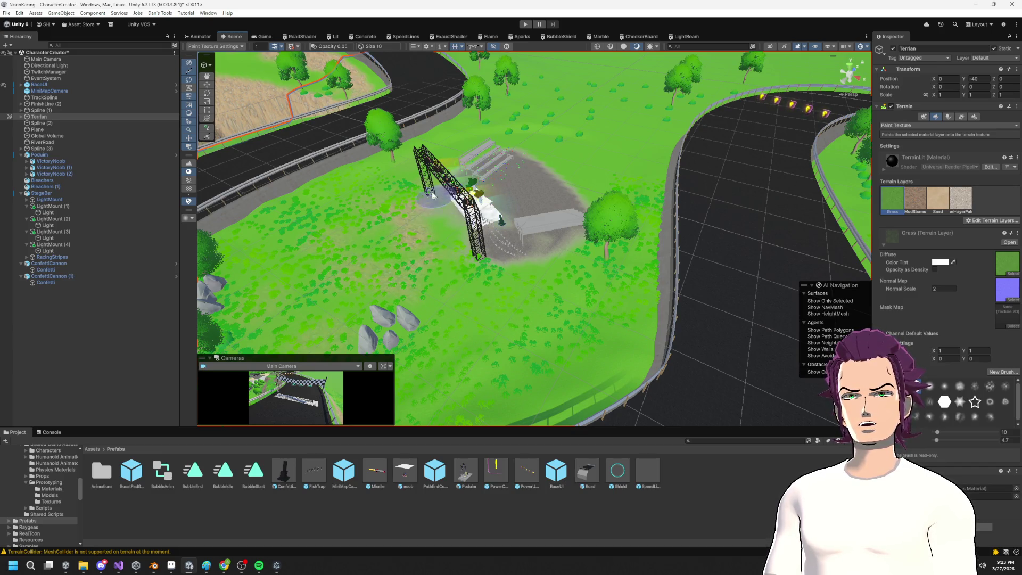
drag(444, 158, 668, 269)
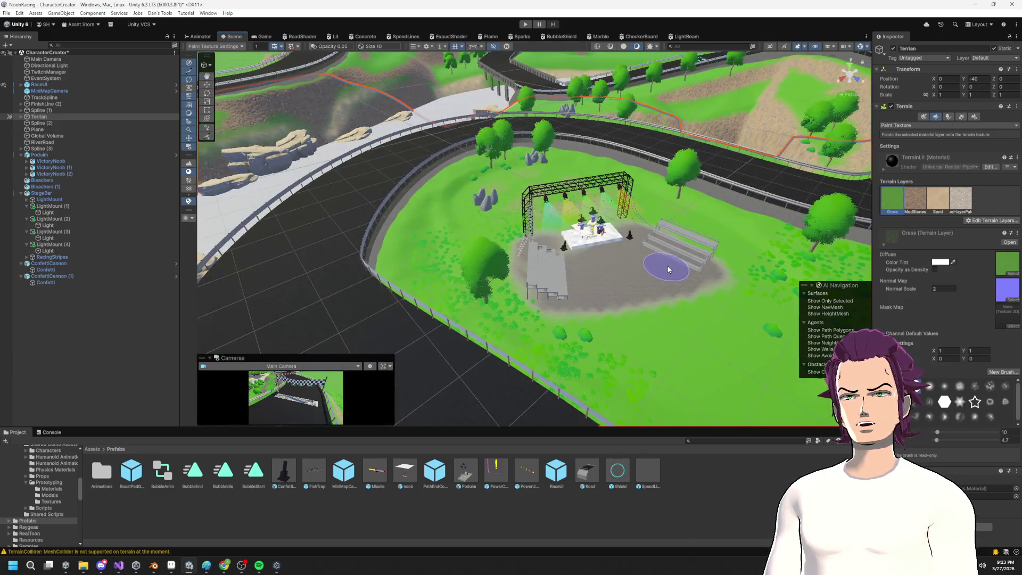
scroll(669, 269, up, 3)
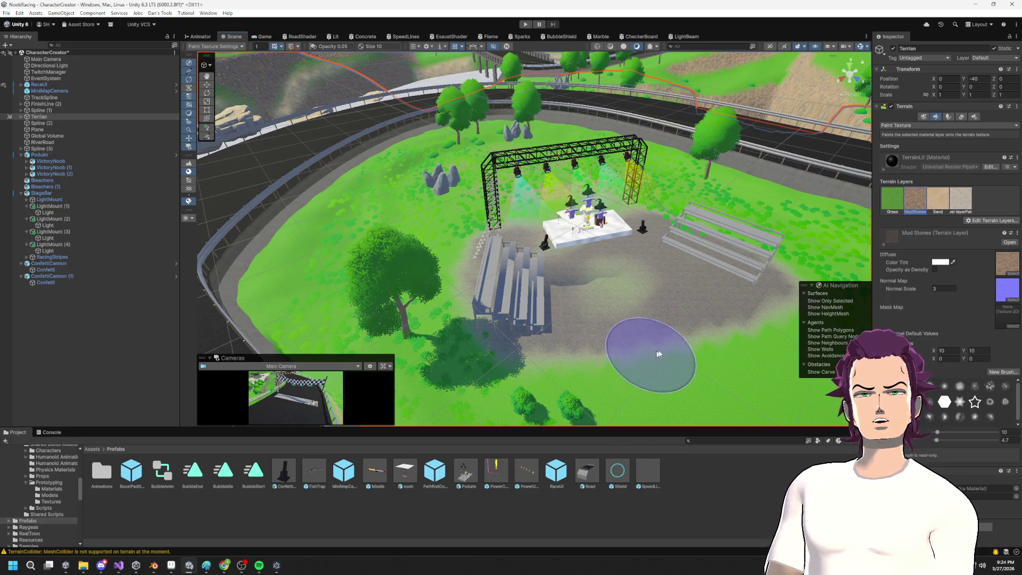
scroll(660, 330, down, 2)
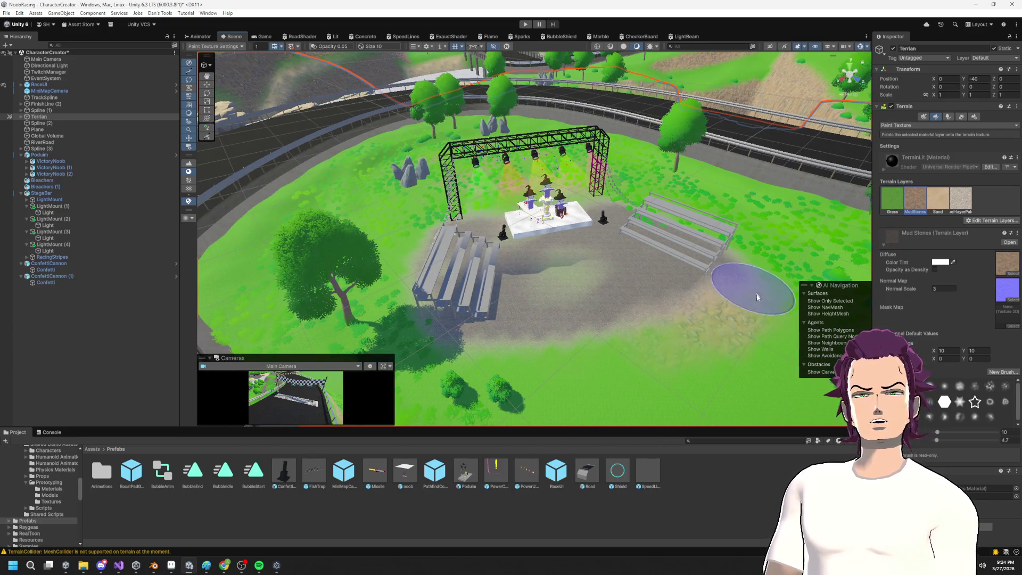
Step: Paint Mud Stones across the dirt below the bleachers and inspect it from several angles
mouse_move(558, 371)
mouse_down()
mouse_move(595, 367)
mouse_move(452, 371)
mouse_move(756, 330)
mouse_move(760, 308)
mouse_move(688, 333)
mouse_move(577, 307)
mouse_move(578, 326)
mouse_move(655, 319)
mouse_move(548, 320)
mouse_move(633, 312)
mouse_up()
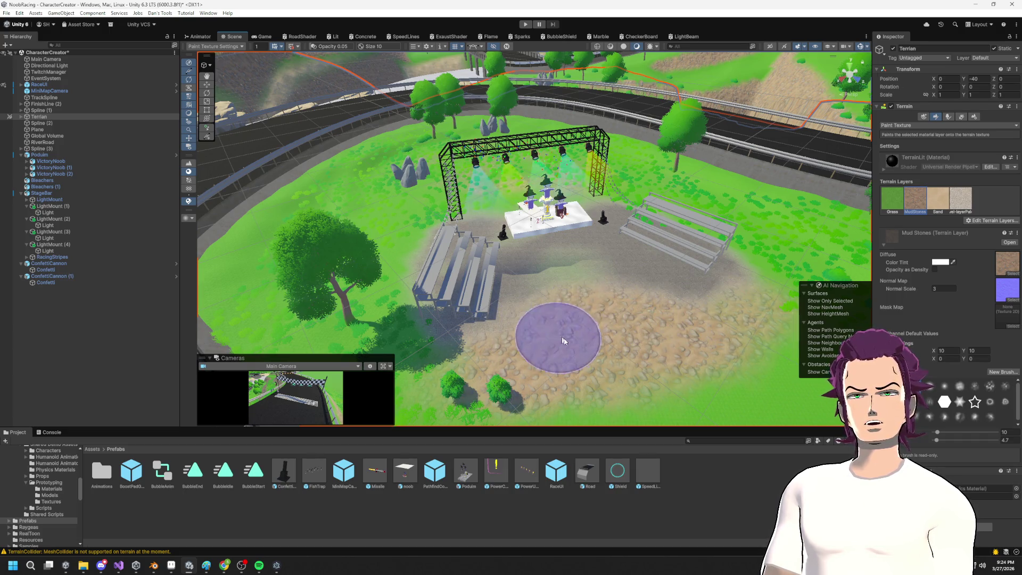
scroll(675, 345, down, 3)
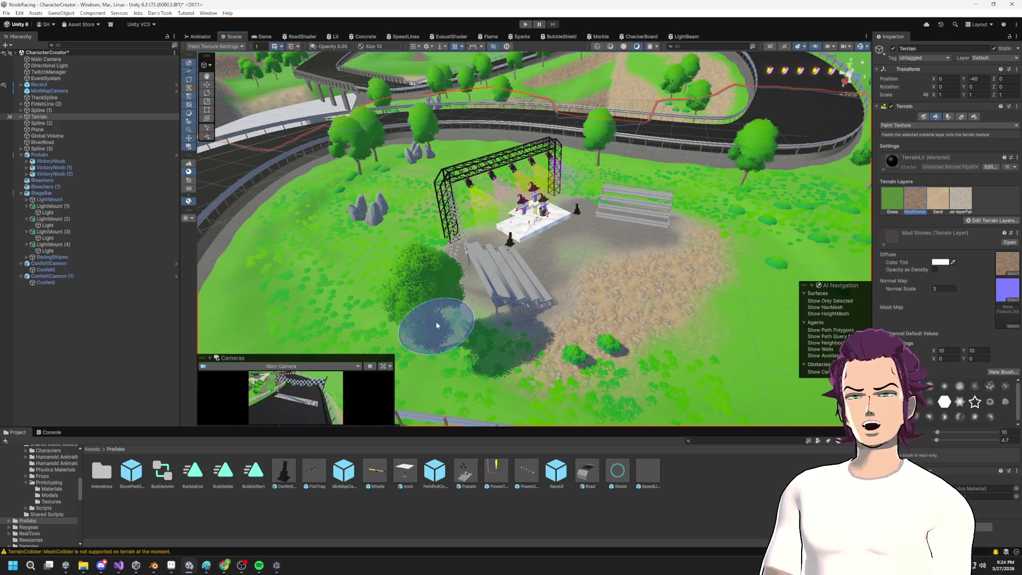
mouse_move(605, 337)
mouse_down()
mouse_move(689, 352)
mouse_move(675, 321)
mouse_up()
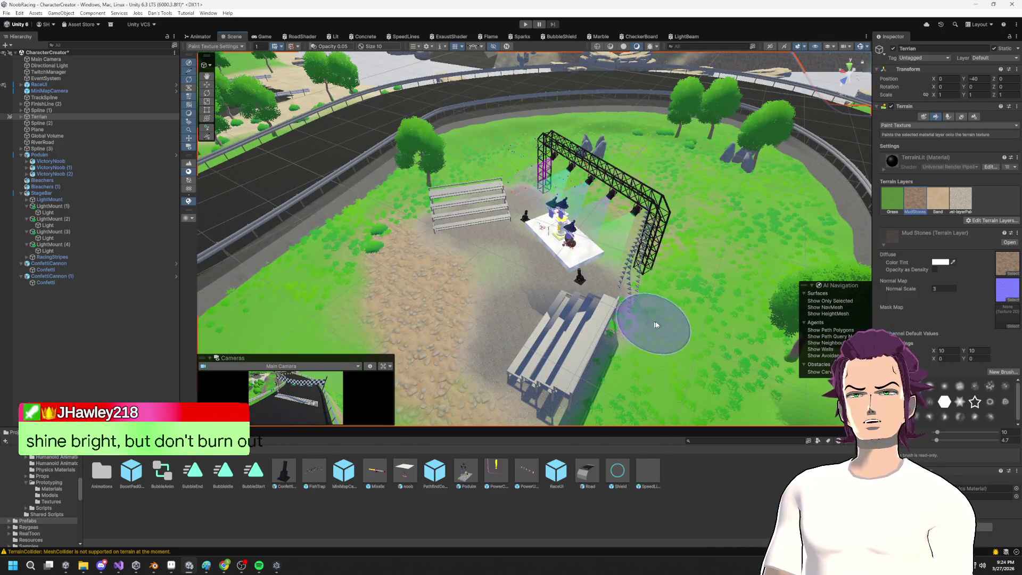
mouse_move(638, 229)
mouse_down()
mouse_move(607, 364)
mouse_move(685, 292)
mouse_up()
scroll(684, 293, up, 5)
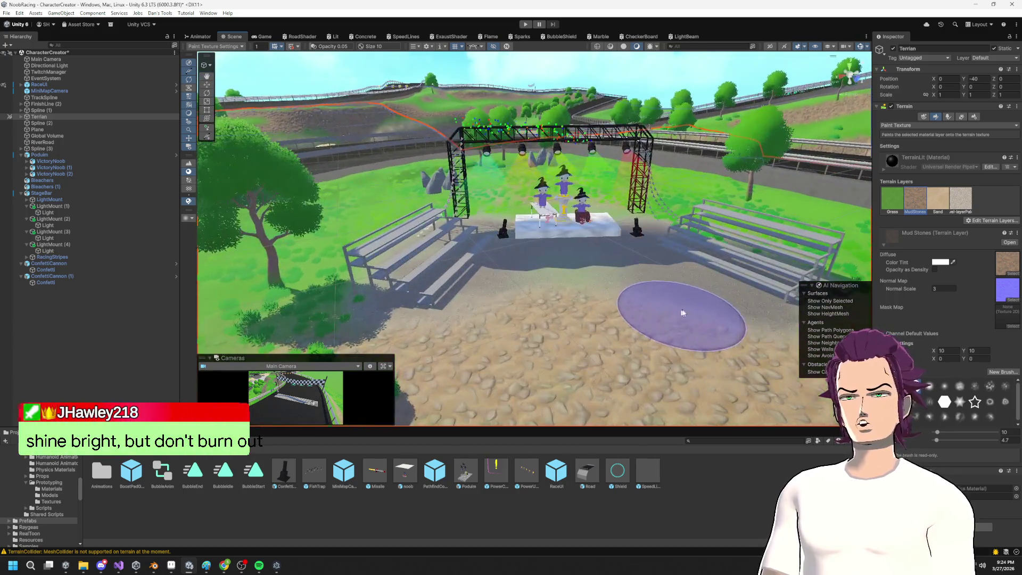
drag(625, 301, 622, 269)
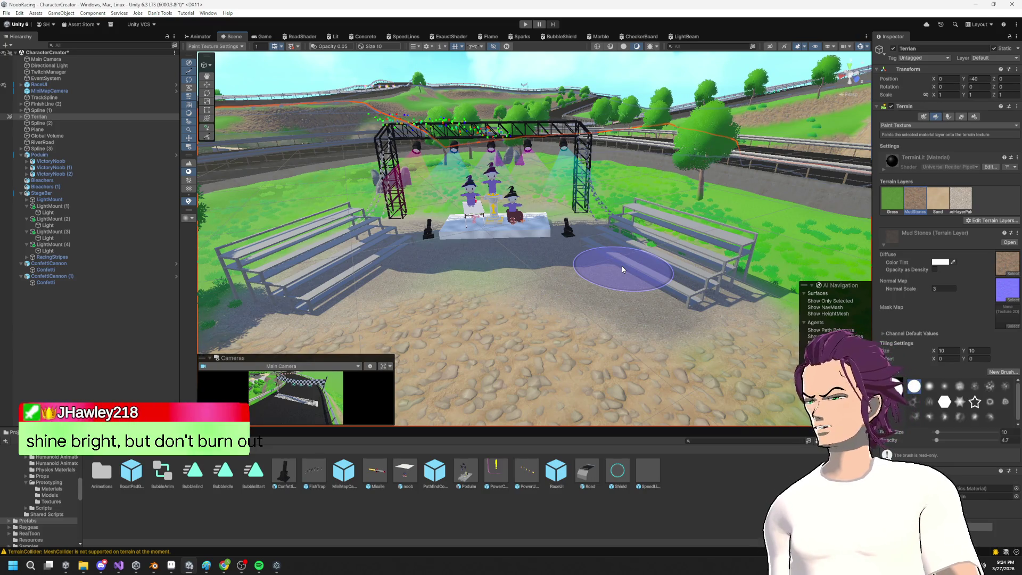
scroll(662, 297, down, 3)
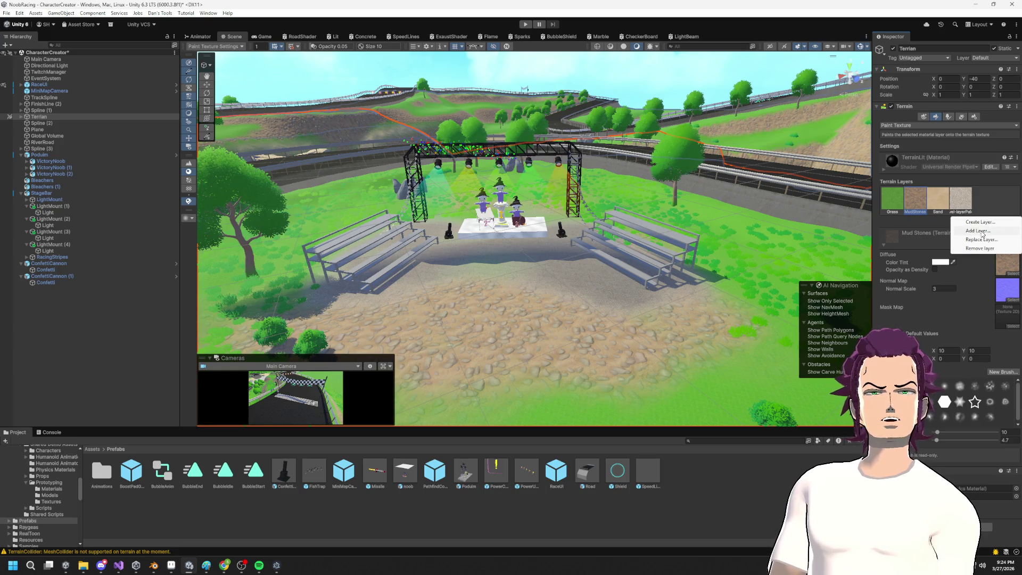
Step: Add the white_blockout terrain layer and start painting it on the ground in front of the stage
click(981, 232)
scroll(946, 272, down, 1)
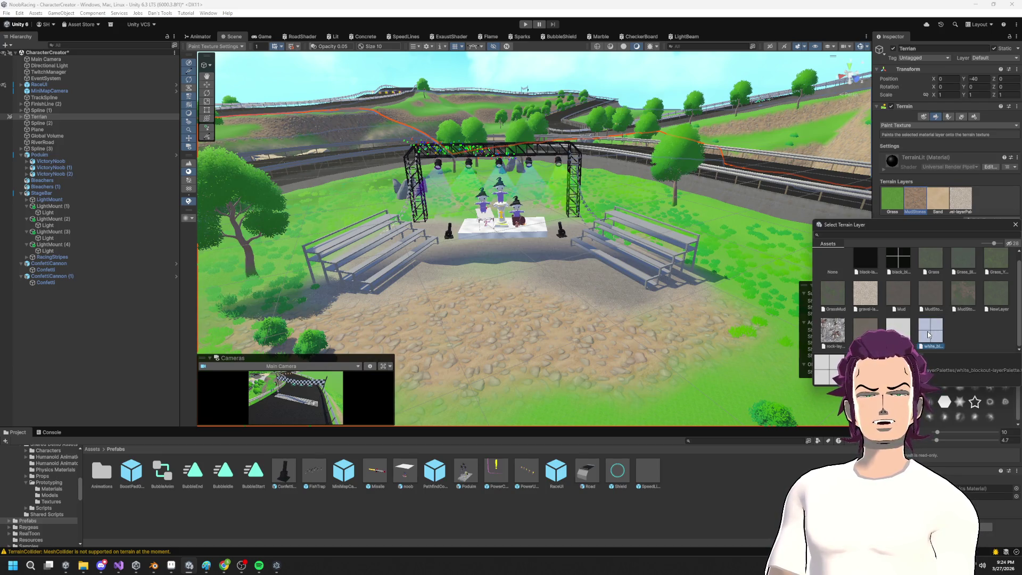
double_click(929, 334)
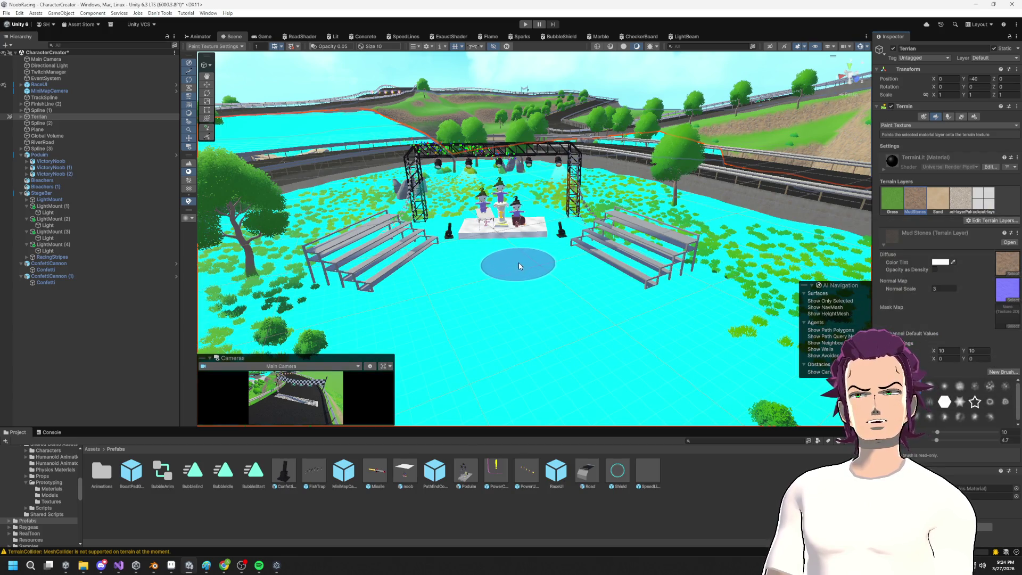
scroll(530, 267, up, 2)
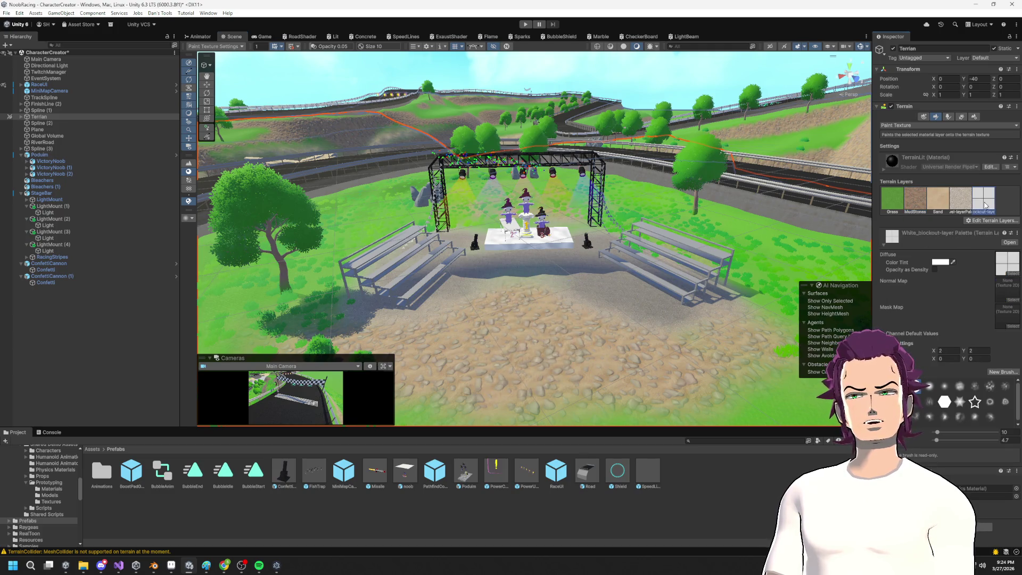
mouse_move(552, 294)
mouse_down()
mouse_move(486, 330)
mouse_move(516, 337)
mouse_move(506, 360)
mouse_move(510, 351)
mouse_up()
Step: View the white blockout patch from a steep angle, then reselect the MudStones layer
scroll(667, 296, down, 2)
scroll(526, 292, up, 4)
mouse_move(548, 264)
mouse_down()
mouse_move(654, 334)
mouse_move(464, 327)
mouse_up()
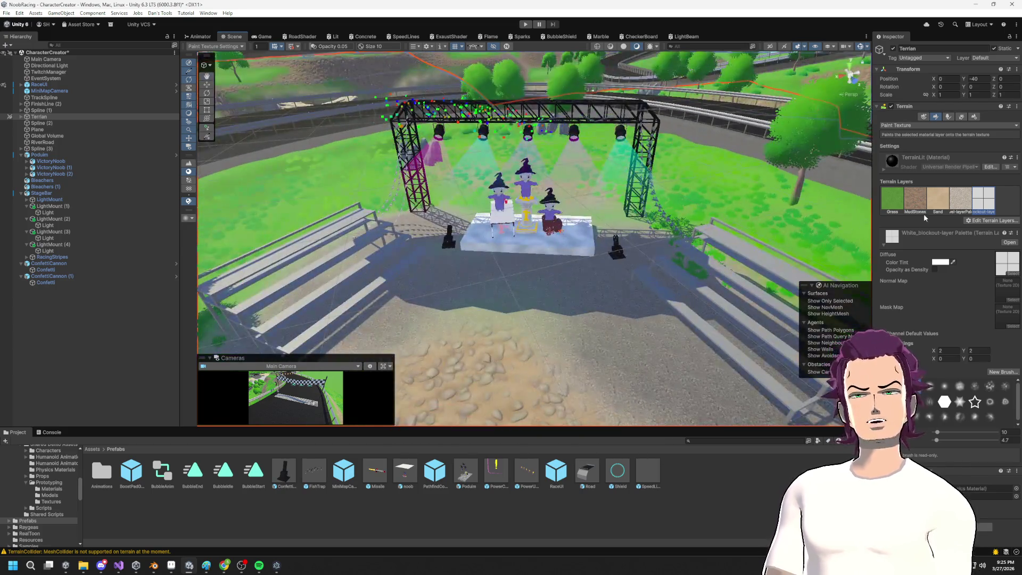
click(916, 201)
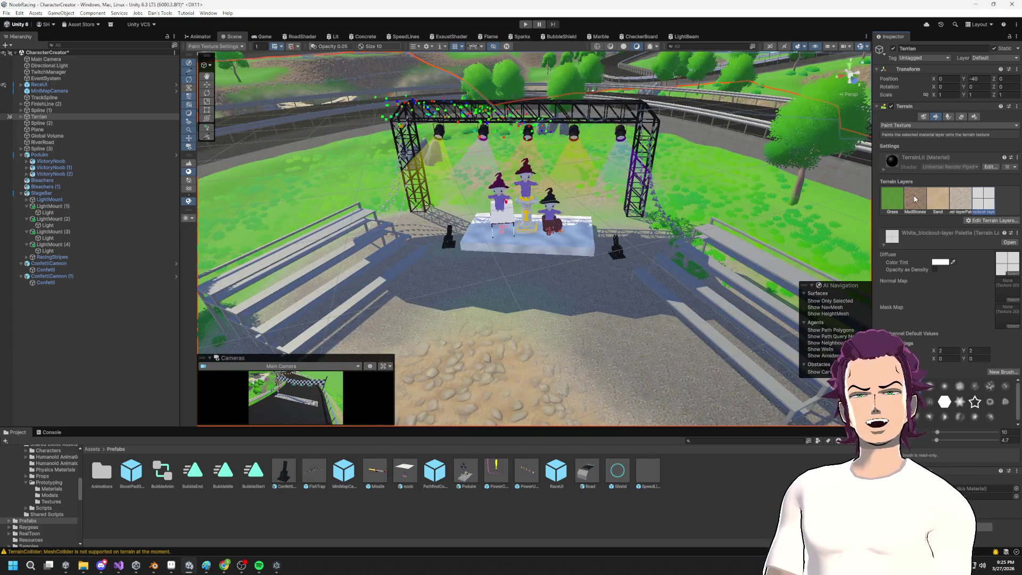
Step: Orbit and zoom around the stage to inspect the painted foreground ground
scroll(541, 365, down, 3)
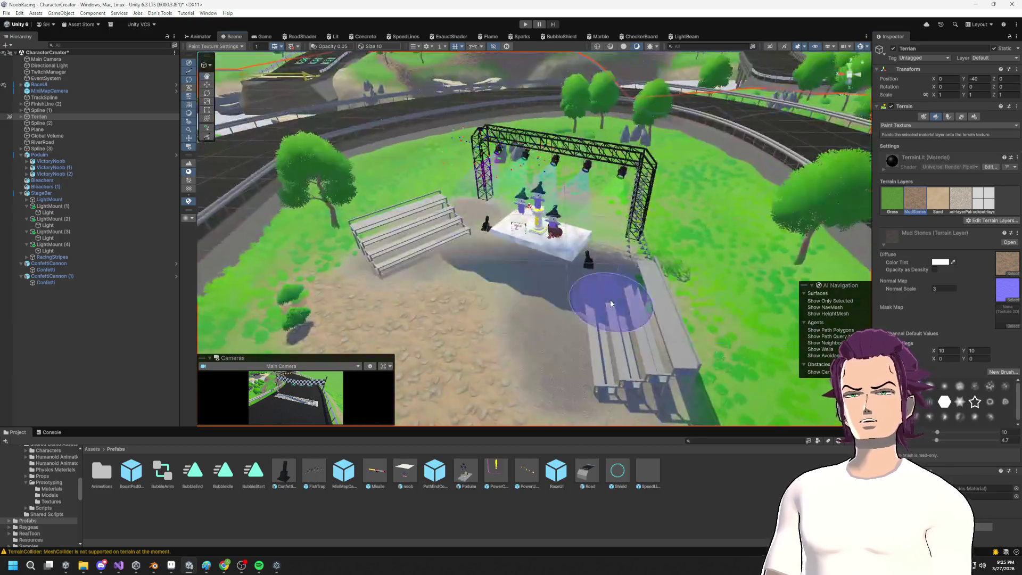
drag(611, 303, 650, 273)
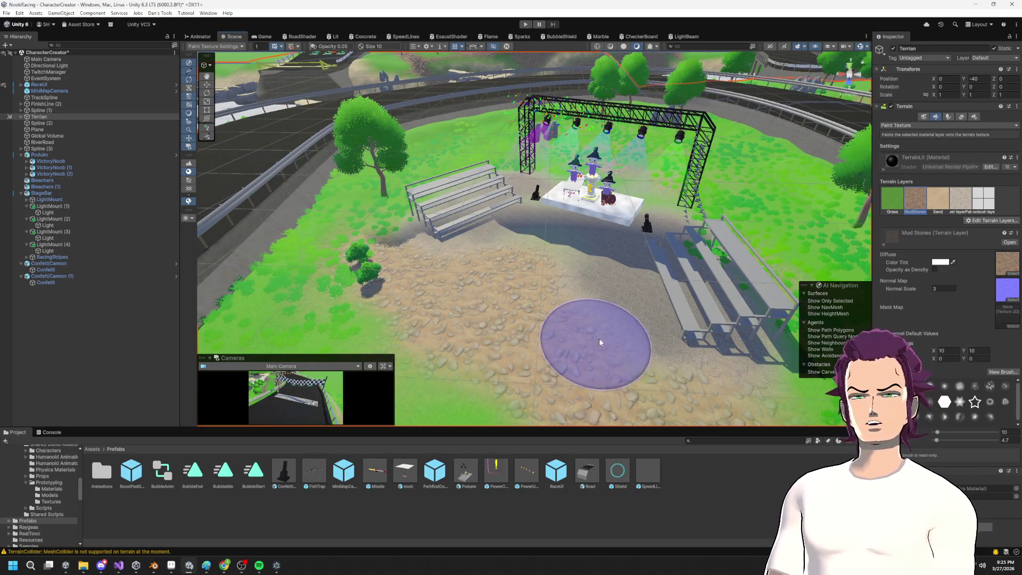
mouse_move(649, 365)
mouse_down()
mouse_move(786, 325)
mouse_move(656, 332)
mouse_up()
scroll(591, 278, up, 3)
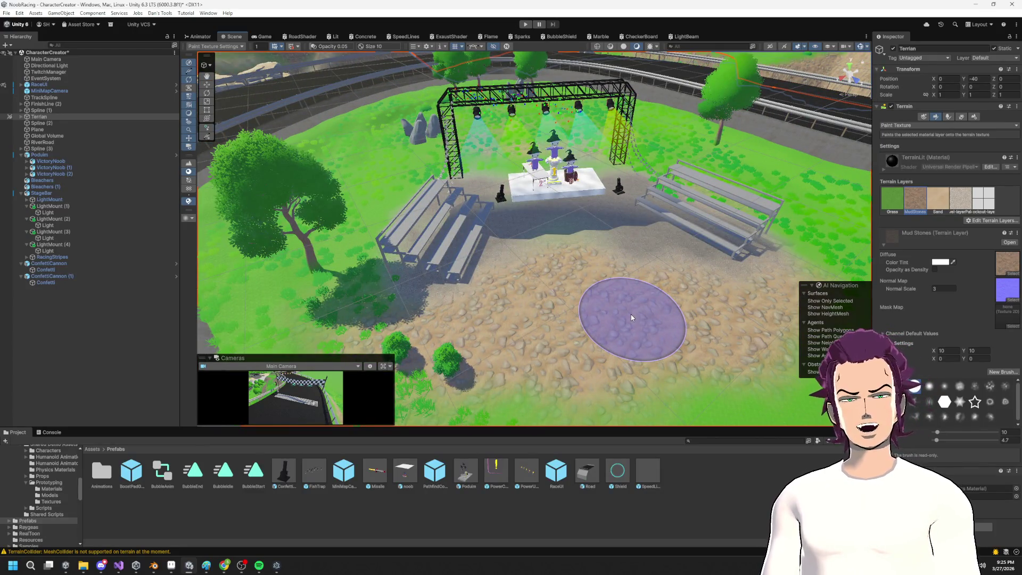
drag(594, 375, 559, 314)
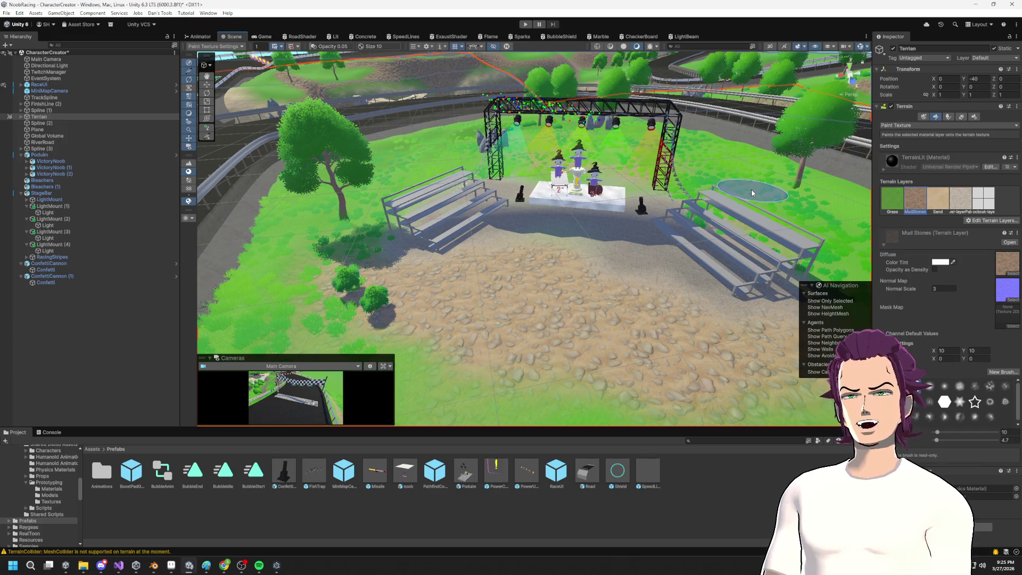
scroll(623, 345, down, 3)
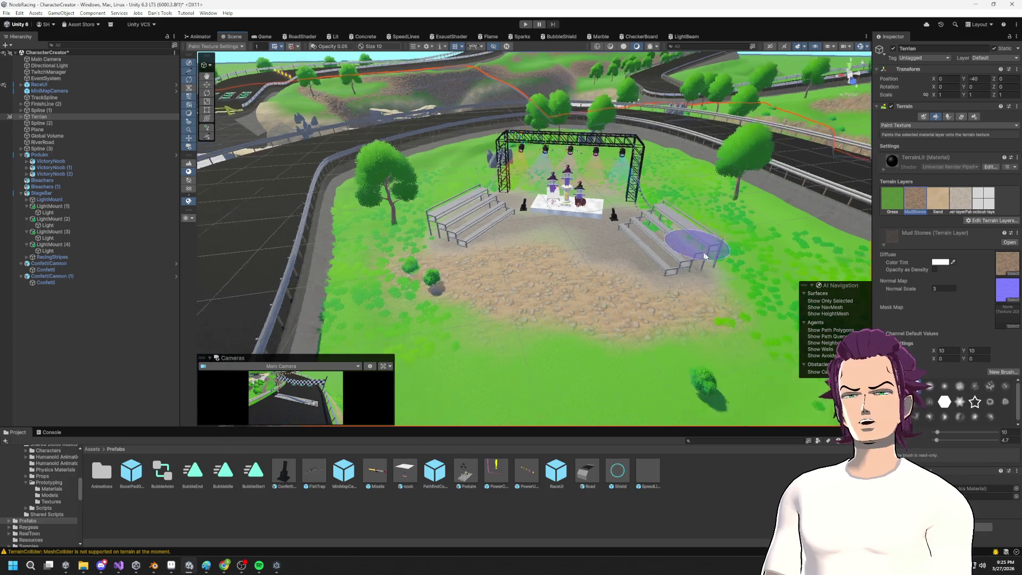
mouse_move(634, 258)
mouse_down()
mouse_move(609, 229)
mouse_move(605, 137)
mouse_move(667, 235)
mouse_up()
scroll(667, 235, up, 5)
Step: From a low view across the plaza, select MudStones as the terrain paint layer
mouse_move(744, 188)
mouse_down()
mouse_move(575, 127)
mouse_move(467, 229)
mouse_up()
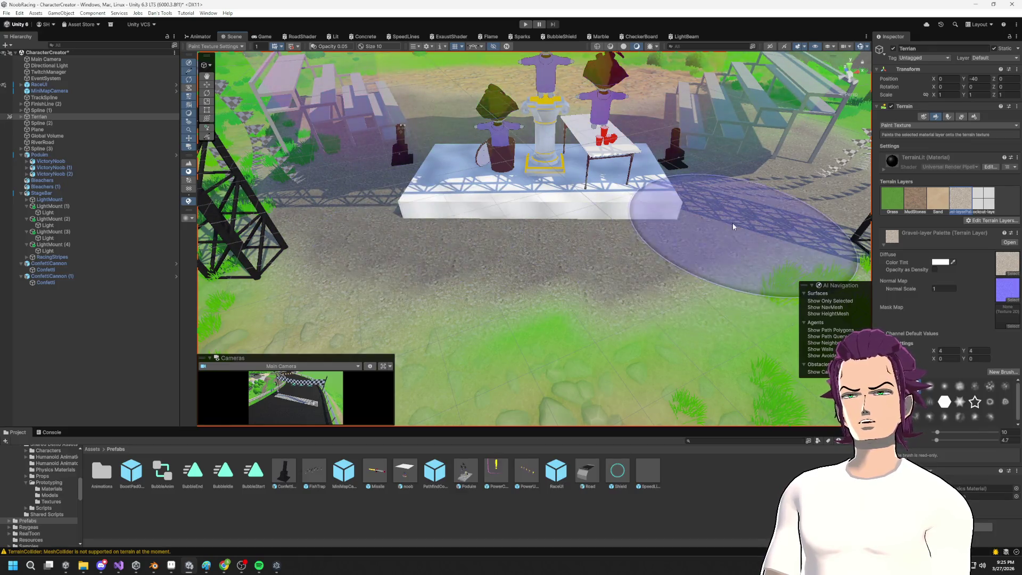
scroll(582, 247, down, 5)
mouse_move(605, 251)
mouse_down()
mouse_move(607, 204)
mouse_move(204, 166)
mouse_move(197, 199)
mouse_up()
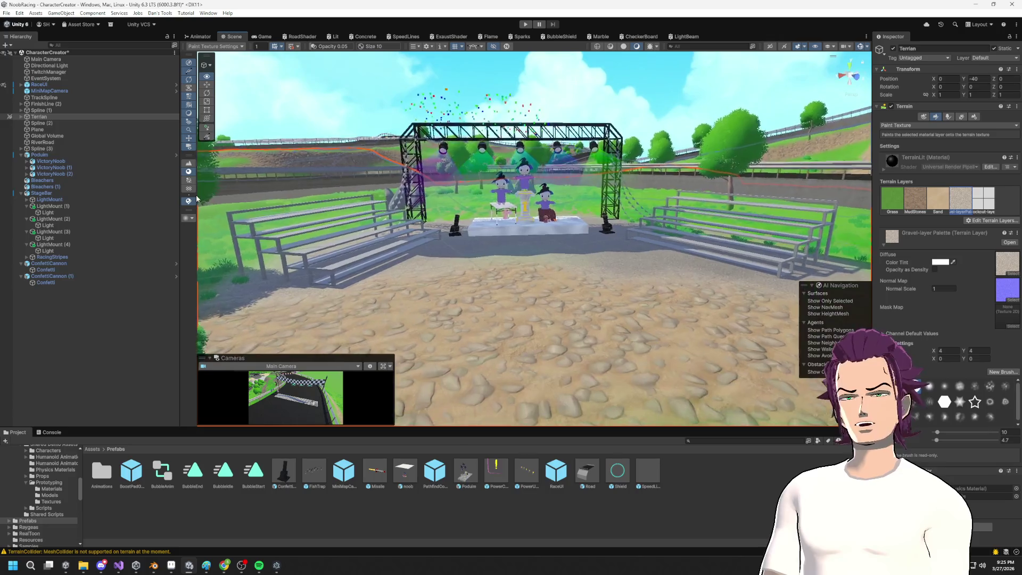
scroll(199, 205, up, 3)
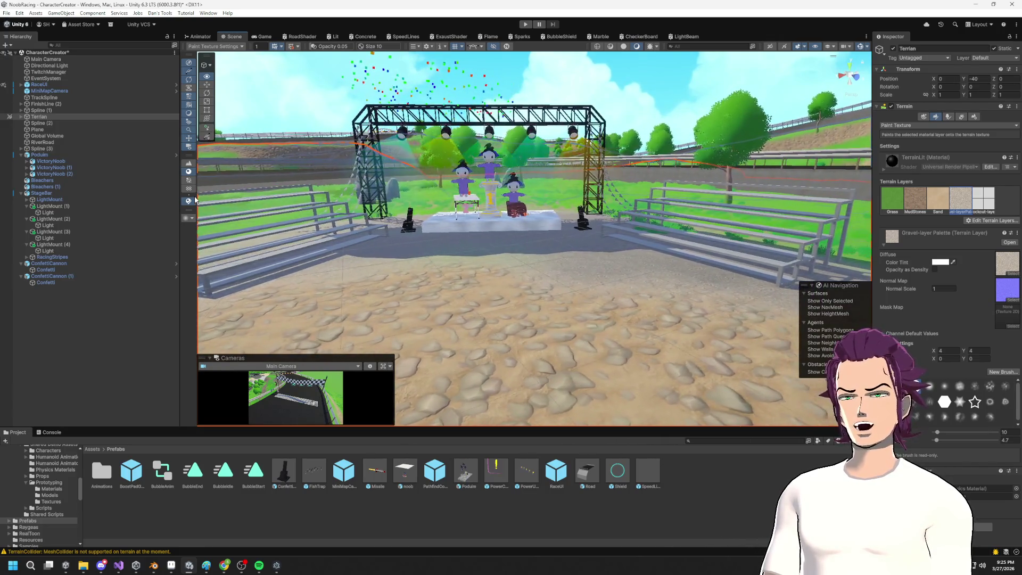
click(915, 197)
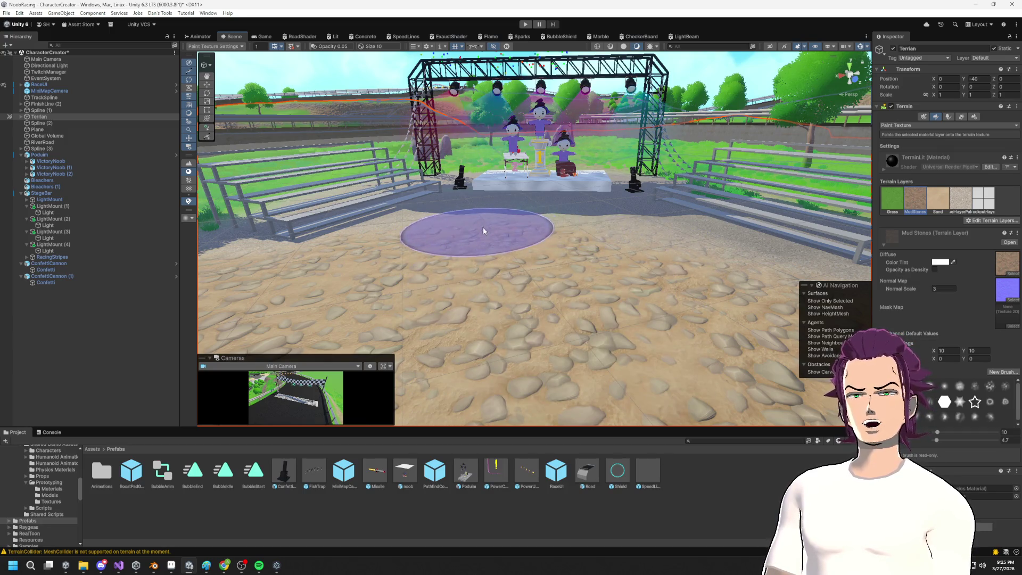
Step: Pull back to a high view over the stage and collapse StageBar's light mount children
scroll(552, 254, up, 2)
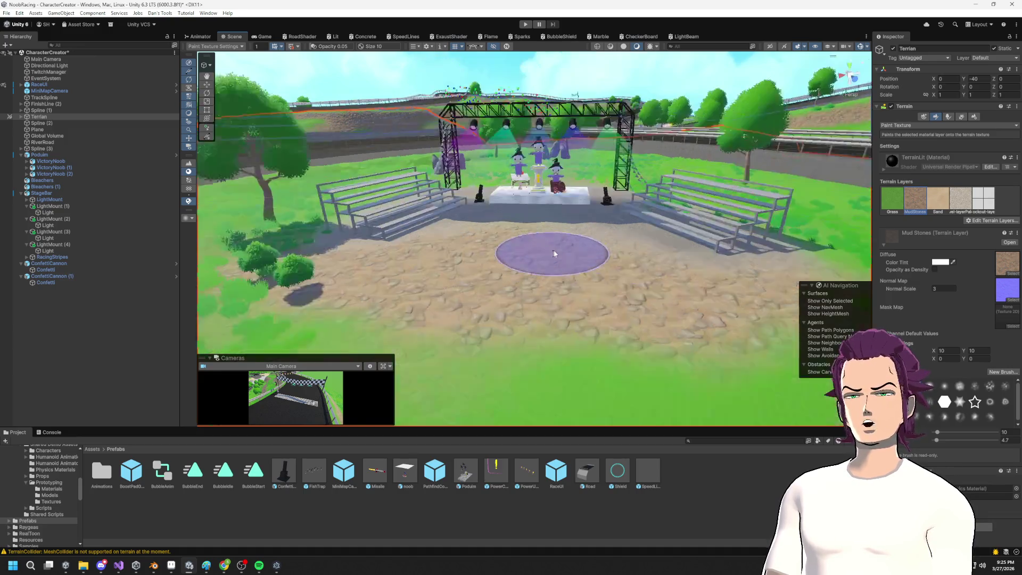
scroll(590, 241, down, 5)
scroll(589, 244, up, 6)
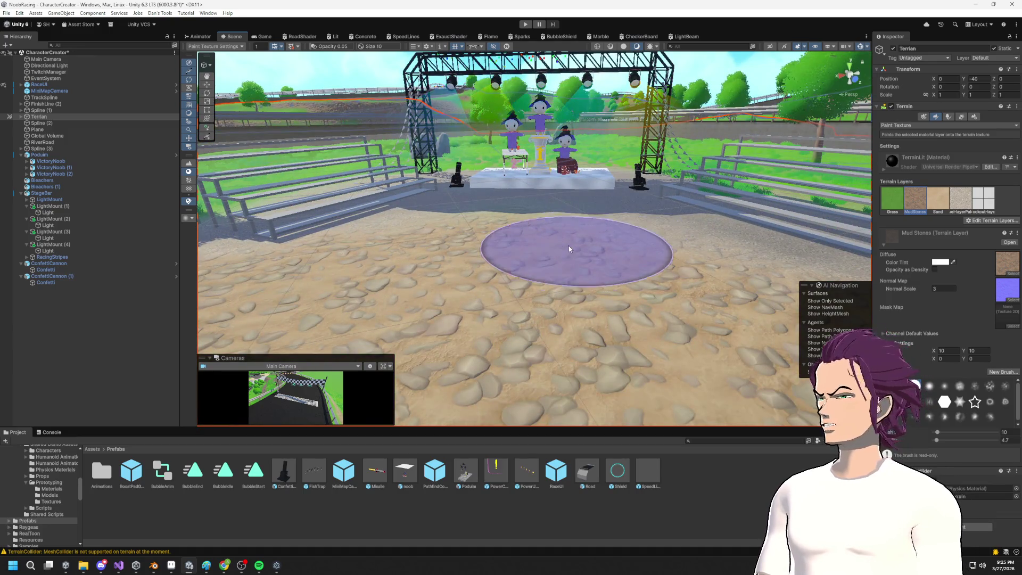
scroll(609, 157, down, 3)
drag(608, 157, 631, 213)
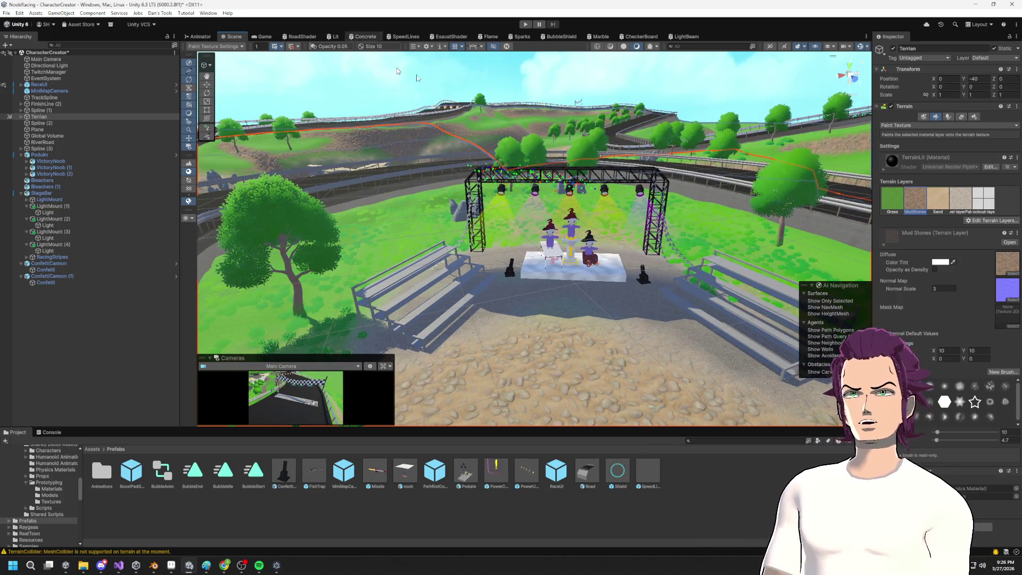
click(21, 193)
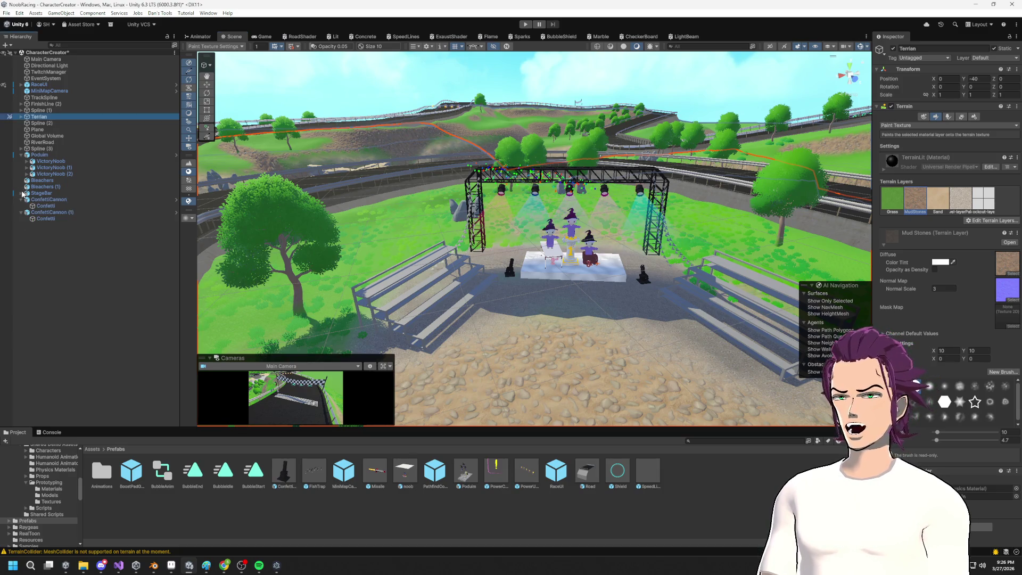
Step: Create a 3D Object > Cube from the Hierarchy's context menu
click(21, 206)
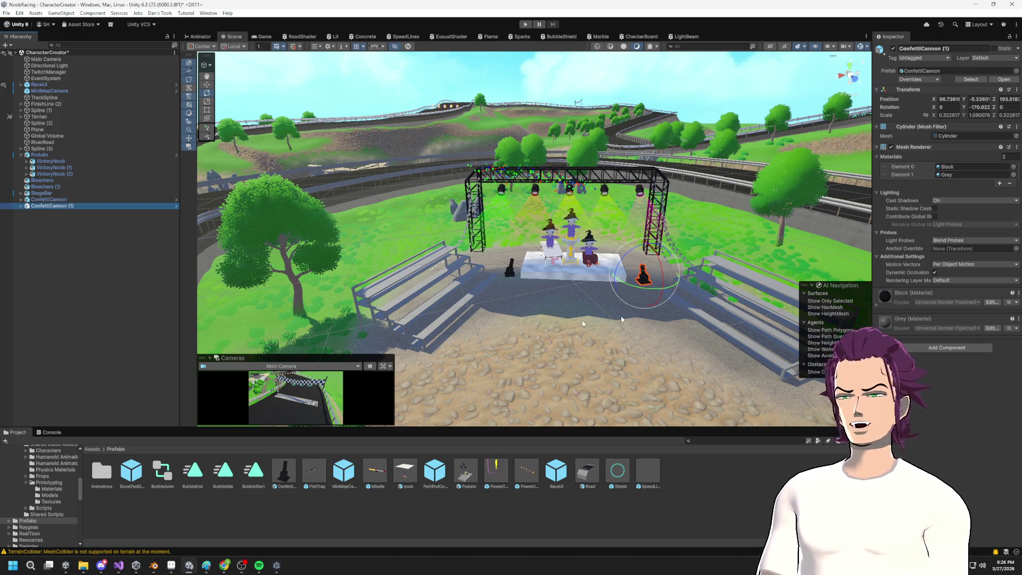
click(51, 215)
right_click(47, 229)
mouse_move(80, 379)
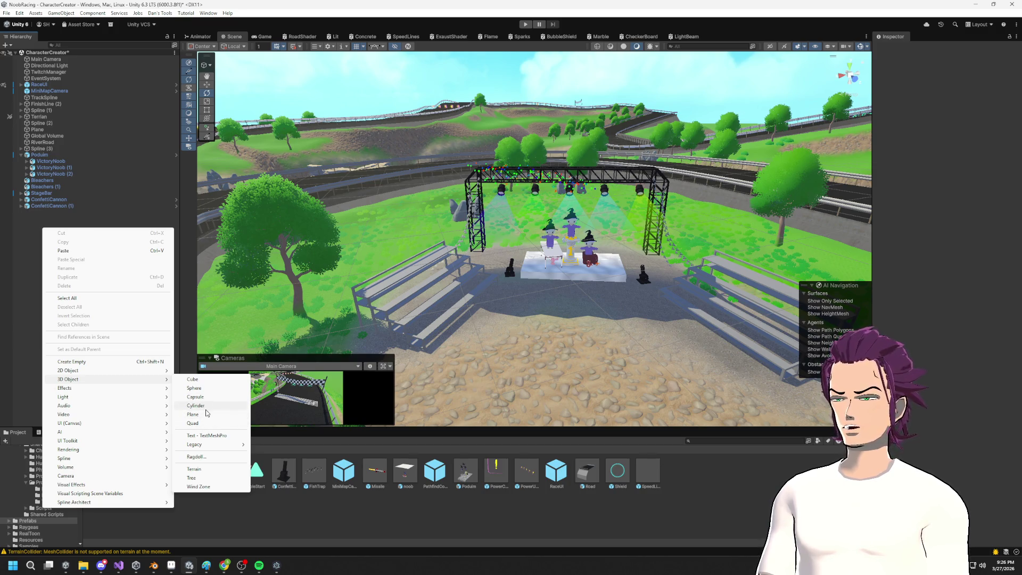
click(210, 380)
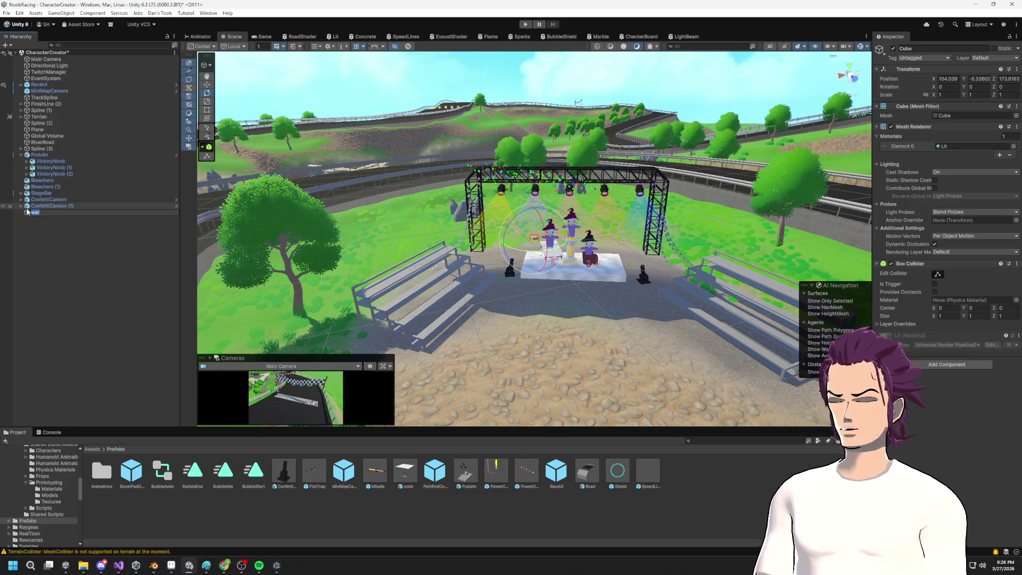
text(Spawn)
Step: Name the cube Spawn, move it before the podium and stretch it wide along X
key(Return)
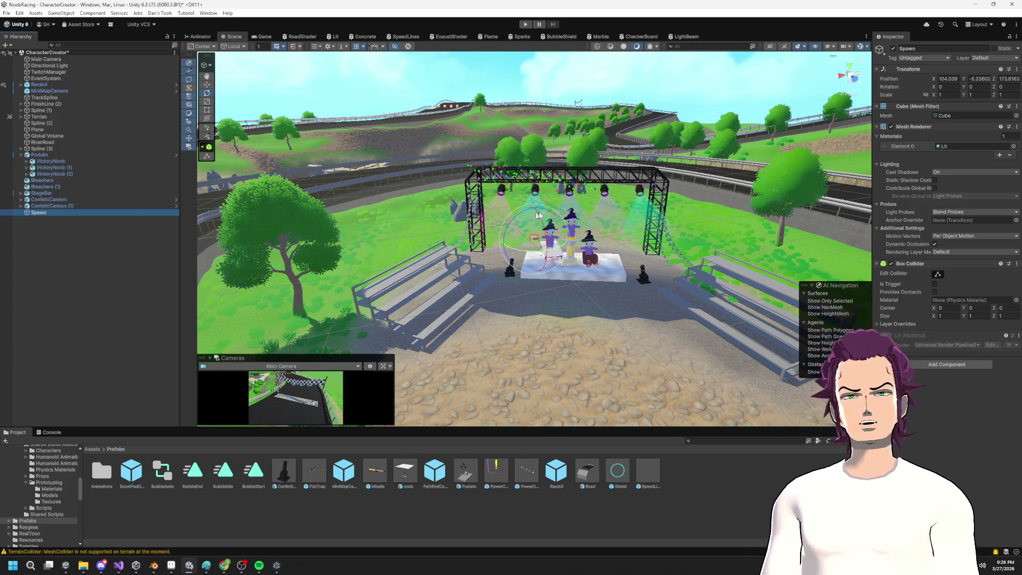
click(554, 262)
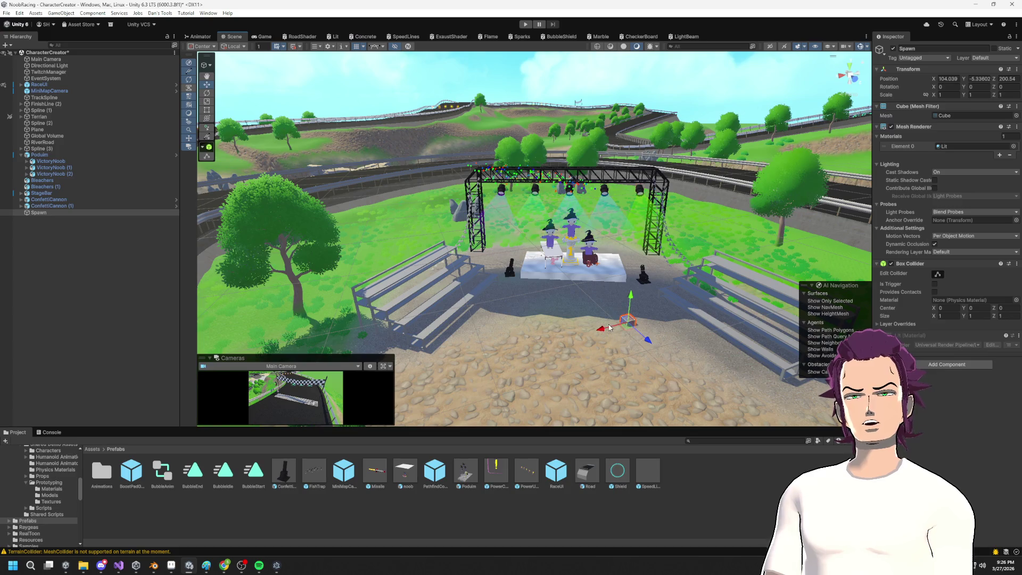
drag(557, 334, 574, 346)
key(e)
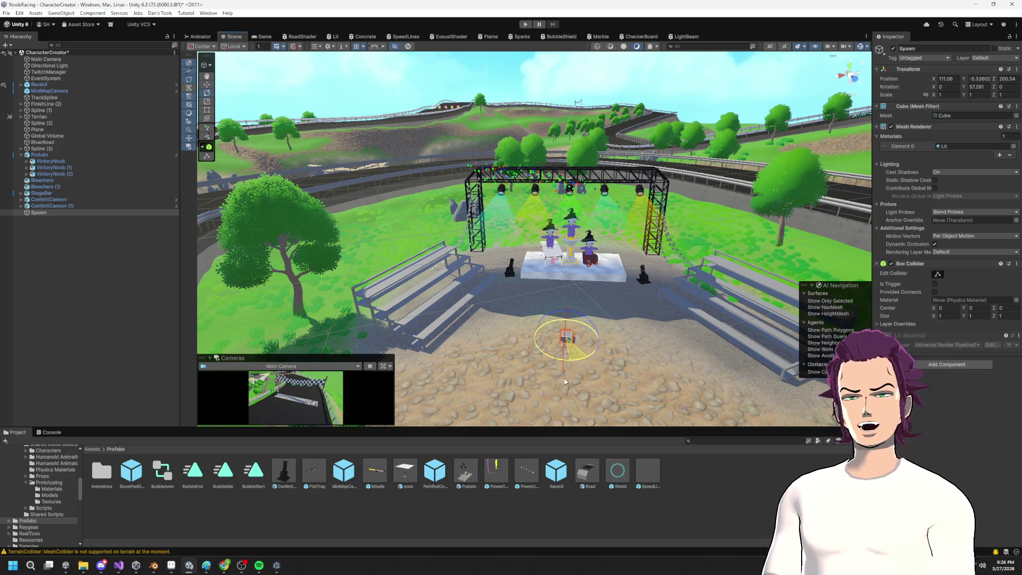
drag(569, 341, 565, 337)
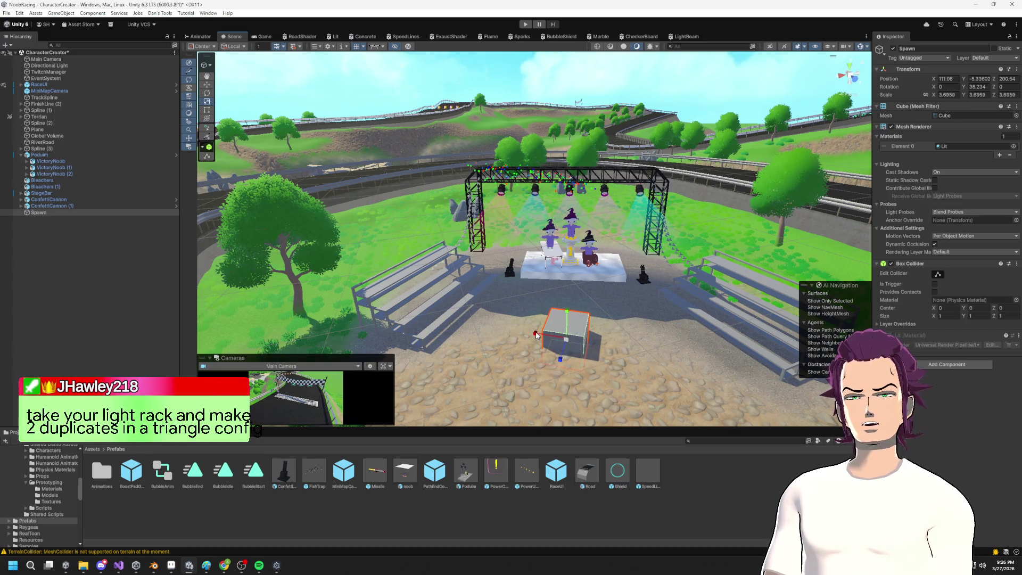
mouse_move(542, 339)
mouse_down()
mouse_move(527, 362)
mouse_move(535, 421)
mouse_up()
Step: Rotate the Spawn slab to line up with the stage and raise it slightly off the ground
key(e)
mouse_move(581, 355)
mouse_down()
mouse_move(595, 360)
mouse_move(535, 341)
mouse_up()
key(w)
key(e)
drag(600, 308, 544, 300)
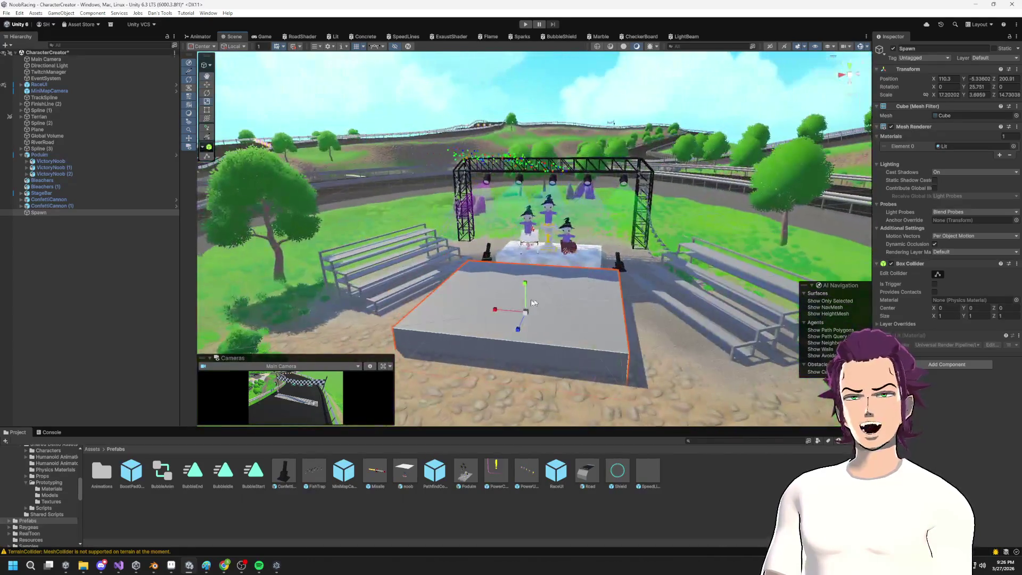
click(522, 287)
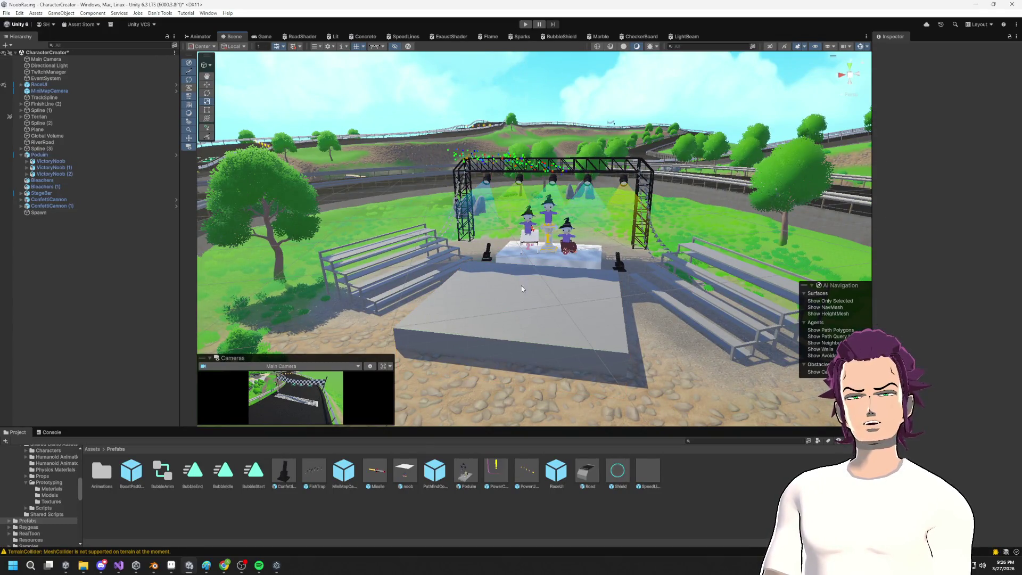
click(526, 302)
key(w)
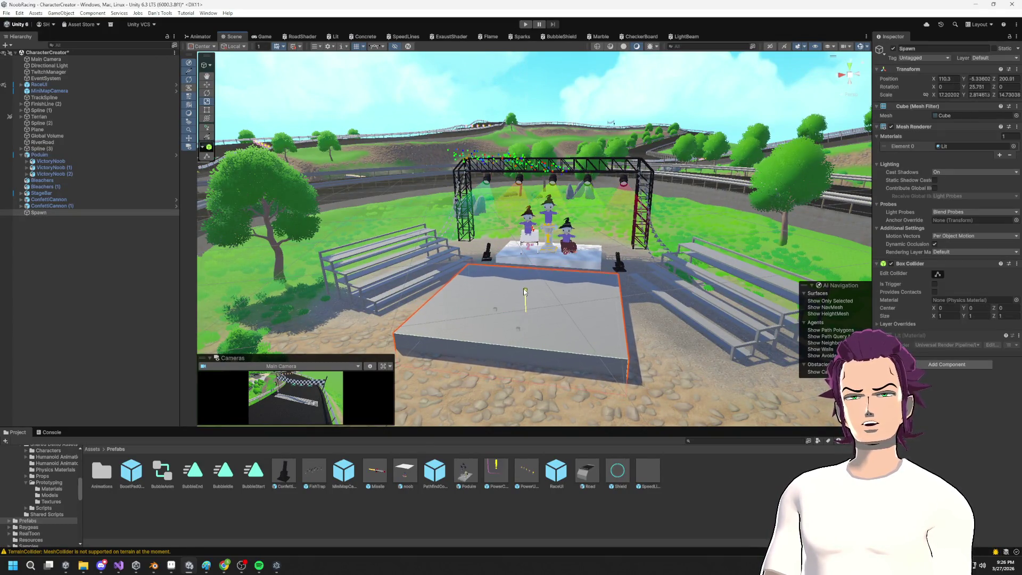
drag(525, 282, 527, 271)
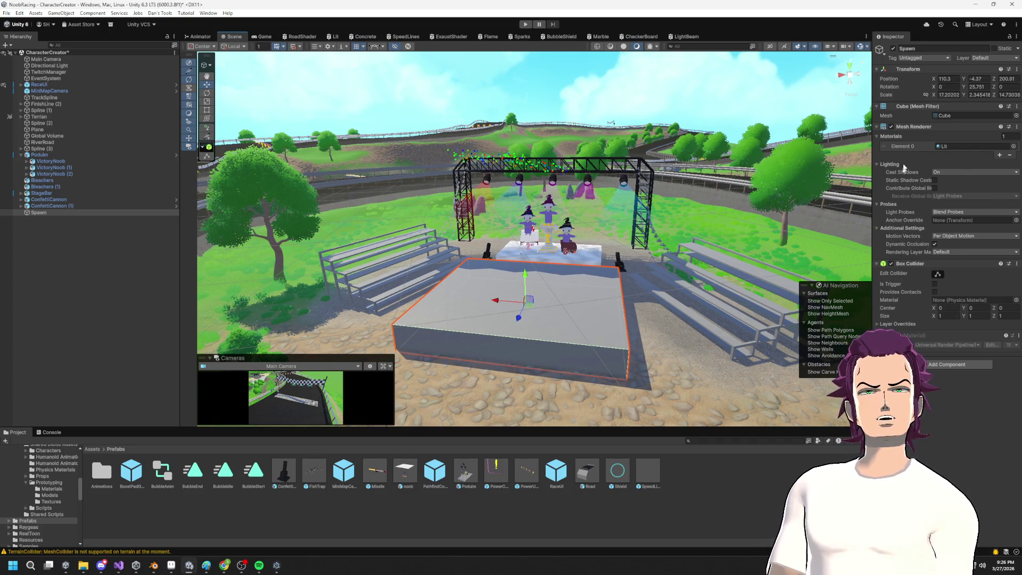
Step: Turn off Spawn's Mesh Renderer and orbit to a high view over the stage
click(891, 127)
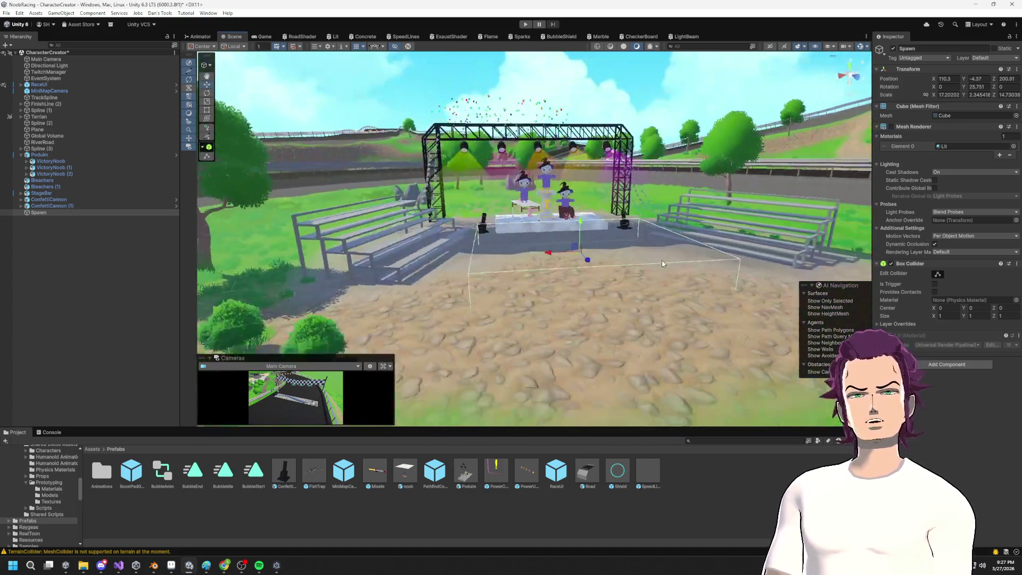
mouse_move(663, 264)
mouse_down()
mouse_move(603, 288)
mouse_move(593, 236)
mouse_up()
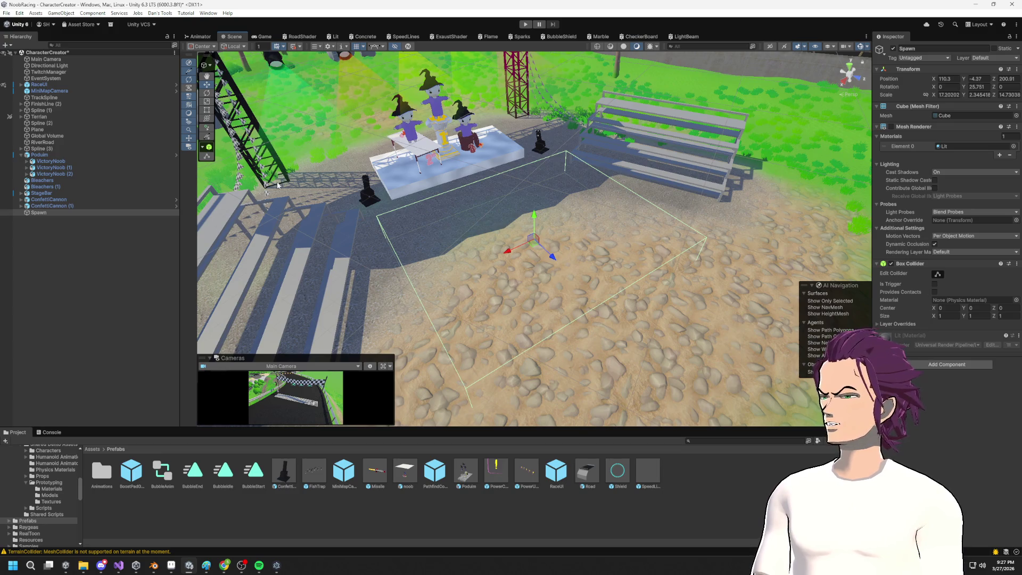
mouse_move(274, 179)
mouse_down()
mouse_move(484, 155)
mouse_move(439, 114)
mouse_up()
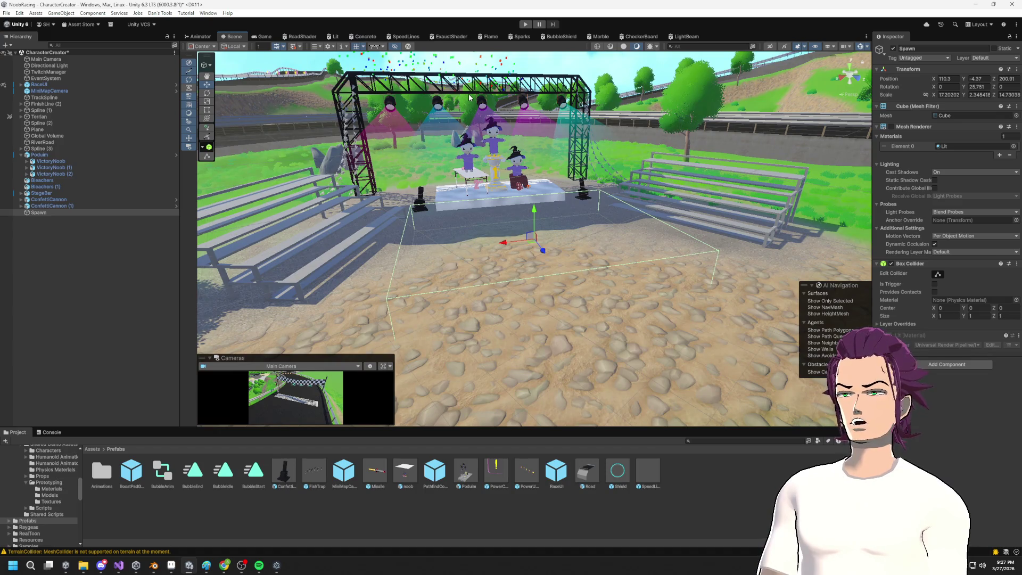
drag(501, 176, 448, 174)
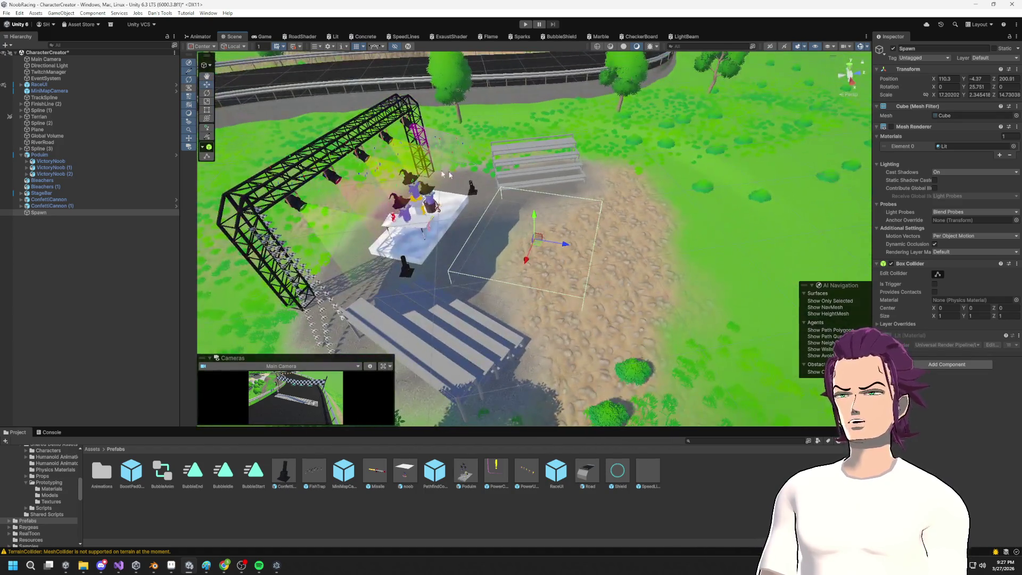
Step: Select the StageBar truss and orbit around it and the podium
click(331, 144)
drag(346, 149, 493, 181)
click(293, 195)
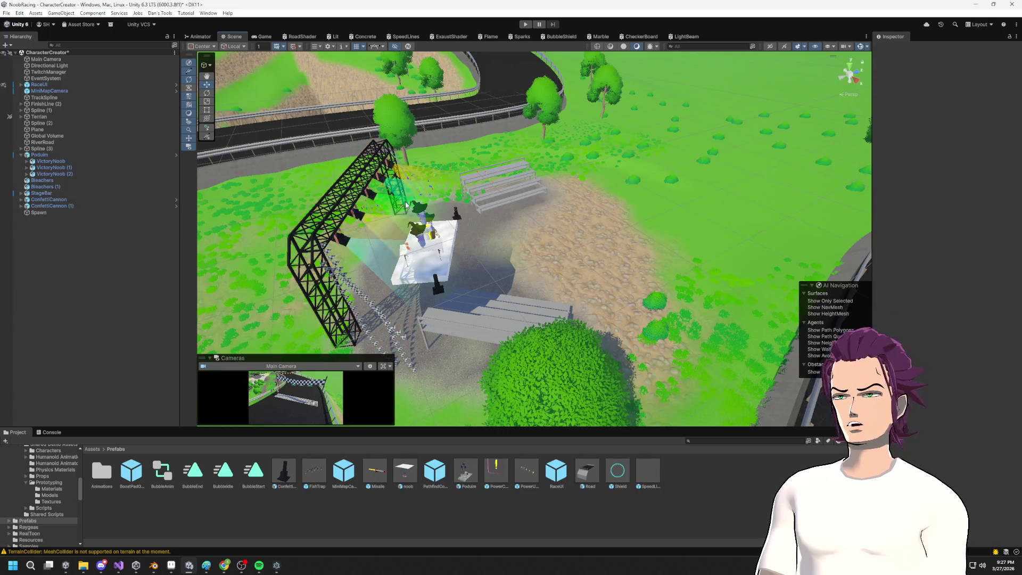
Step: Select the StageBar truss, collapsing the RoadGroup and Spline (1) hierarchy entries
click(321, 203)
click(338, 208)
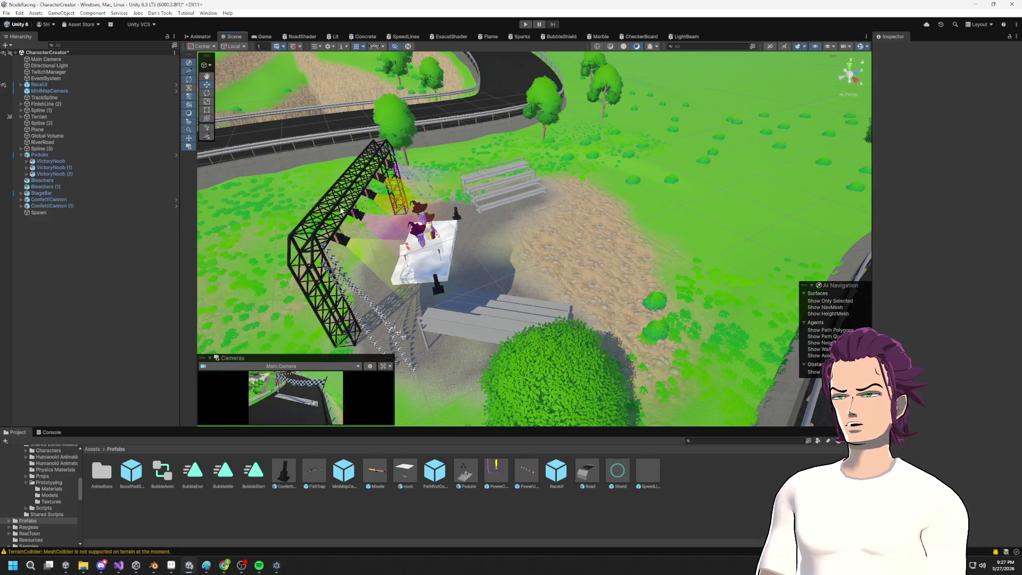
click(340, 211)
click(26, 154)
click(21, 110)
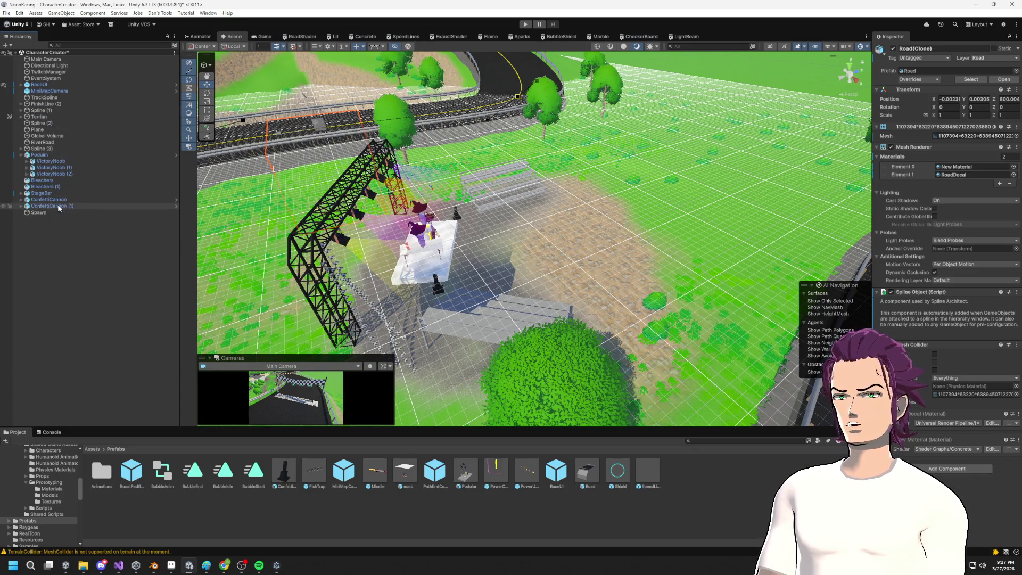
click(54, 192)
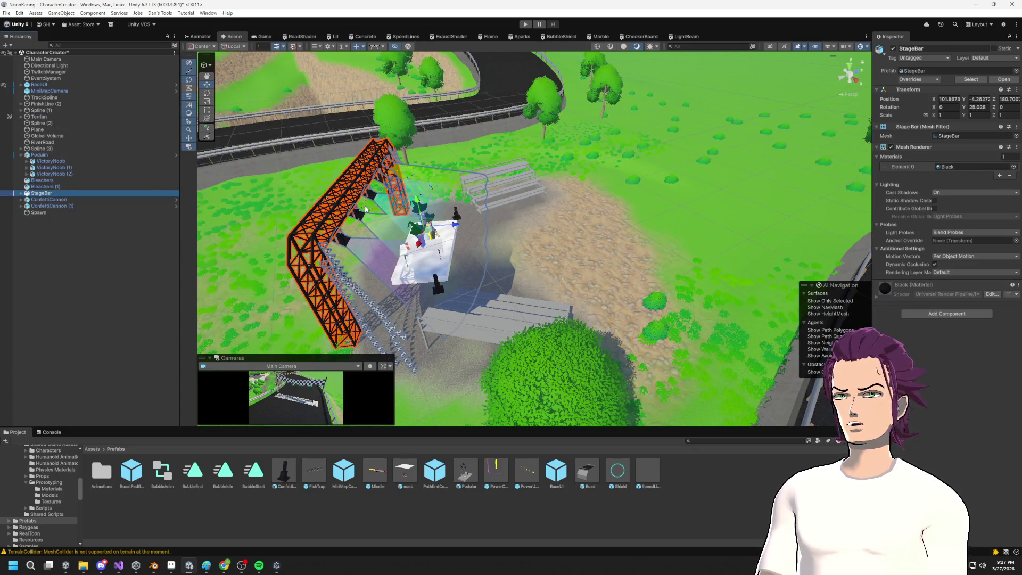
click(345, 203)
click(341, 203)
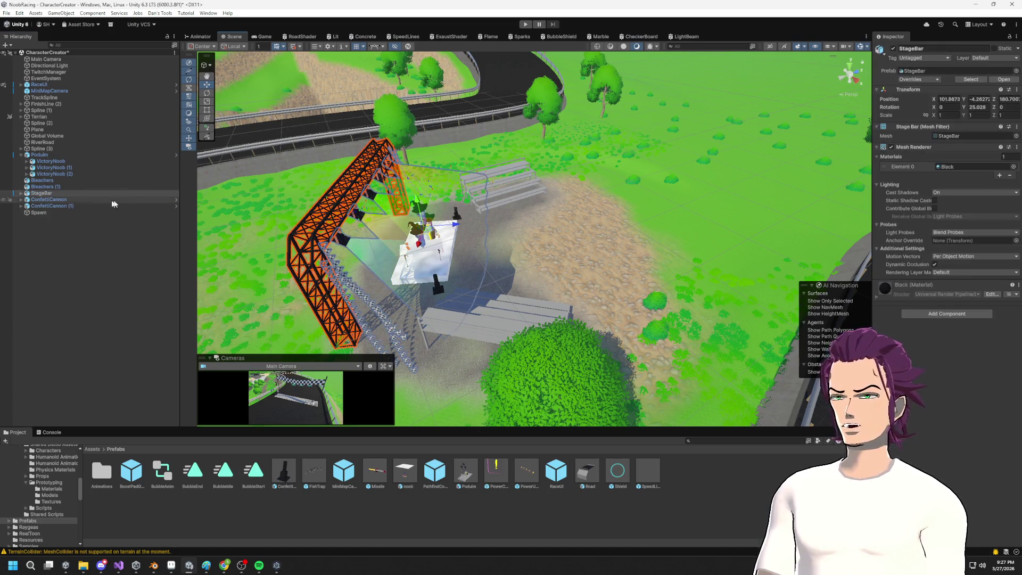
Step: Duplicate StageBar twice, moving and rotating the copies toward the plaza sides
key(ctrl+d)
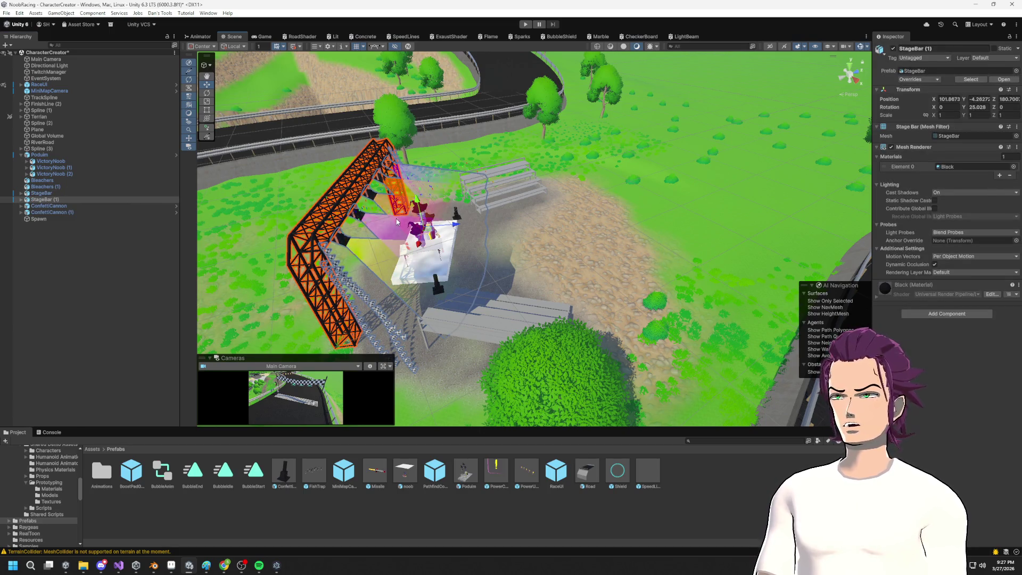
mouse_move(449, 225)
mouse_down()
mouse_move(739, 218)
mouse_move(449, 226)
mouse_move(357, 264)
mouse_move(485, 177)
mouse_move(497, 186)
mouse_up()
key(e)
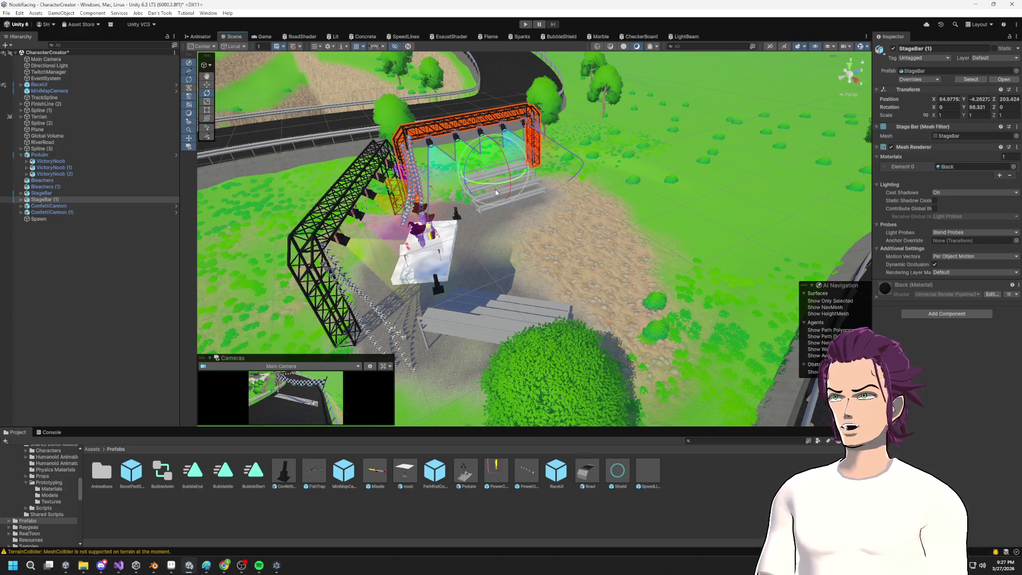
key(ctrl+d)
key(w)
mouse_move(485, 199)
mouse_down()
mouse_move(458, 375)
mouse_move(626, 288)
mouse_move(419, 302)
mouse_move(391, 218)
mouse_move(449, 208)
mouse_move(399, 244)
mouse_move(439, 221)
mouse_up()
key(e)
key(w)
key(e)
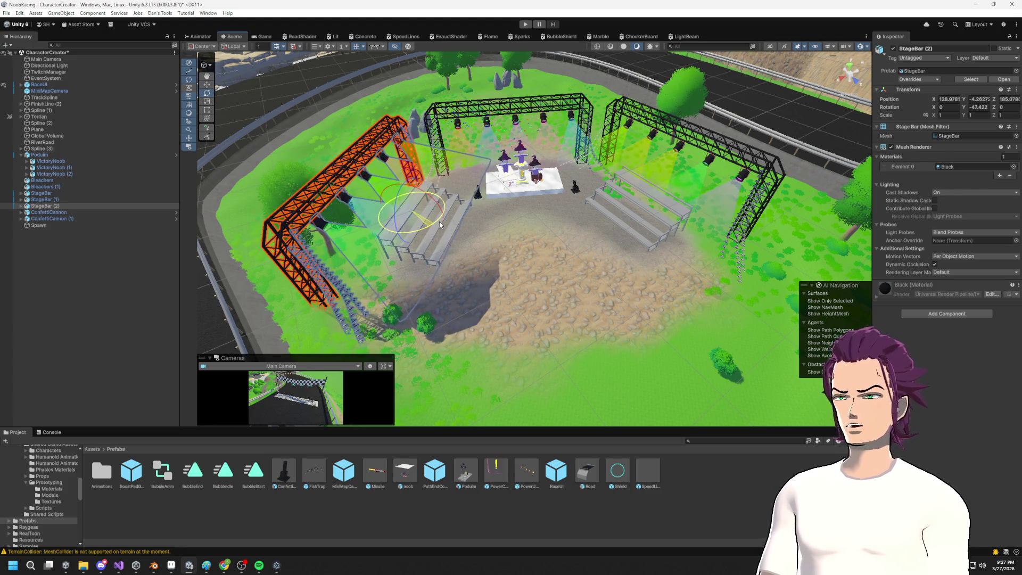
Step: Try moving the right truss beside the bleachers and angling the left one, then undo both
mouse_move(551, 247)
mouse_down()
mouse_move(580, 229)
mouse_move(473, 213)
mouse_move(423, 288)
mouse_move(423, 248)
mouse_move(499, 198)
mouse_move(429, 280)
mouse_move(417, 235)
mouse_up()
click(580, 229)
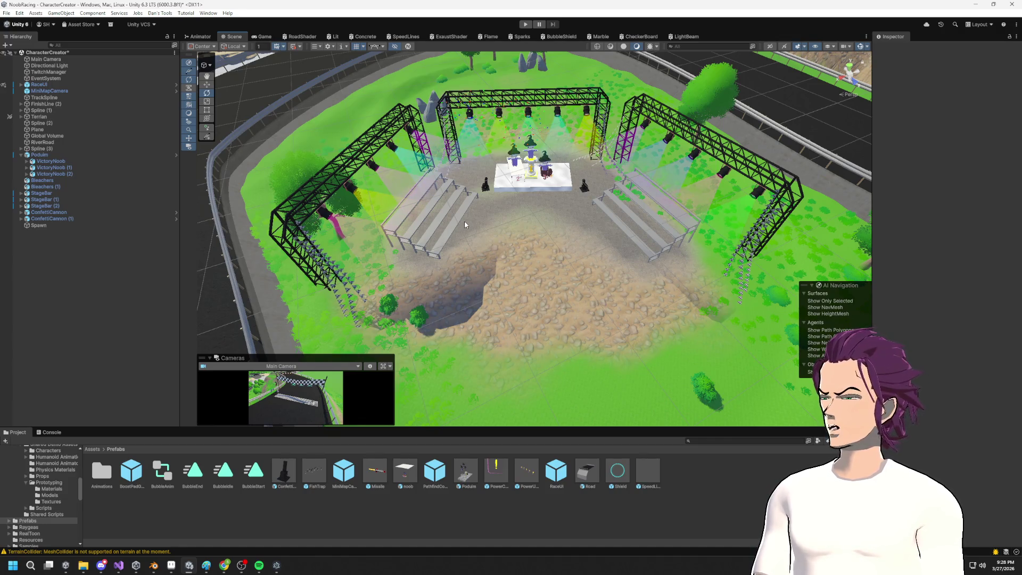
mouse_move(522, 233)
mouse_down()
mouse_move(537, 176)
mouse_move(579, 199)
mouse_move(559, 247)
mouse_up()
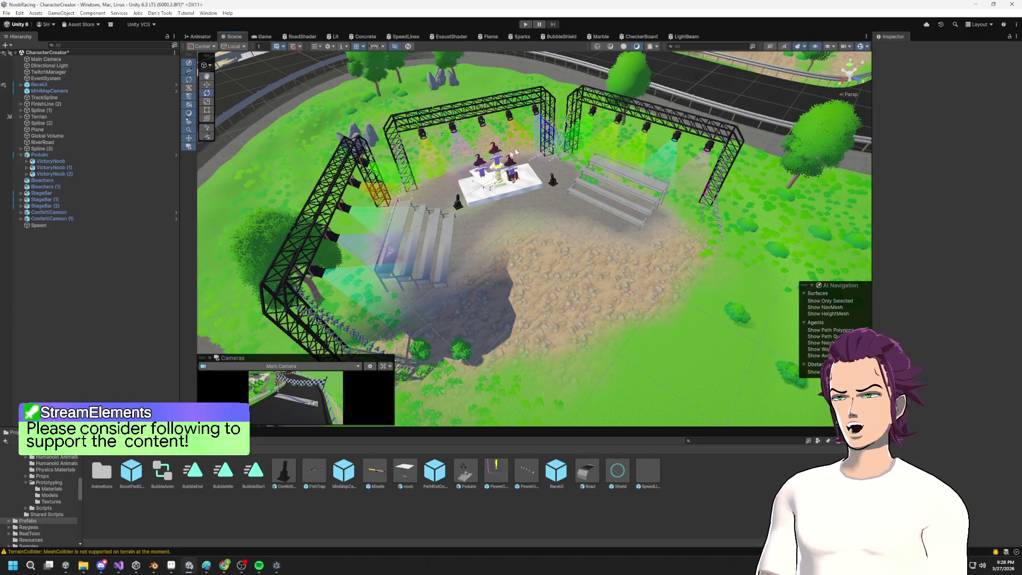
click(658, 122)
mouse_move(657, 121)
mouse_down()
mouse_move(568, 206)
mouse_move(623, 205)
mouse_move(521, 177)
mouse_up()
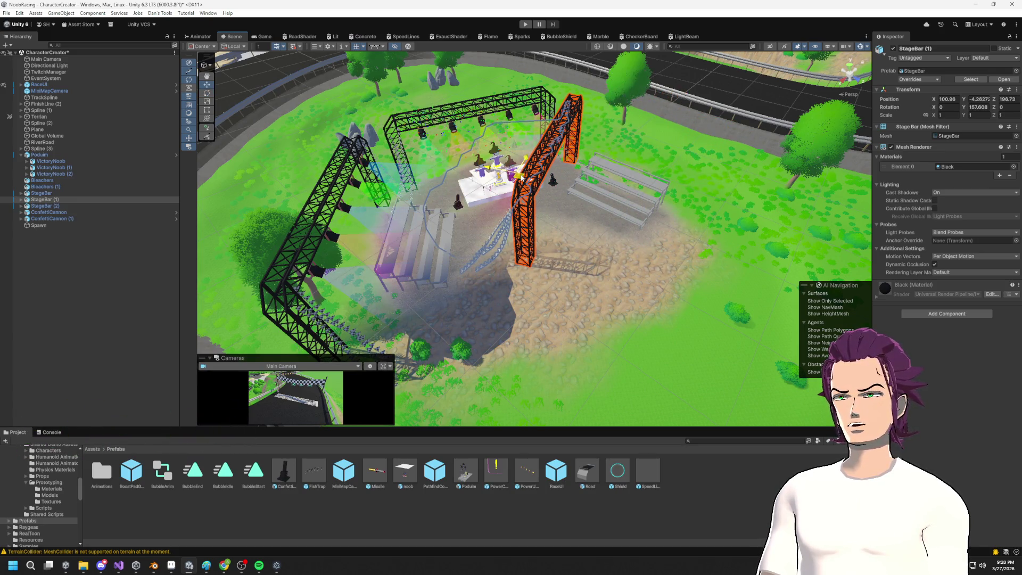
click(362, 209)
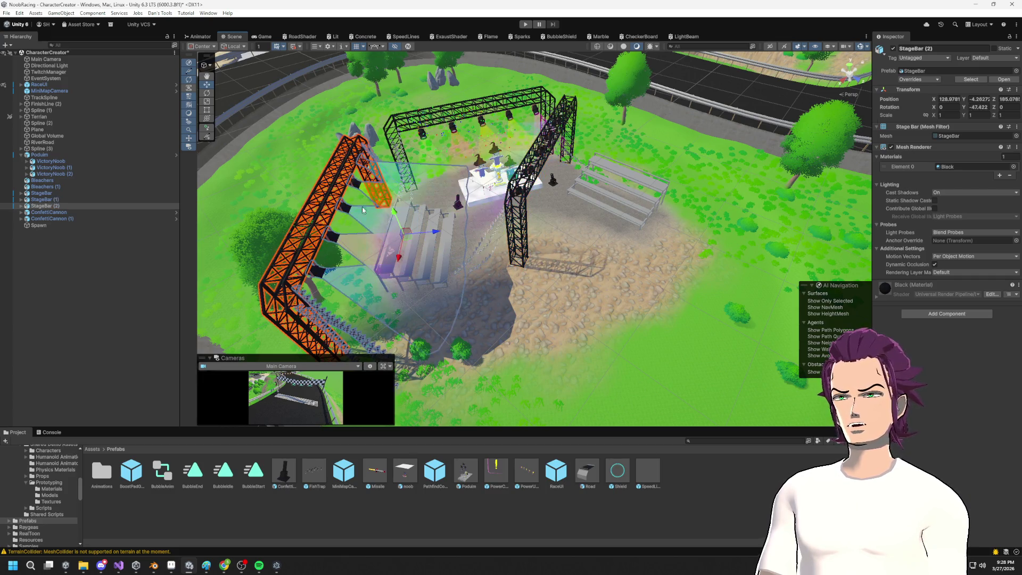
drag(368, 226, 453, 208)
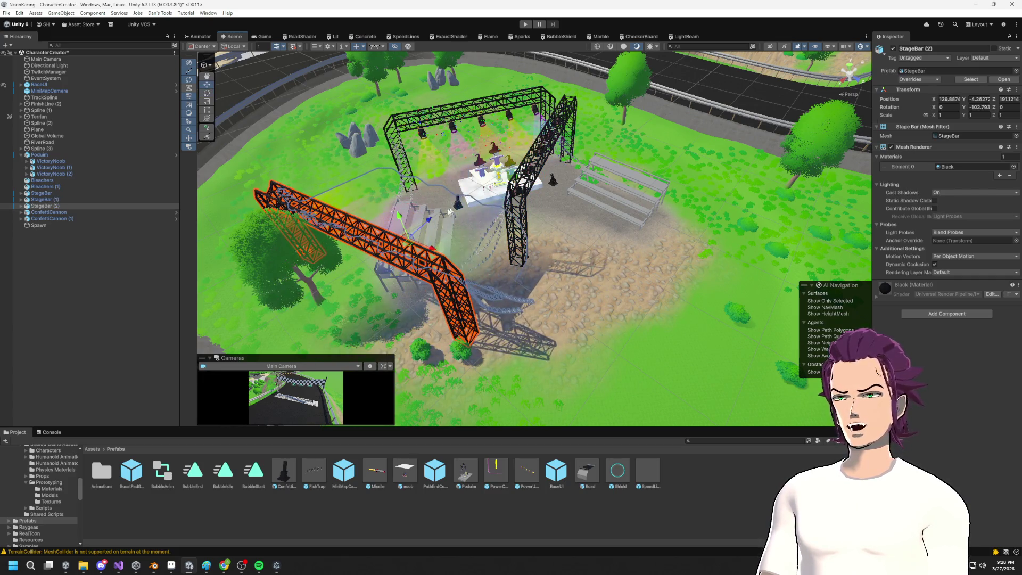
drag(414, 244, 475, 196)
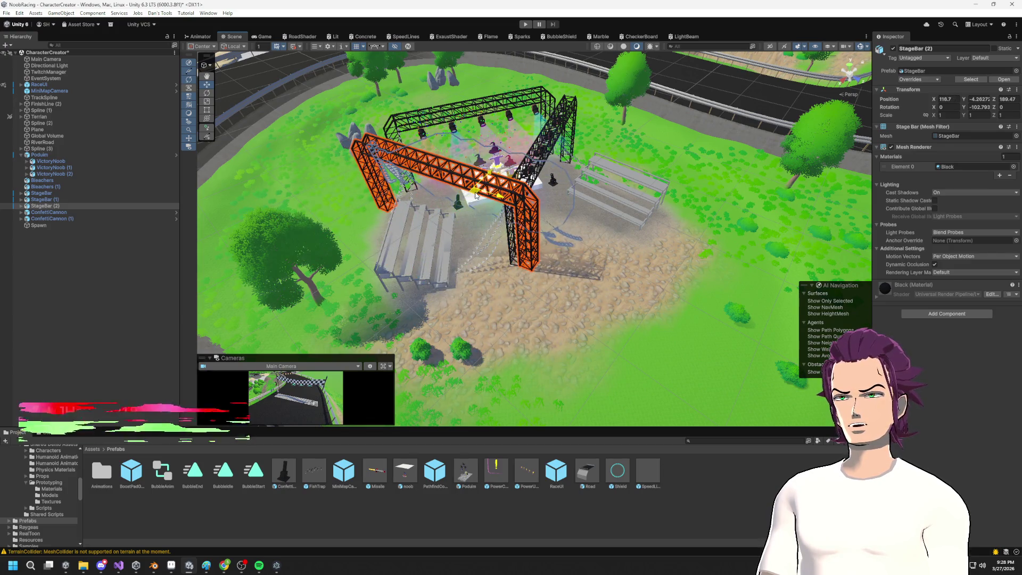
key(ctrl+z)
key(ctrl+z)
key(ctrl+z)
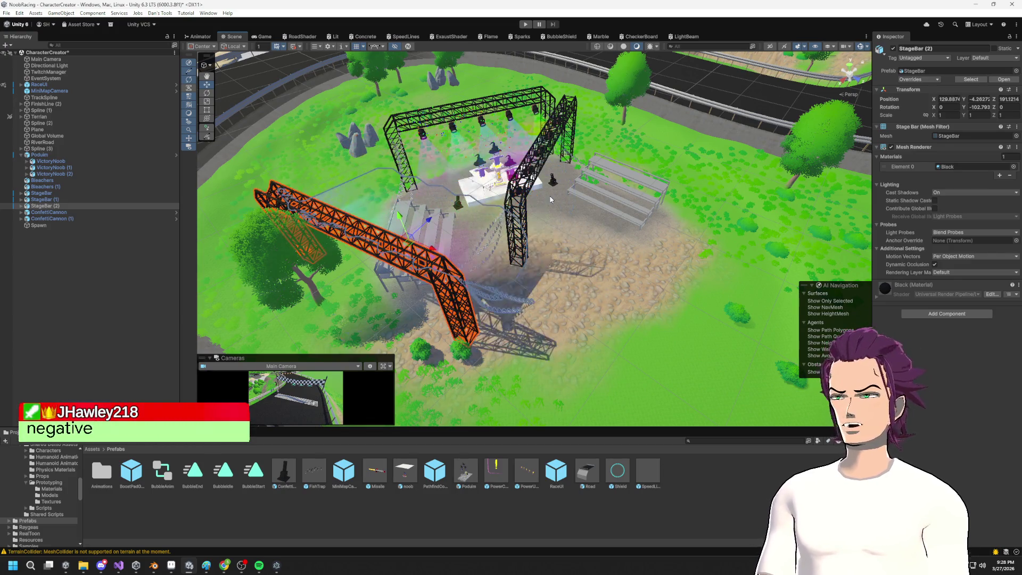
mouse_move(548, 202)
mouse_down()
mouse_move(532, 224)
mouse_move(532, 160)
mouse_move(519, 167)
mouse_up()
key(ctrl+z)
key(ctrl+z)
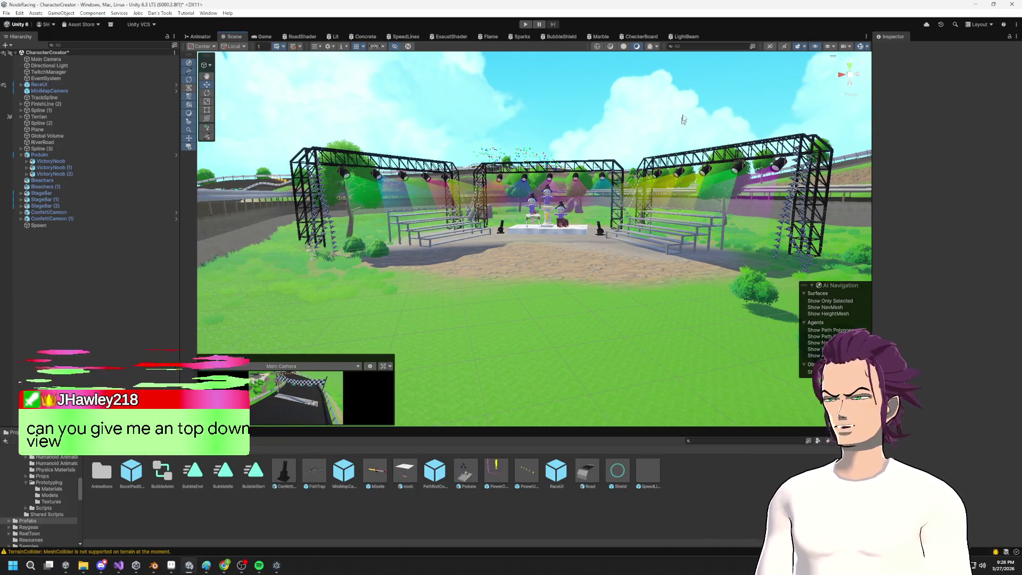
click(849, 66)
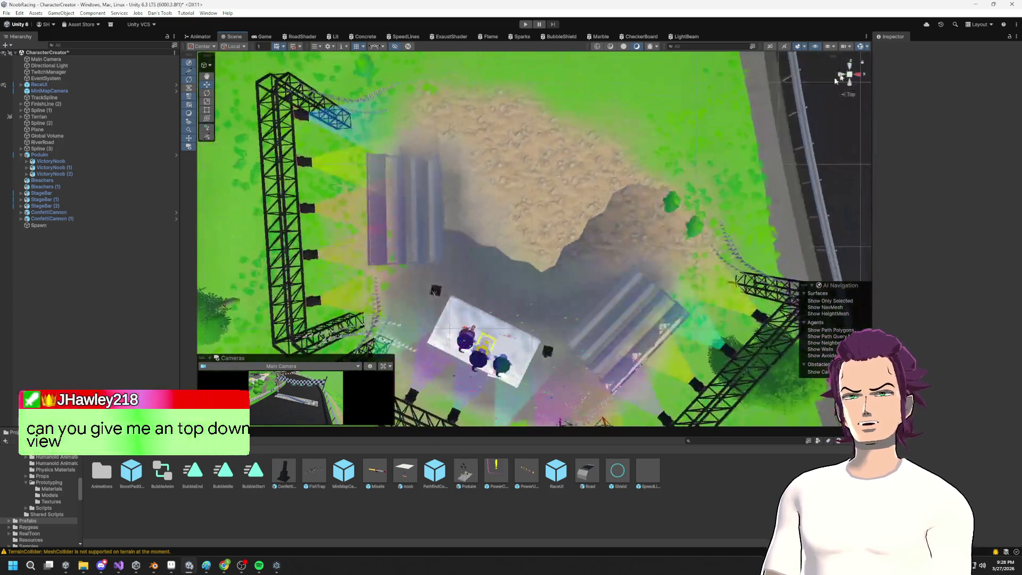
scroll(590, 268, down, 3)
drag(590, 267, 646, 171)
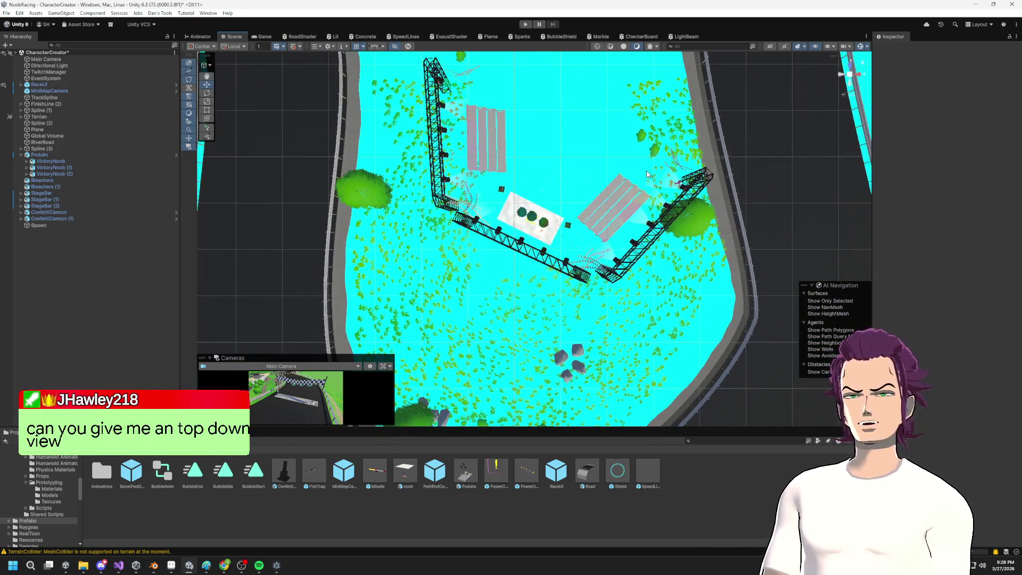
scroll(619, 174, up, 2)
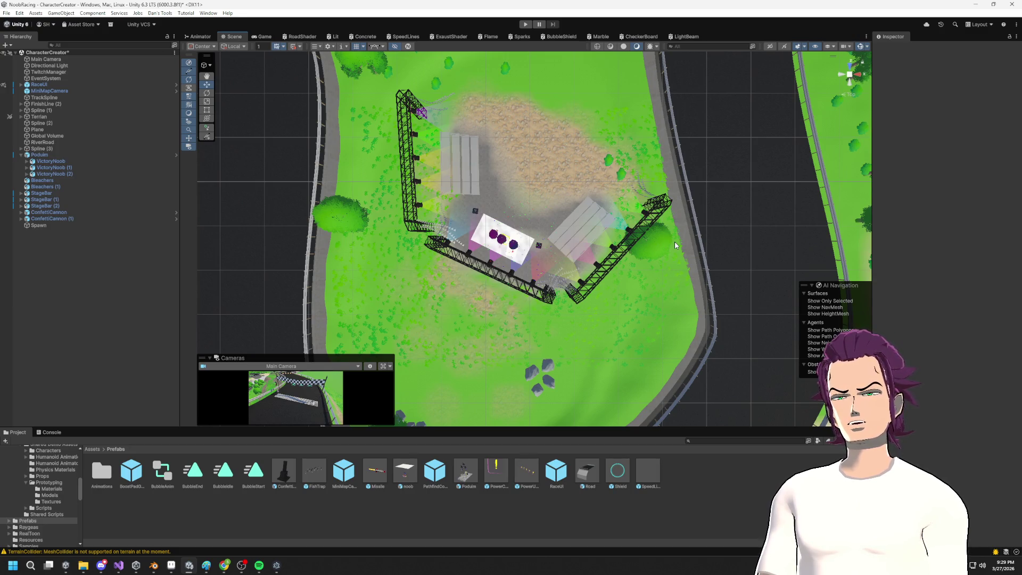
mouse_move(730, 228)
mouse_down()
mouse_move(700, 263)
mouse_move(691, 298)
mouse_move(717, 262)
mouse_up()
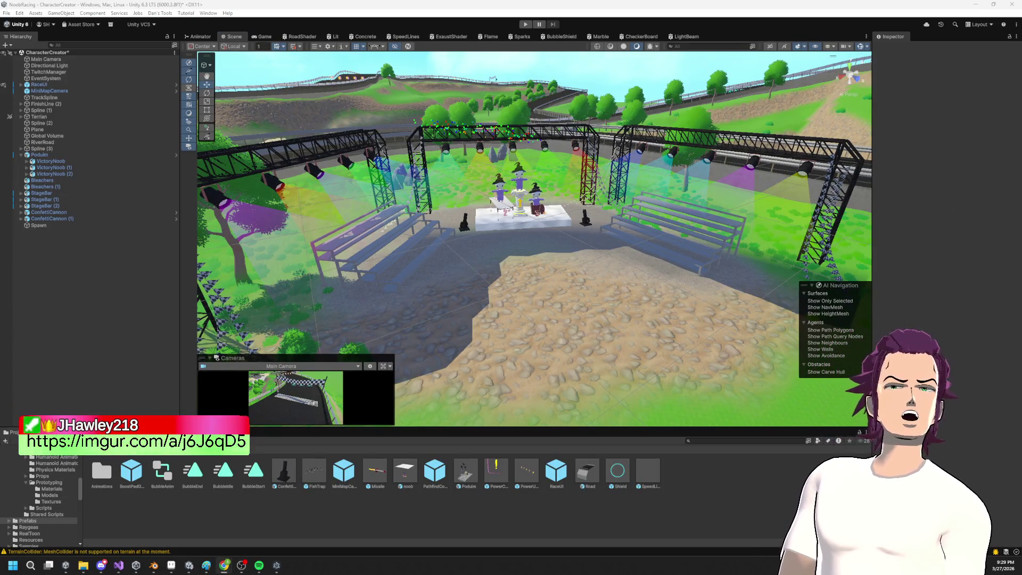
drag(1021, 78, 440, 71)
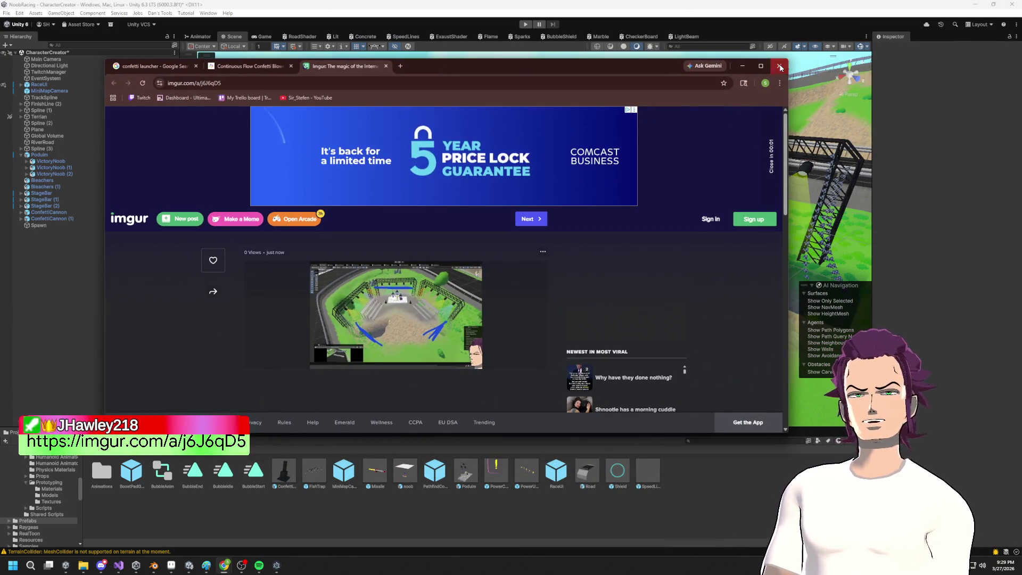
click(741, 66)
click(724, 197)
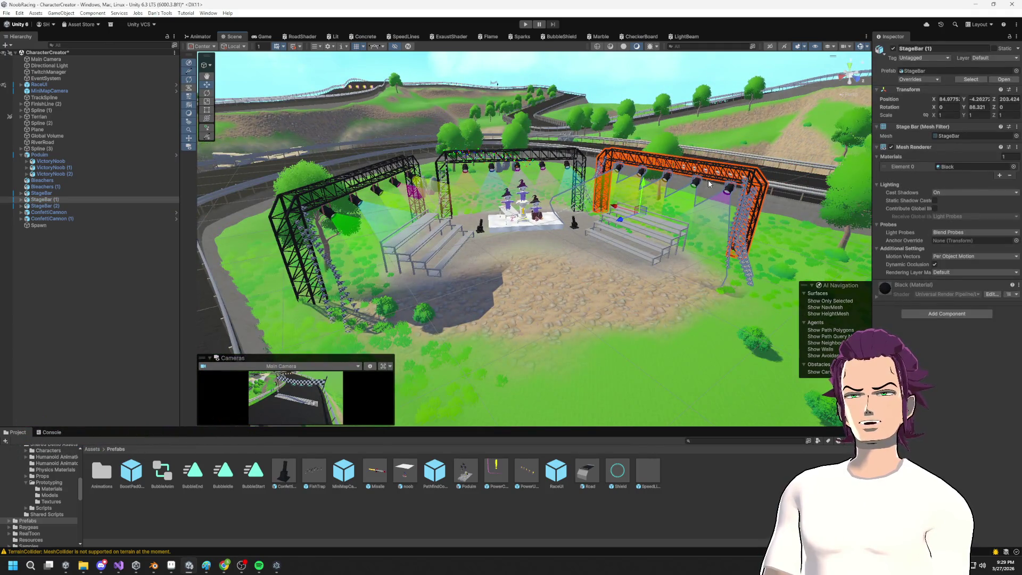
Step: Turn the selected truss about 90 degrees and fine-tune its angle in Top view
key(e)
drag(668, 216, 538, 242)
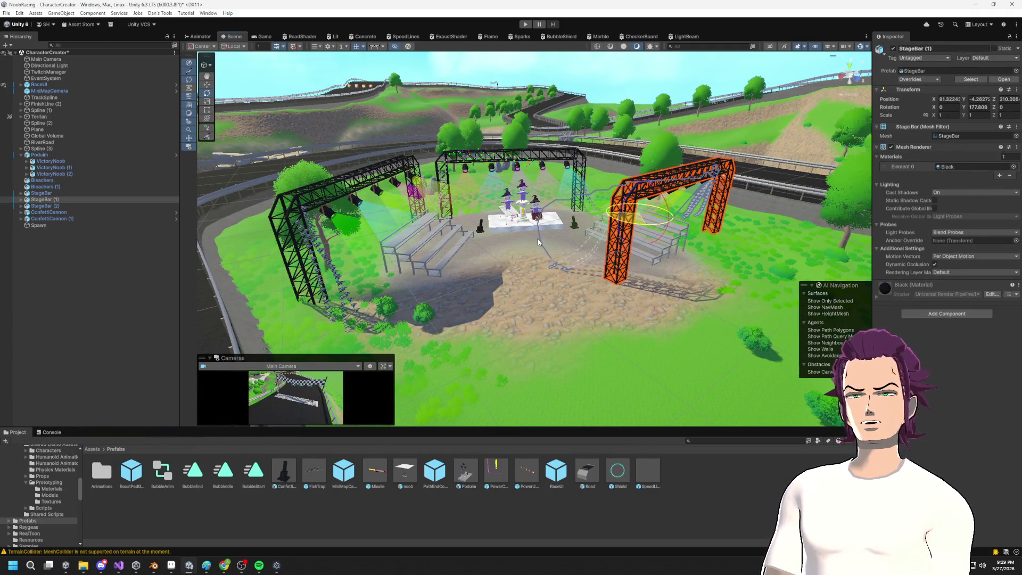
click(852, 70)
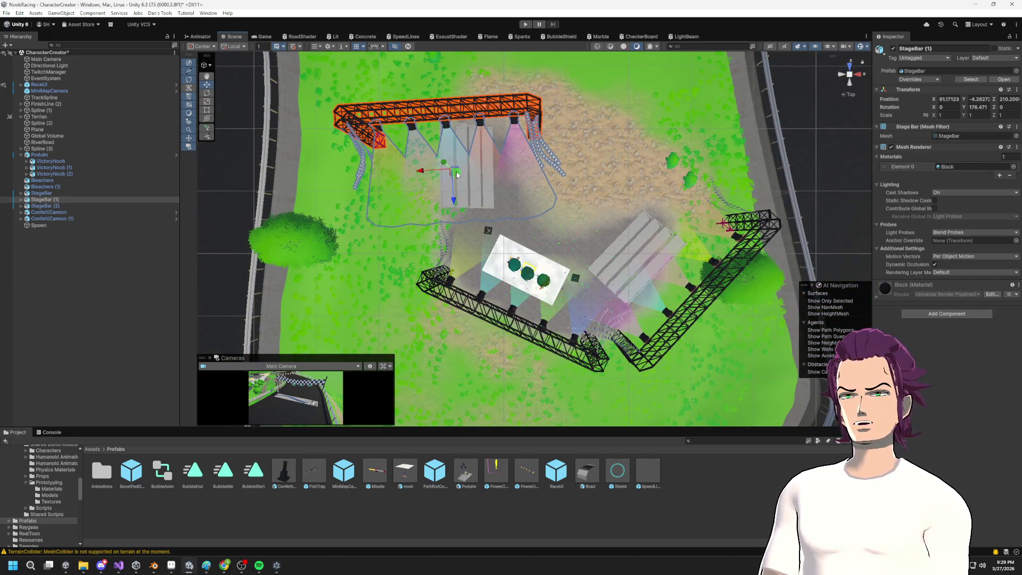
key(e)
mouse_move(472, 195)
mouse_down()
mouse_move(483, 190)
mouse_move(468, 149)
mouse_move(504, 124)
mouse_move(506, 132)
mouse_up()
key(w)
Step: Rotate the right truss to angle along the bleachers
click(639, 280)
key(e)
mouse_move(639, 280)
mouse_down()
mouse_move(677, 278)
mouse_move(646, 192)
mouse_move(661, 215)
mouse_up()
key(w)
key(e)
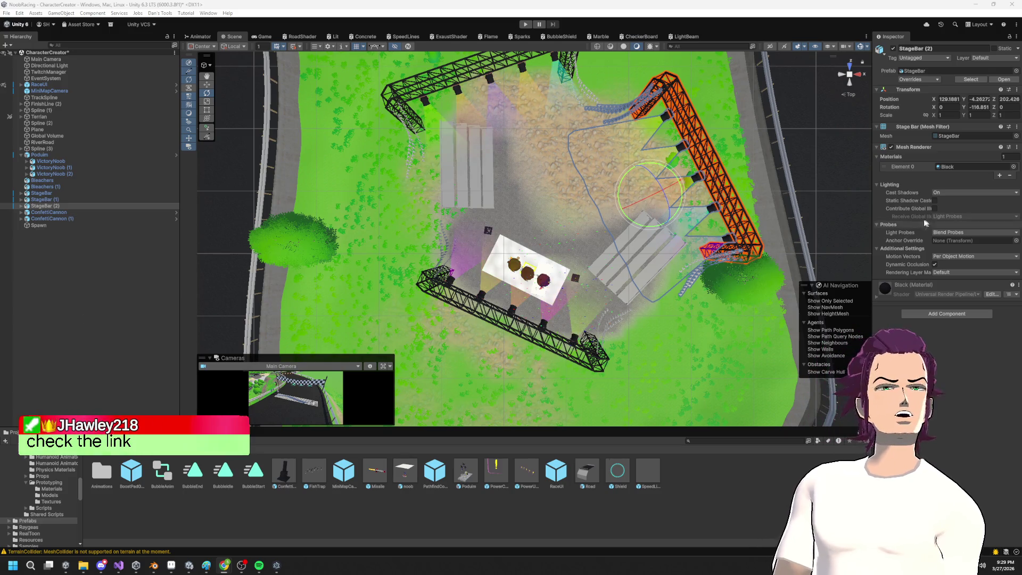
drag(677, 229, 675, 223)
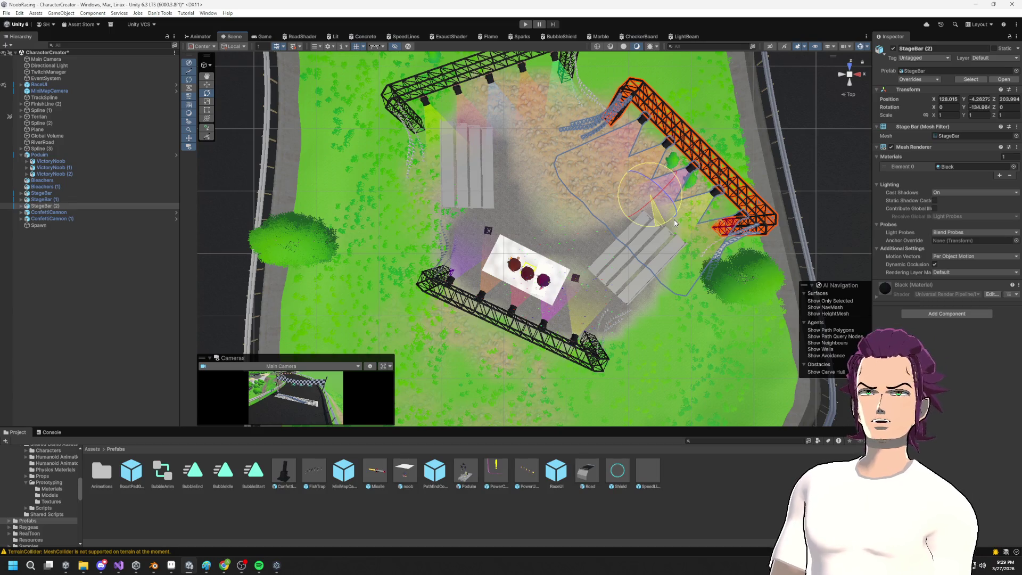
click(479, 91)
Step: Nudge the top truss slightly and shift the right truss up and right
click(466, 68)
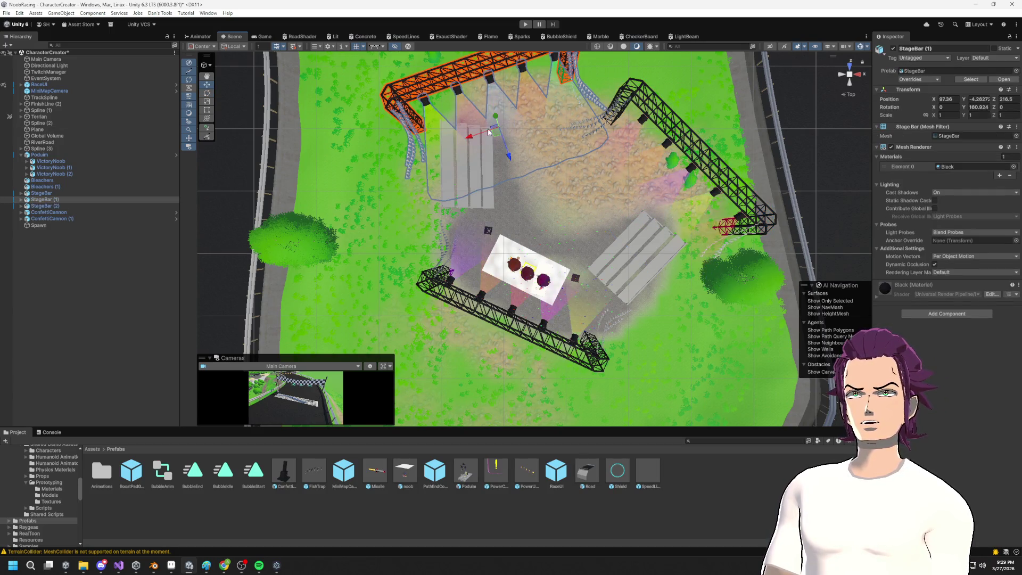
drag(487, 141, 515, 157)
key(e)
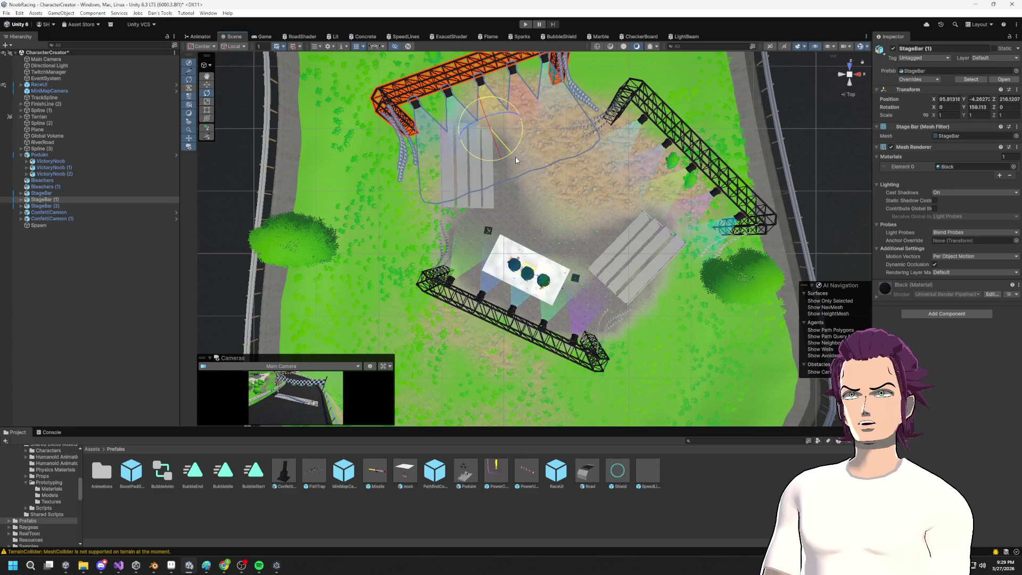
click(659, 205)
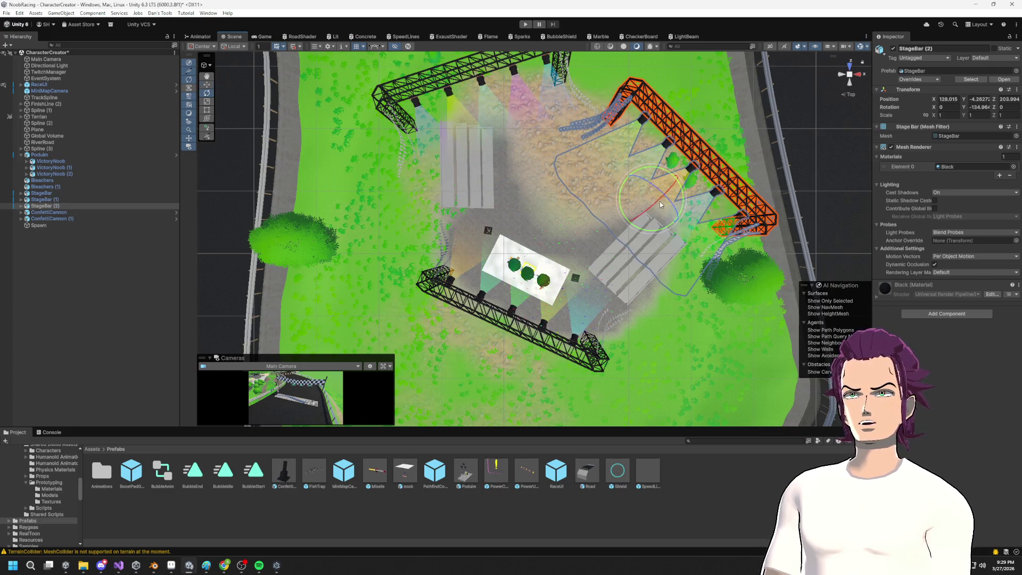
key(w)
drag(645, 201, 658, 180)
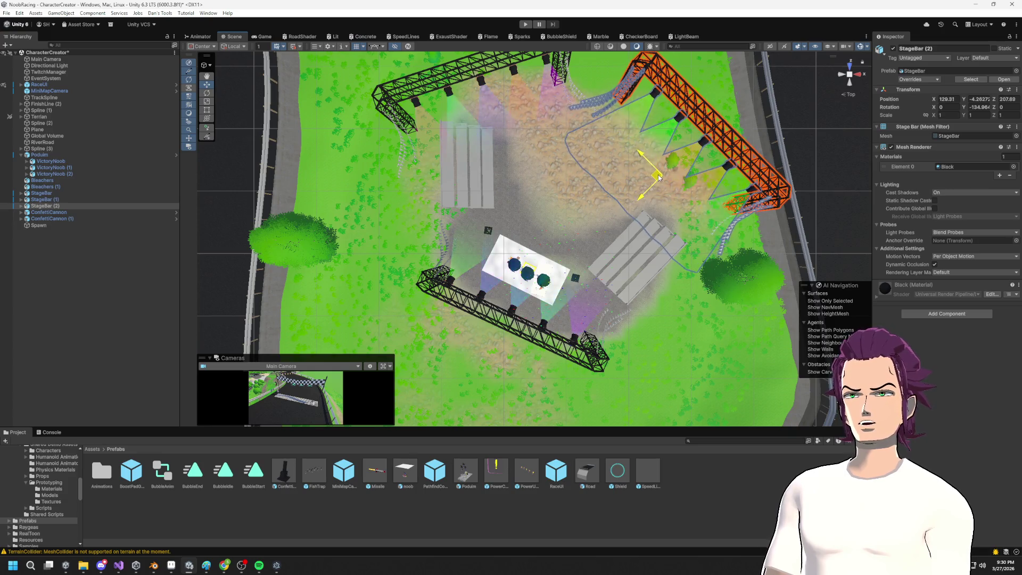
Step: Turn the left bleachers a few degrees to fit the triangle around the podium
click(463, 183)
click(463, 183)
key(e)
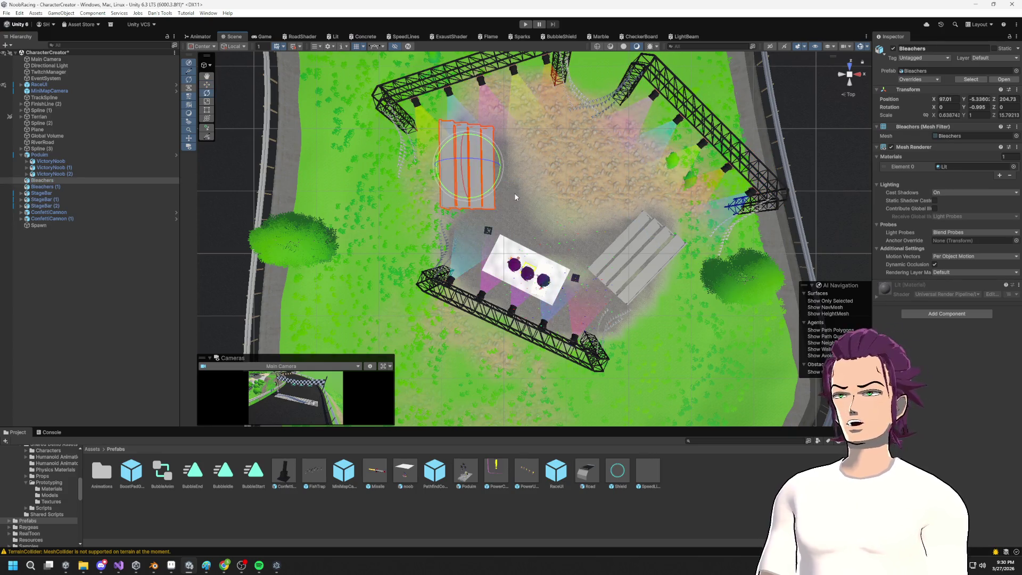
drag(489, 195, 498, 195)
mouse_move(537, 150)
mouse_down()
mouse_move(507, 187)
mouse_move(491, 178)
mouse_move(484, 193)
mouse_move(490, 184)
mouse_move(458, 159)
mouse_up()
click(488, 122)
key(w)
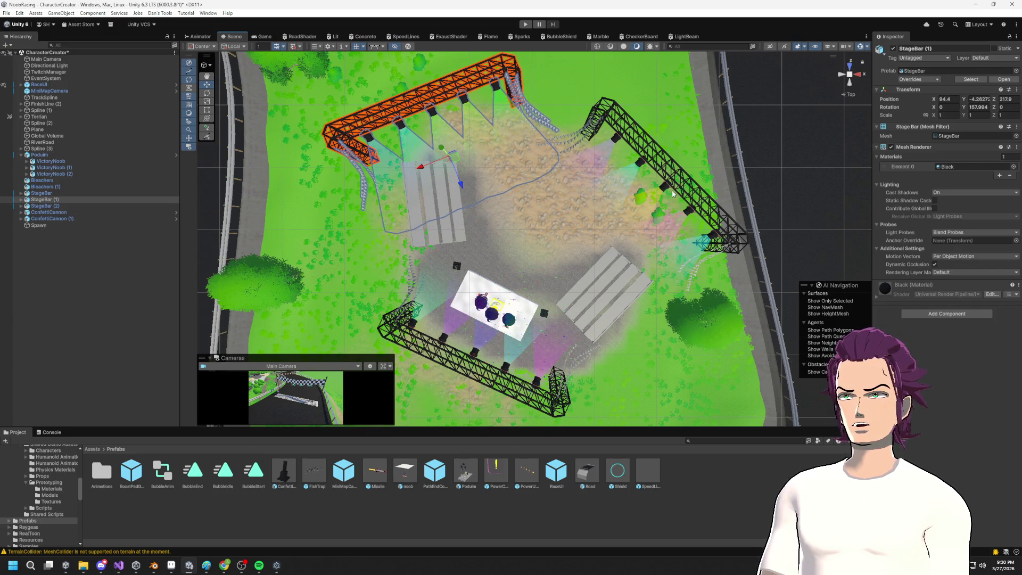
click(673, 194)
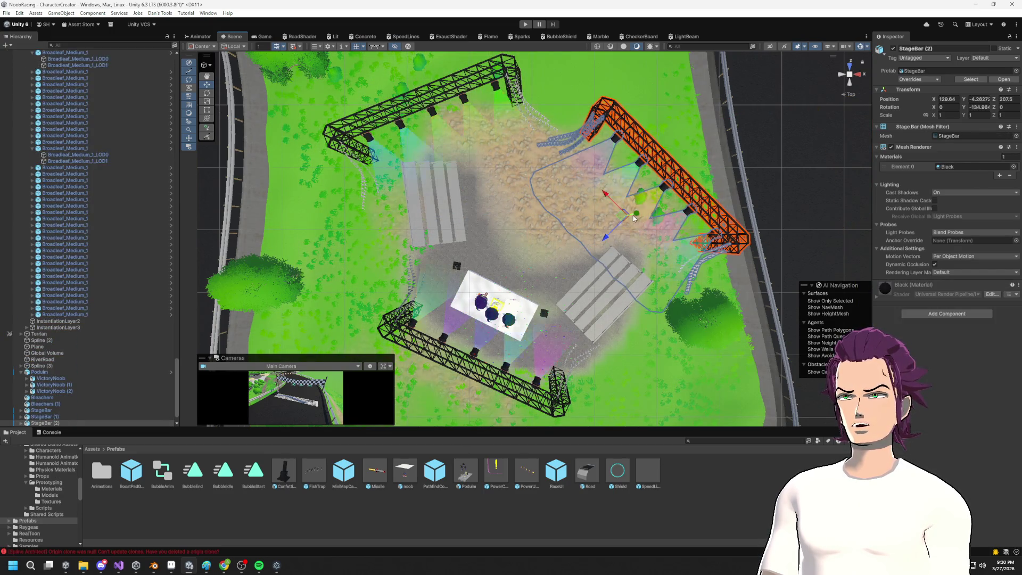
Step: Turn the right truss back a few degrees and nudge the top truss in Top view
key(e)
mouse_move(644, 242)
mouse_down()
mouse_move(631, 252)
mouse_move(630, 207)
mouse_move(580, 263)
mouse_move(520, 262)
mouse_move(569, 197)
mouse_up()
key(w)
click(850, 75)
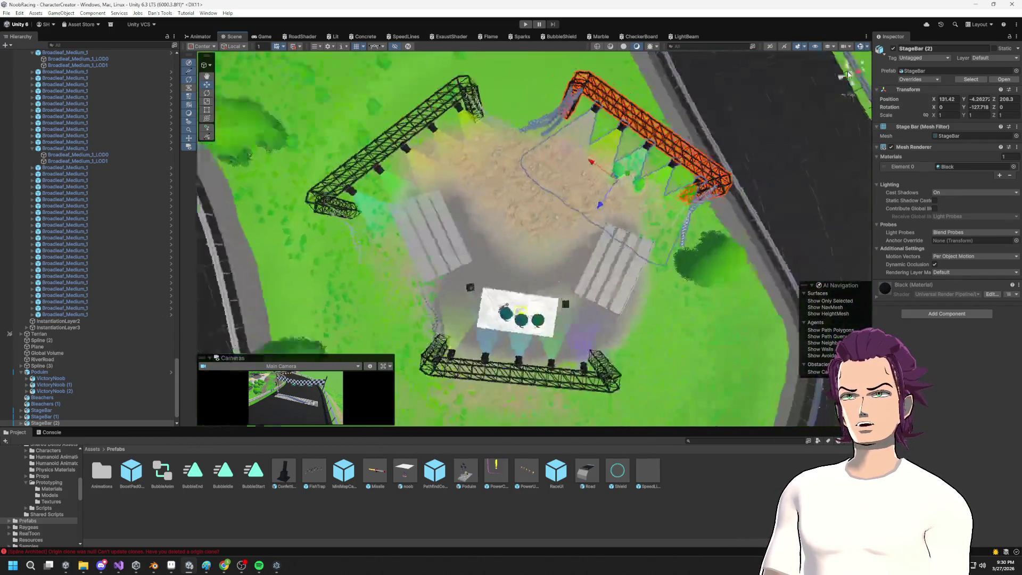
click(492, 123)
click(504, 80)
mouse_move(464, 170)
mouse_down()
mouse_move(412, 235)
mouse_move(716, 231)
mouse_up()
click(619, 110)
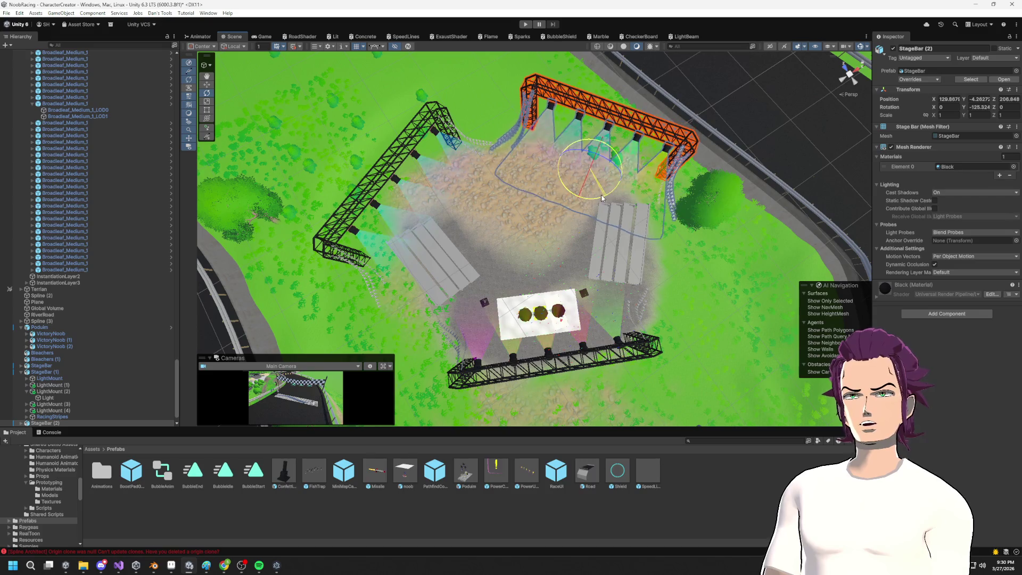
Step: Check isometric and top views, then turn the right truss to about -119° and reposition it
click(851, 78)
click(849, 65)
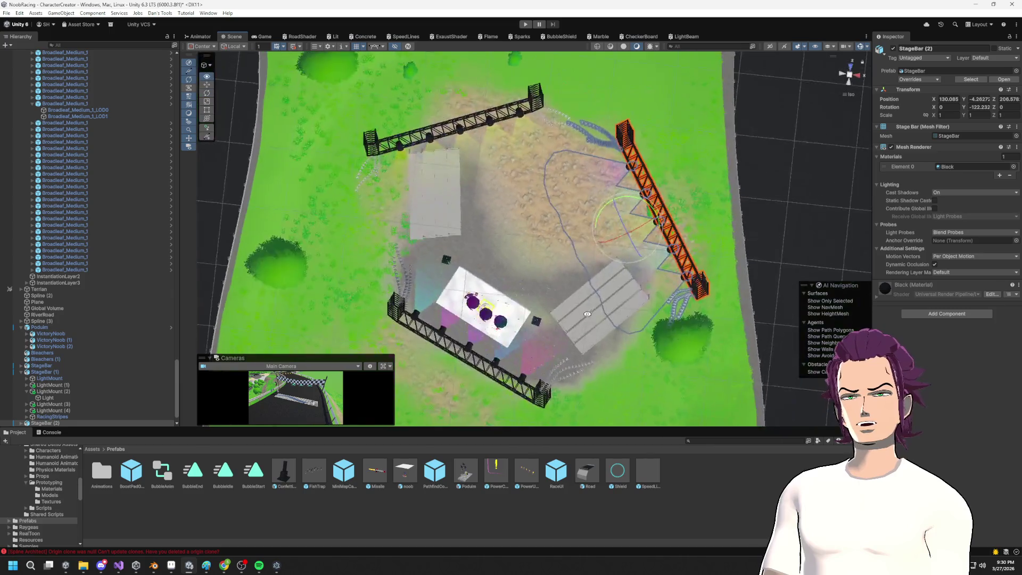
click(853, 75)
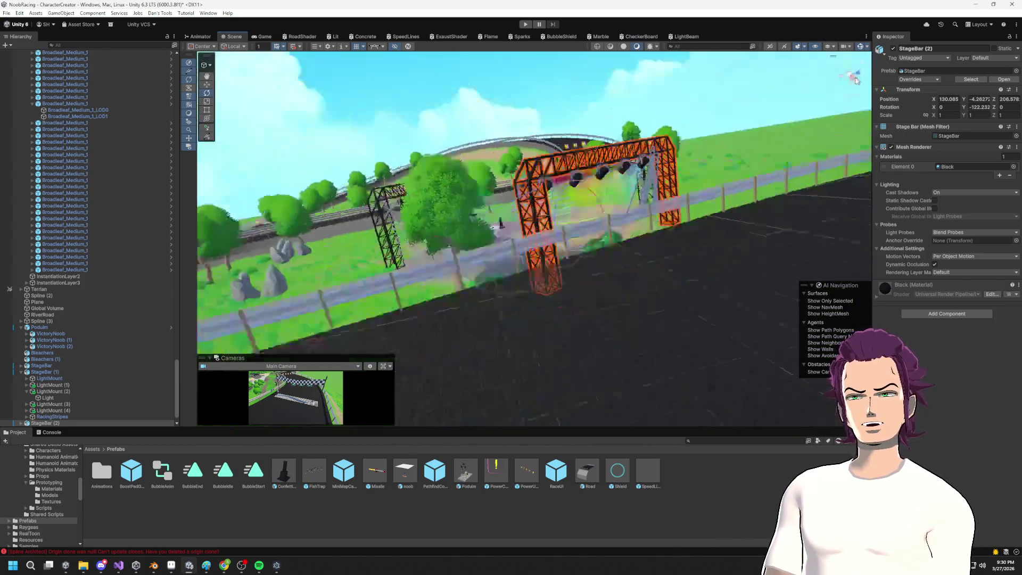
click(852, 73)
click(845, 89)
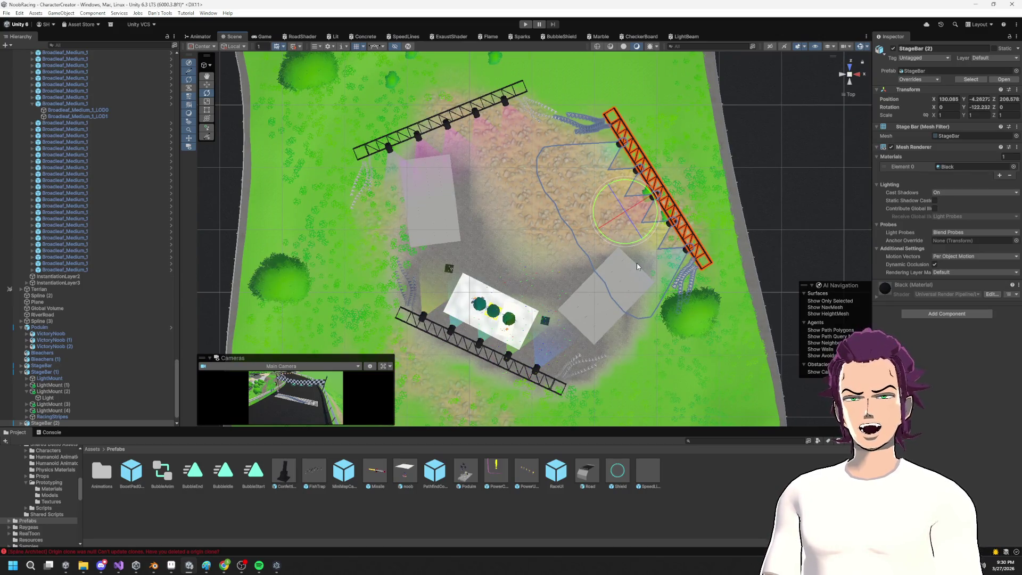
drag(627, 243, 631, 252)
drag(623, 211, 615, 220)
click(437, 140)
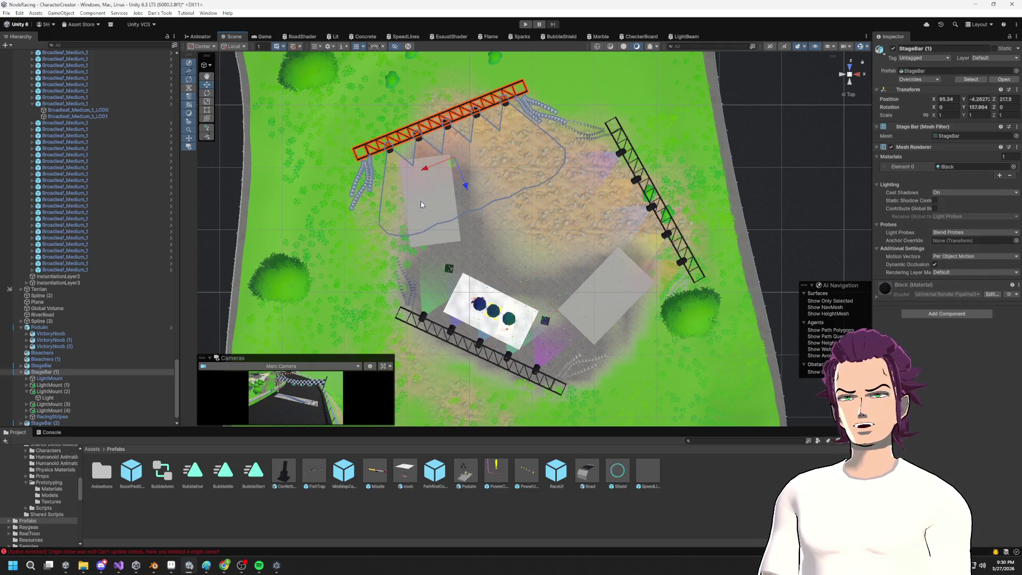
click(445, 239)
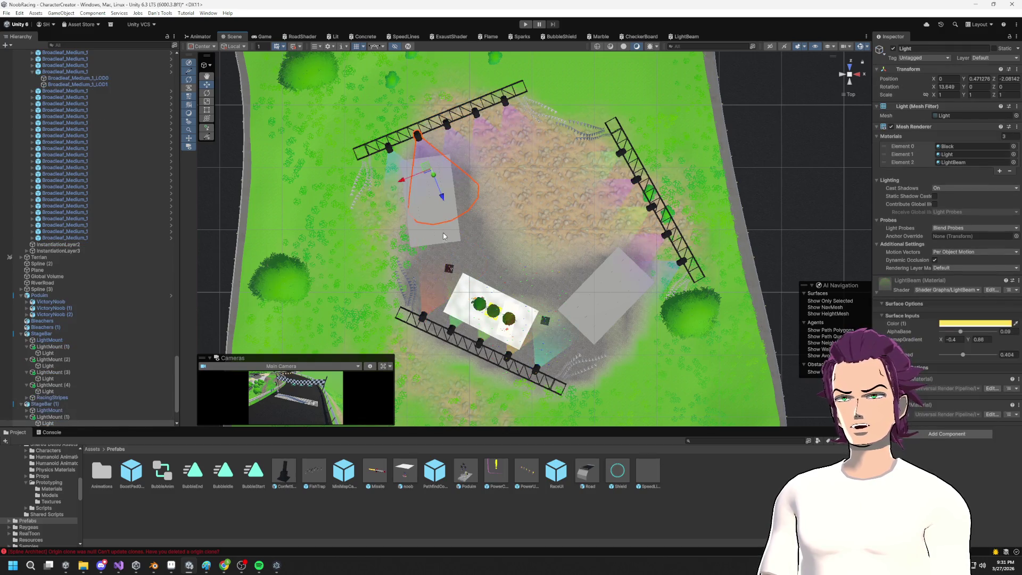
Step: Rotate the left bleachers so they sit straighter
click(455, 230)
key(e)
key(w)
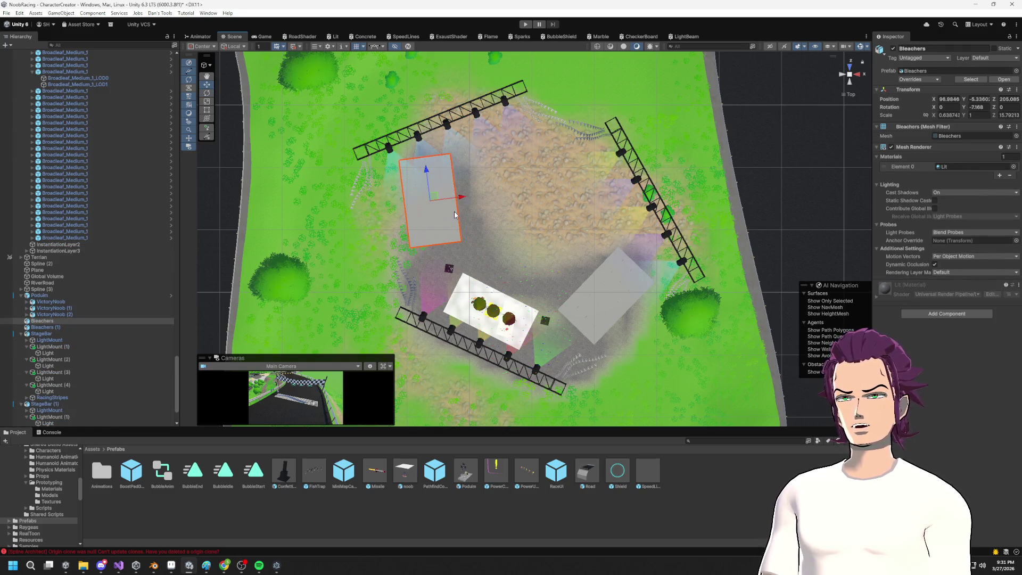
key(e)
drag(458, 221, 443, 207)
key(w)
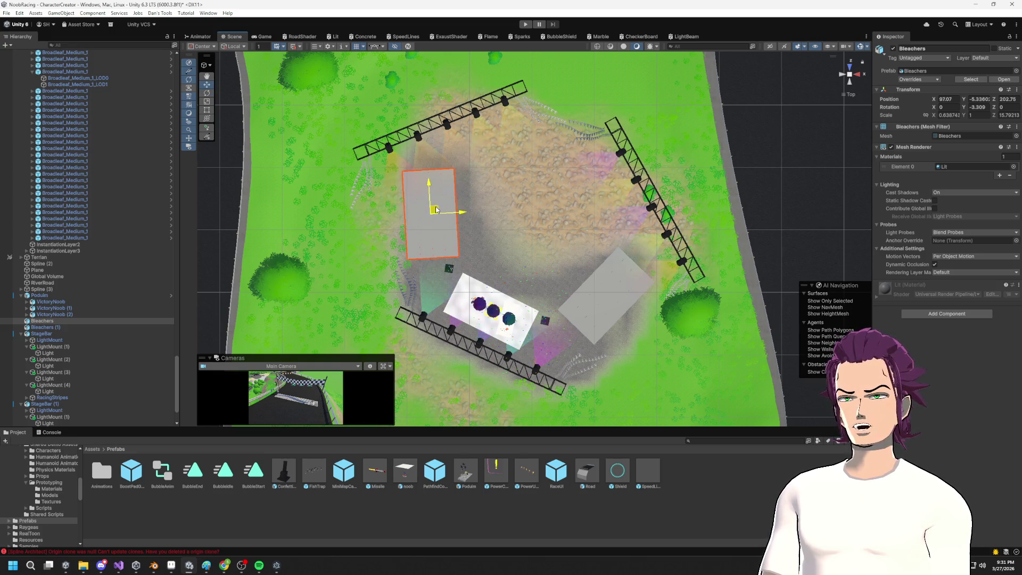
Step: Nudge the upper light truss bar slightly into position
click(425, 127)
click(440, 127)
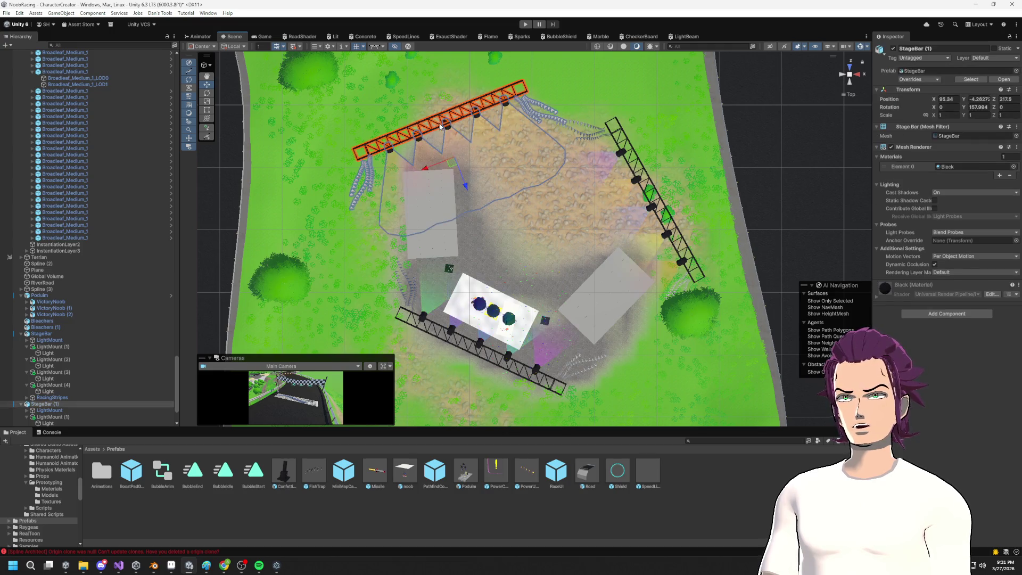
mouse_move(452, 163)
mouse_down()
mouse_move(489, 168)
mouse_move(462, 161)
mouse_up()
key(e)
key(w)
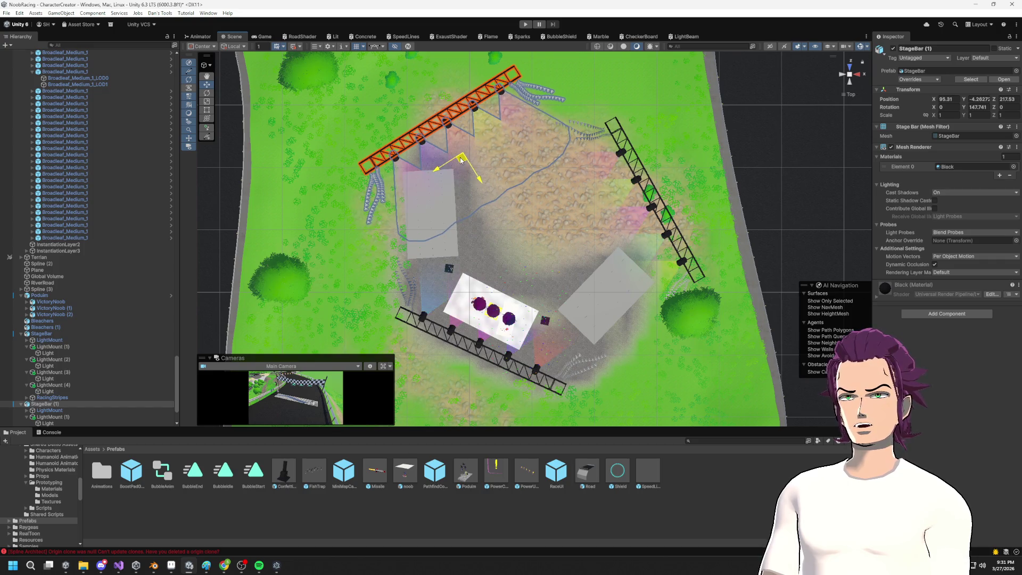
Step: Rotate the right truss bar a few degrees and shift it slightly
click(690, 262)
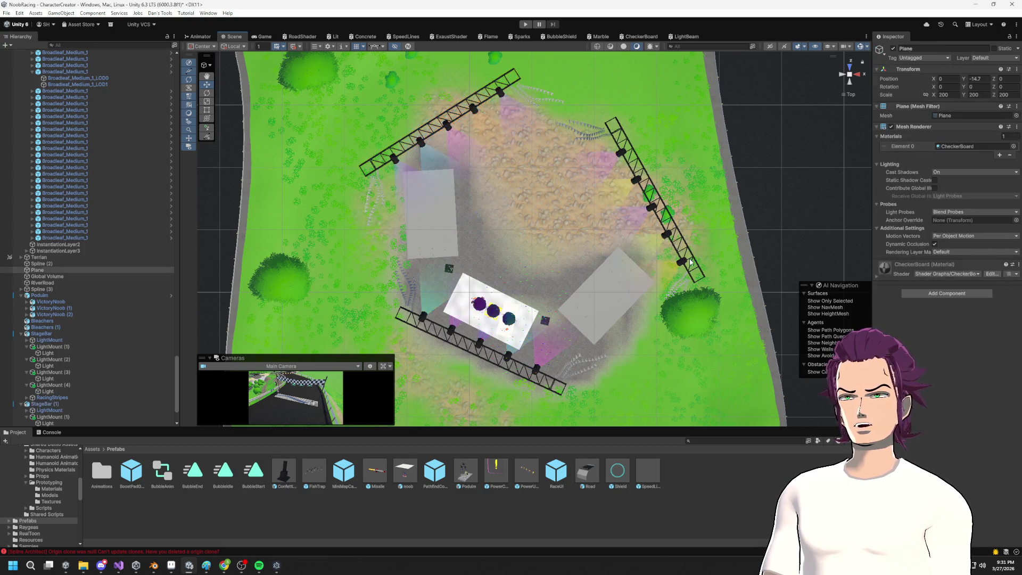
click(680, 256)
key(e)
drag(643, 244, 640, 251)
key(w)
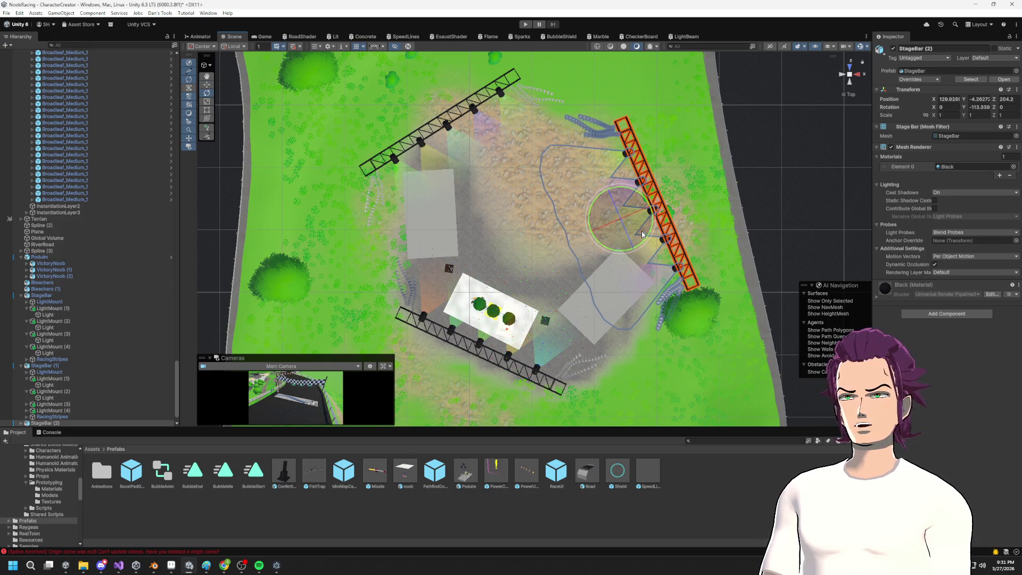
drag(611, 220, 608, 219)
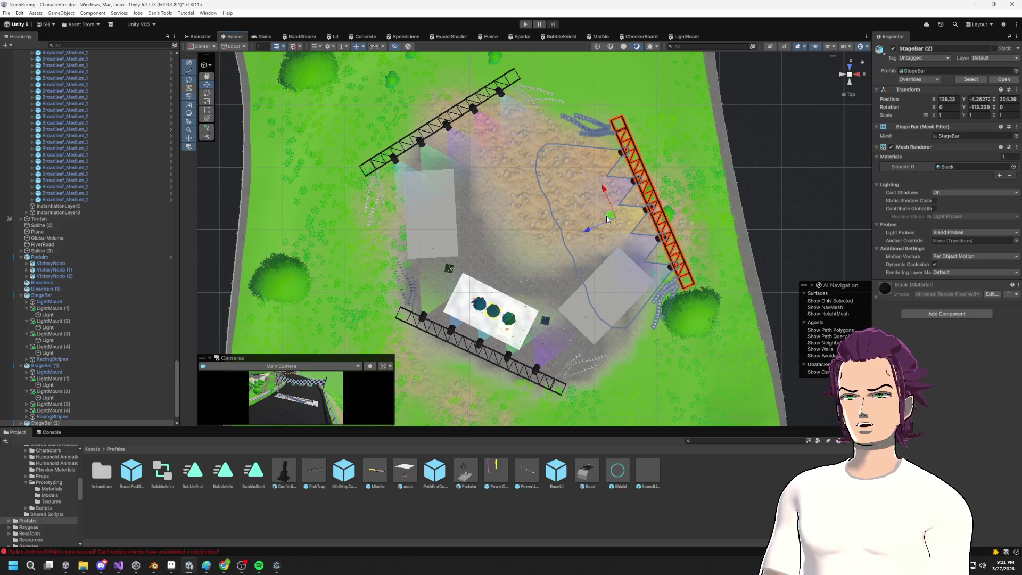
Step: Reposition the second set of bleachers
click(636, 290)
key(e)
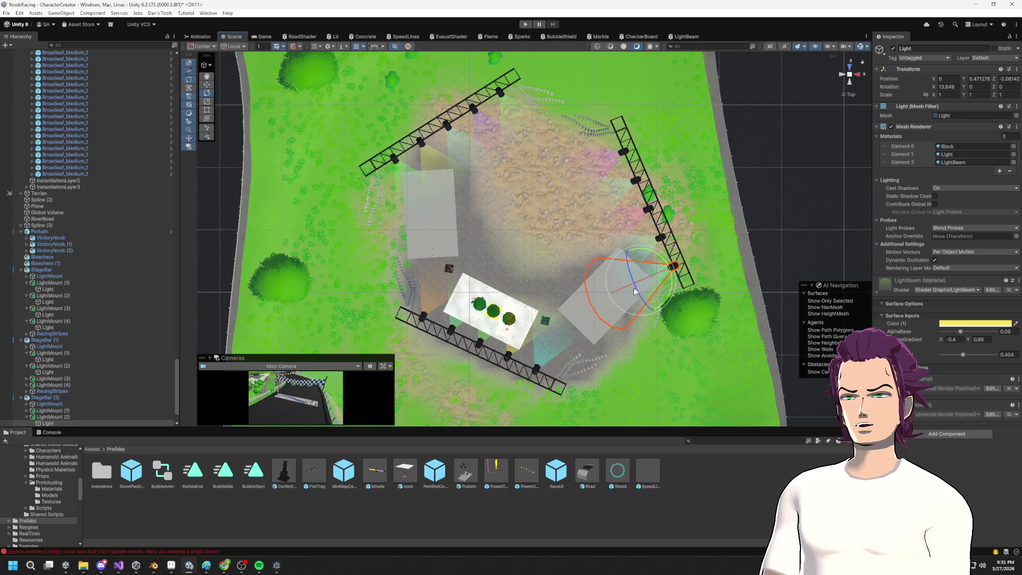
click(599, 335)
key(w)
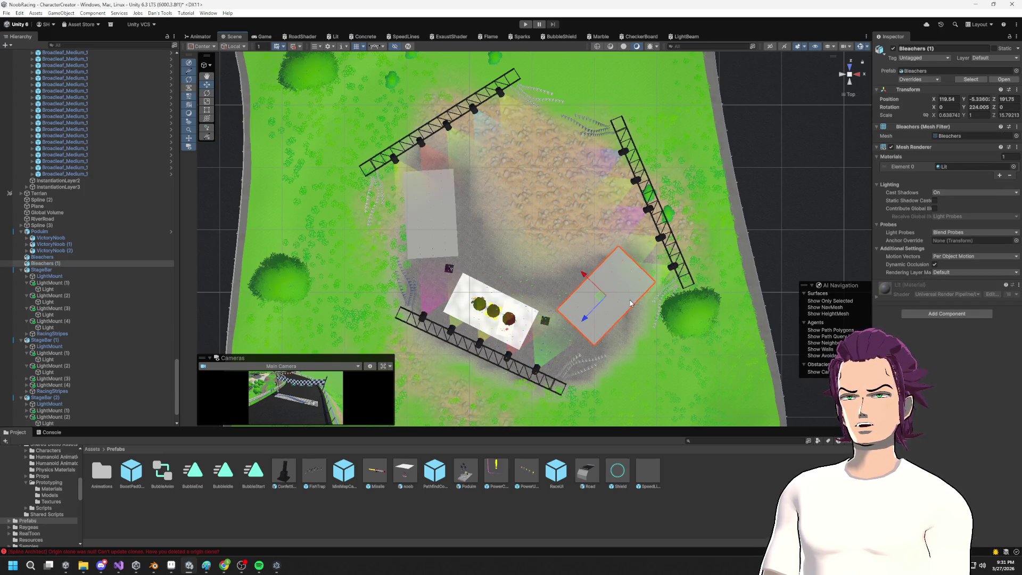
mouse_move(617, 306)
mouse_down()
mouse_move(628, 310)
mouse_move(597, 299)
mouse_move(761, 147)
mouse_up()
Step: In a top-down view, nudge StageBar (1) into place and slide it along its length
mouse_move(848, 99)
mouse_down()
mouse_move(454, 356)
mouse_move(593, 268)
mouse_move(578, 256)
mouse_move(439, 377)
mouse_up()
scroll(500, 316, down, 5)
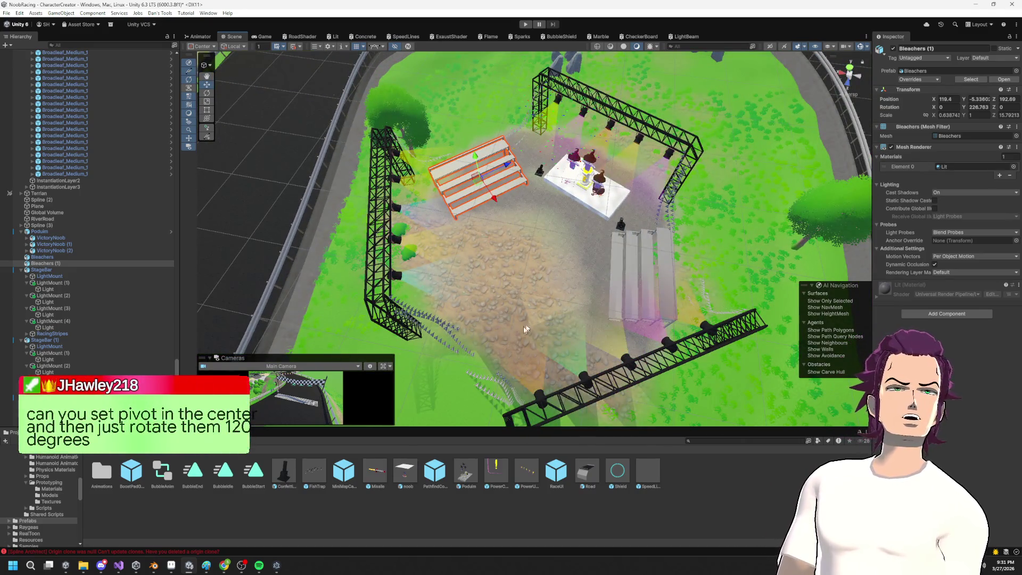
click(581, 360)
click(581, 360)
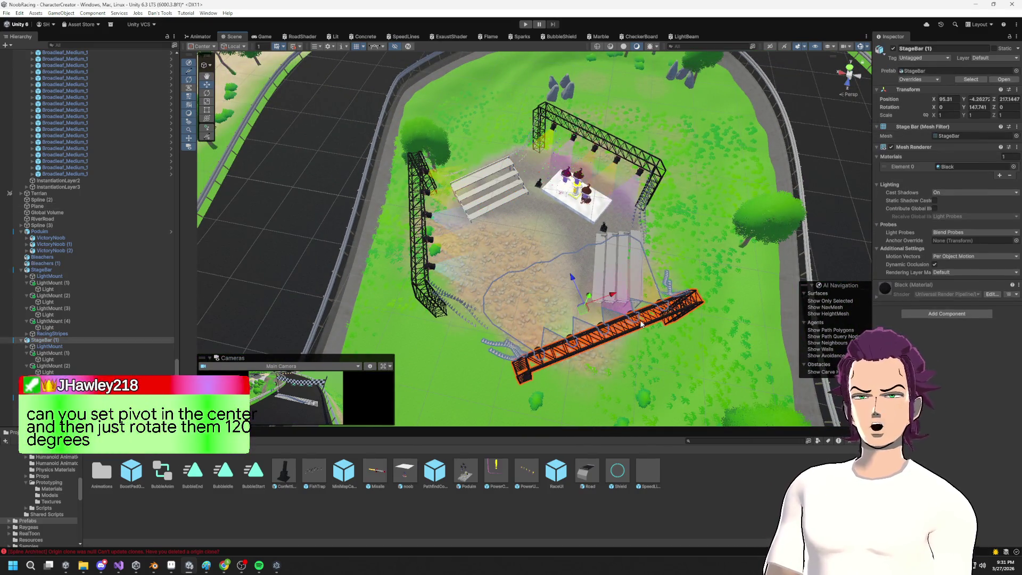
click(849, 68)
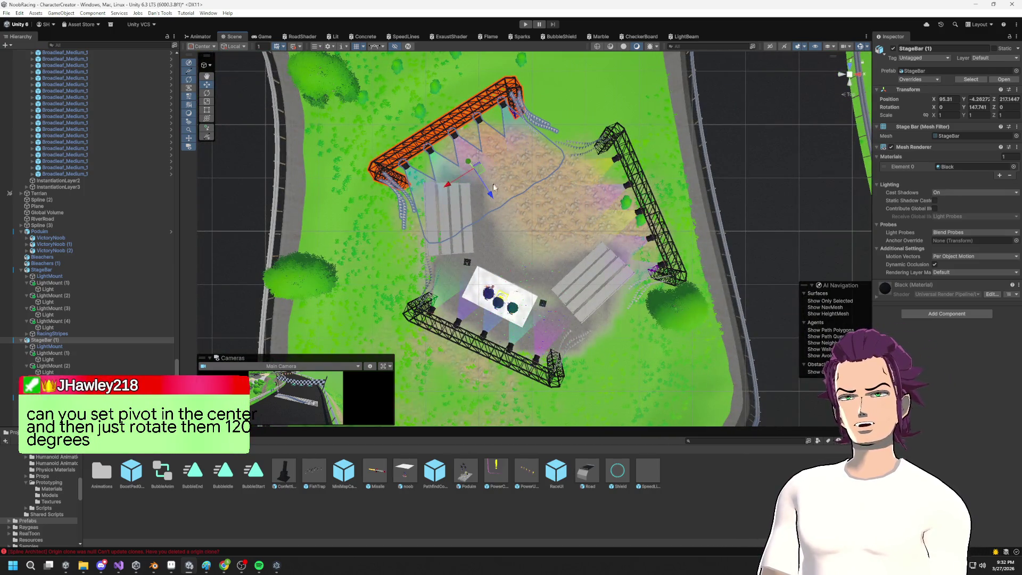
drag(471, 172, 503, 190)
key(e)
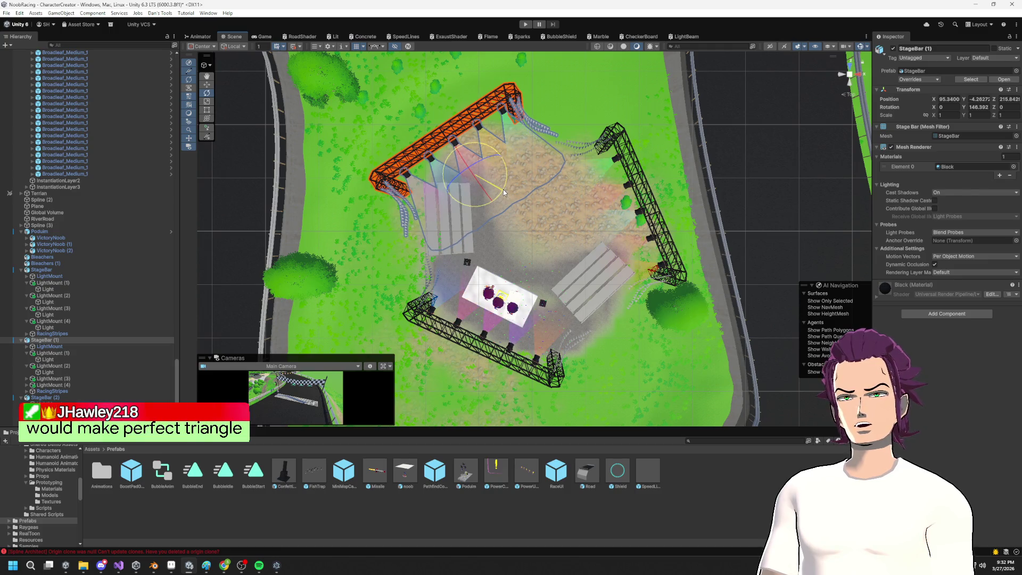
key(w)
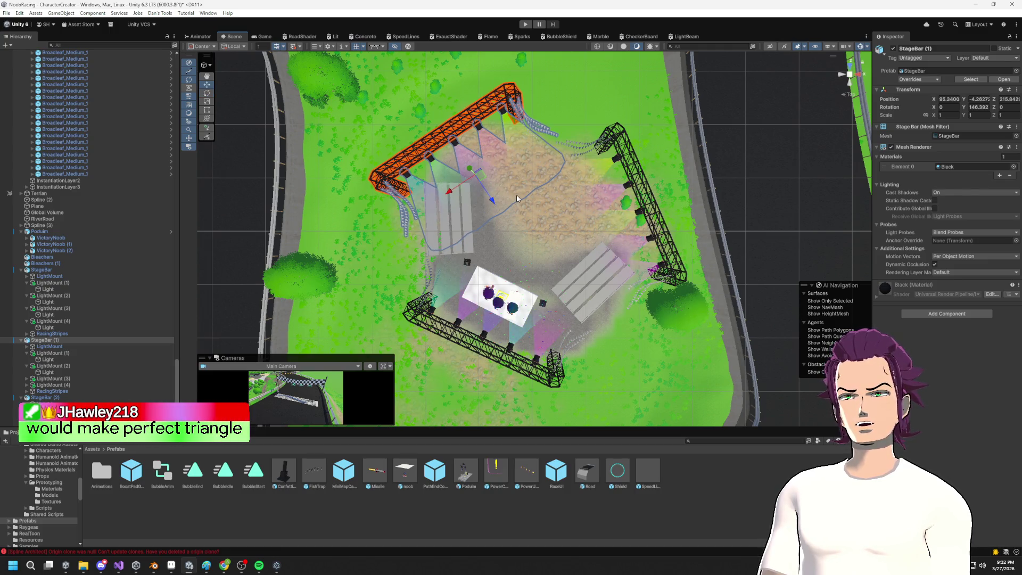
mouse_move(492, 200)
mouse_down()
mouse_move(509, 237)
mouse_move(454, 218)
mouse_move(576, 211)
mouse_move(599, 233)
mouse_move(553, 228)
mouse_move(617, 224)
mouse_up()
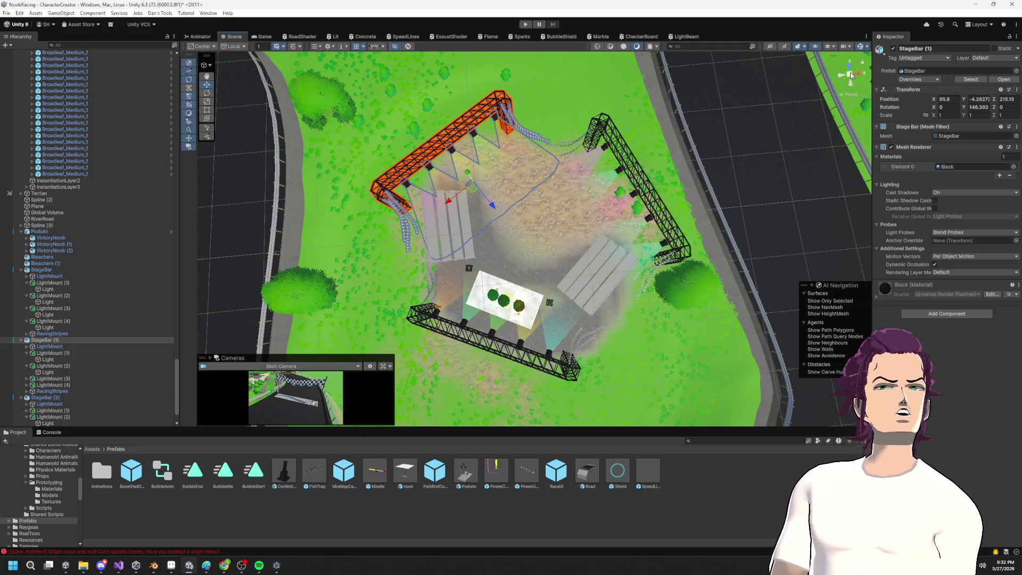
click(850, 74)
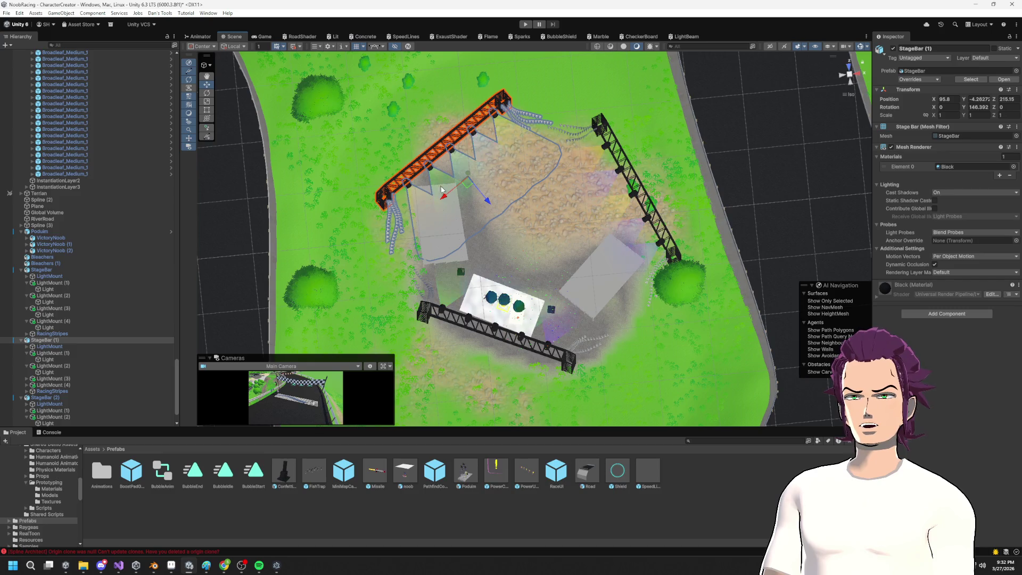
Step: Rotate StageBar (2) to about -112.6 degrees and orbit around the stage to check the layout
click(634, 197)
key(e)
drag(630, 232, 633, 235)
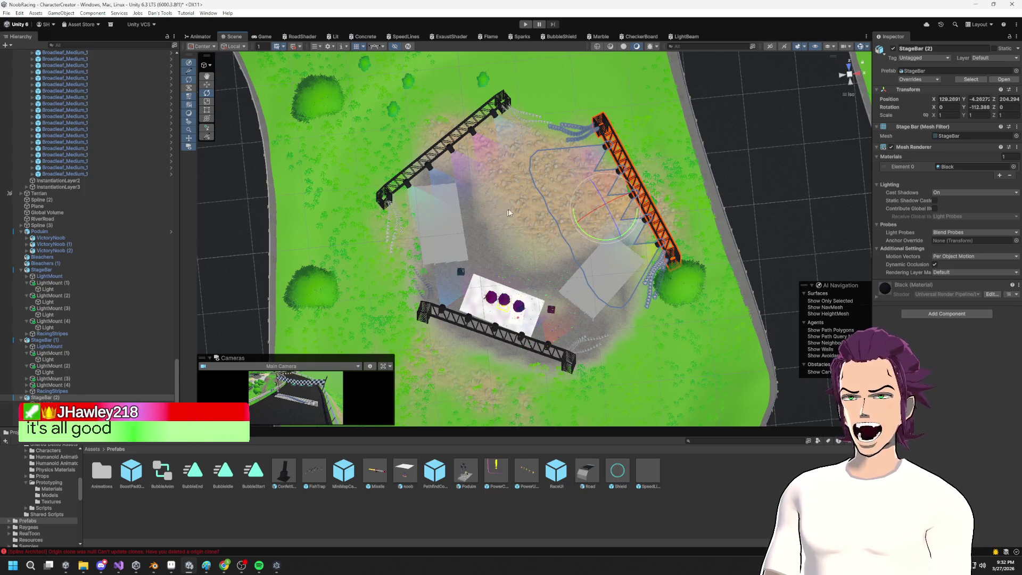
drag(522, 247, 533, 194)
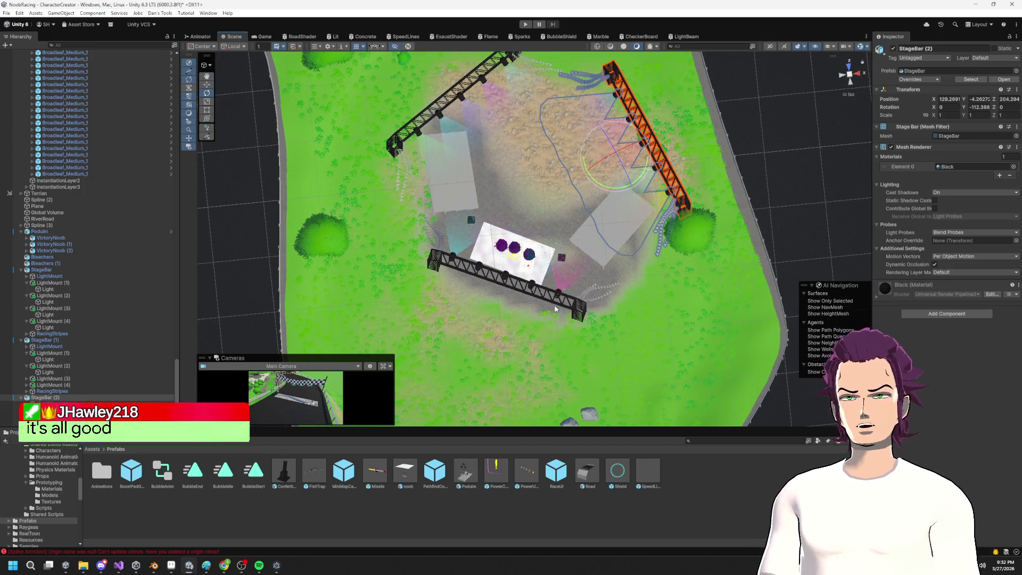
drag(604, 271, 600, 209)
drag(526, 164, 579, 219)
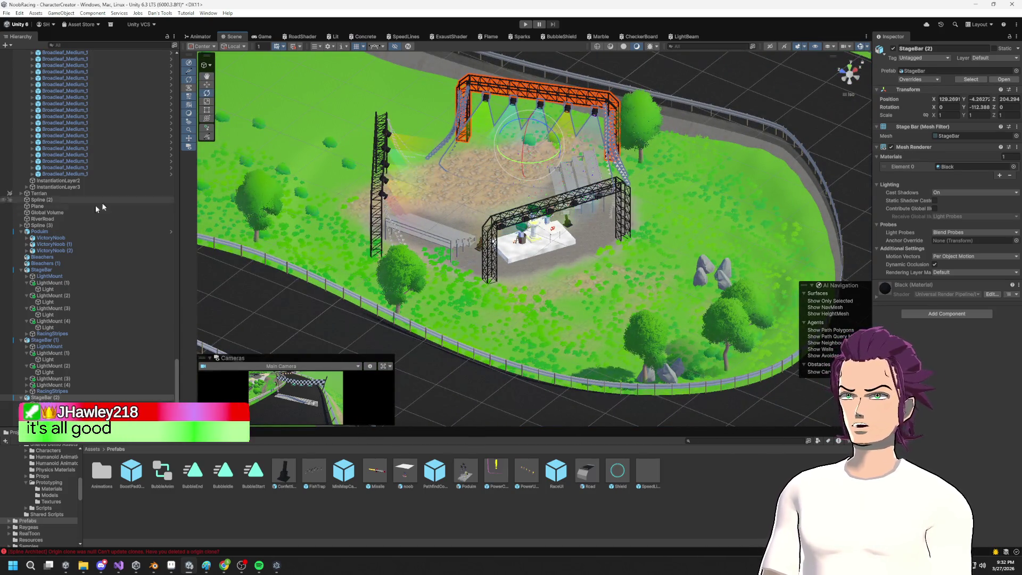
scroll(58, 378, down, 2)
Step: Create a 2D Object > Sprites > Triangle from the Hierarchy and scale it to about 36.23
right_click(58, 378)
click(45, 374)
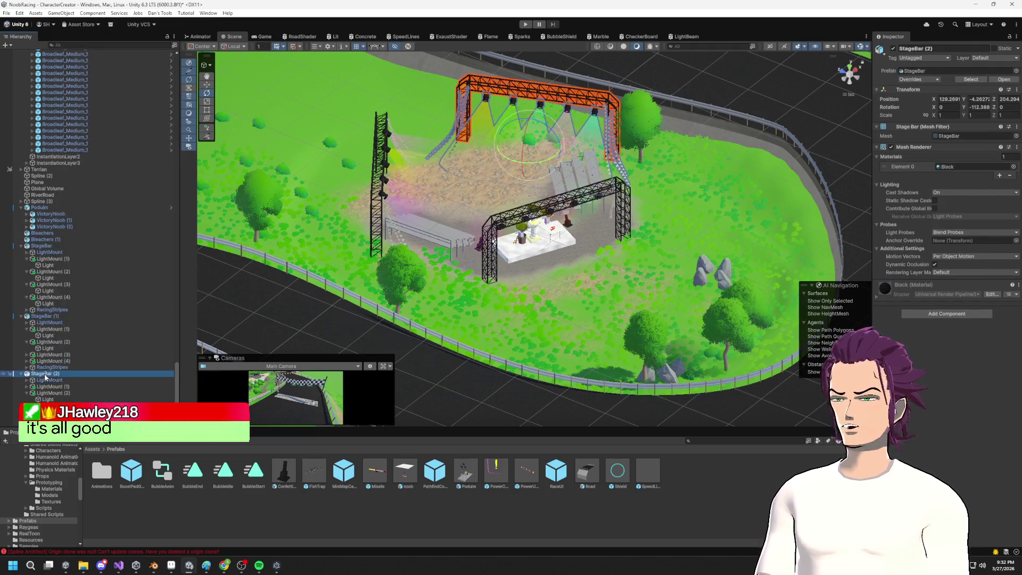
right_click(44, 374)
mouse_move(111, 199)
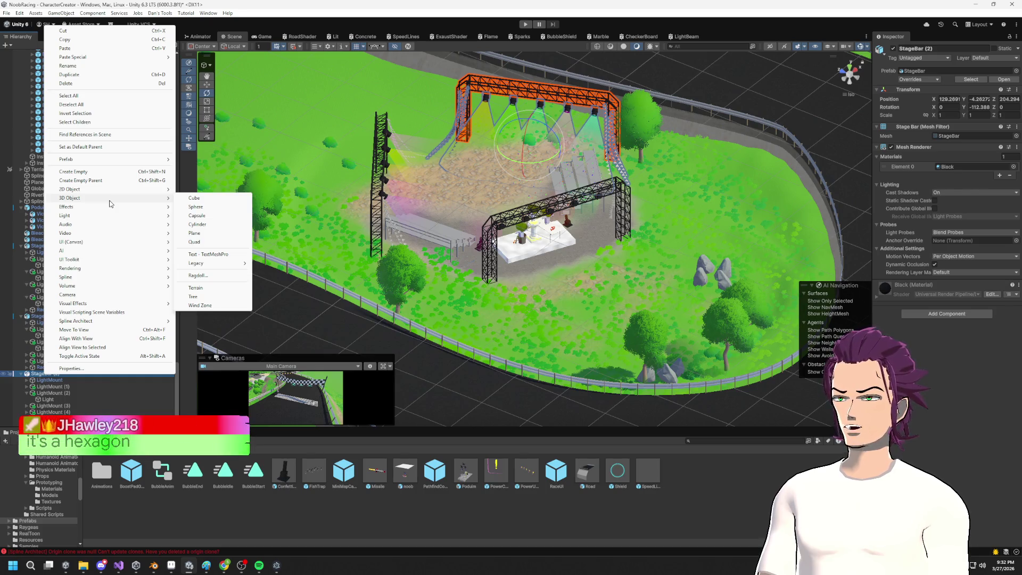
mouse_move(203, 190)
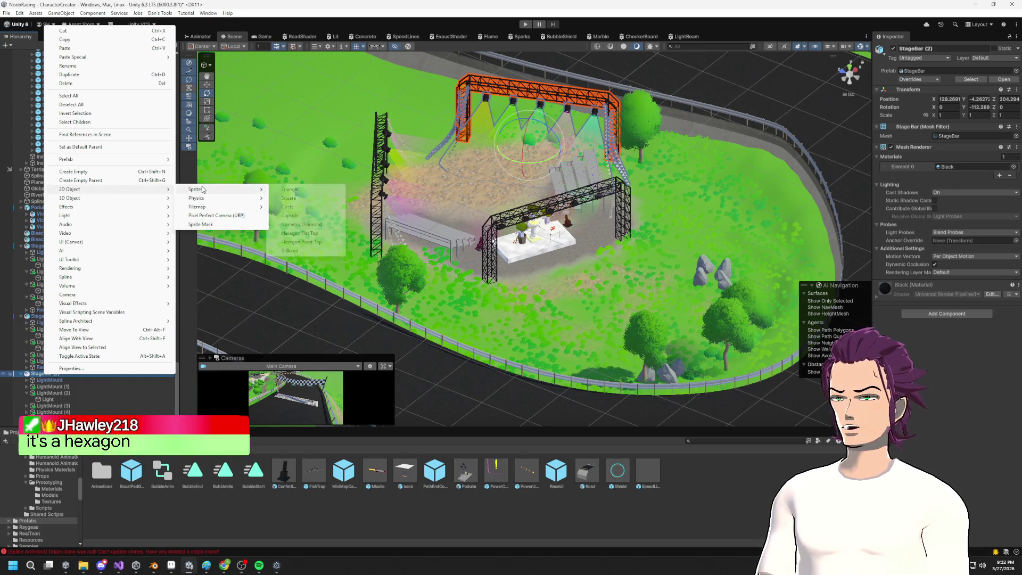
click(291, 190)
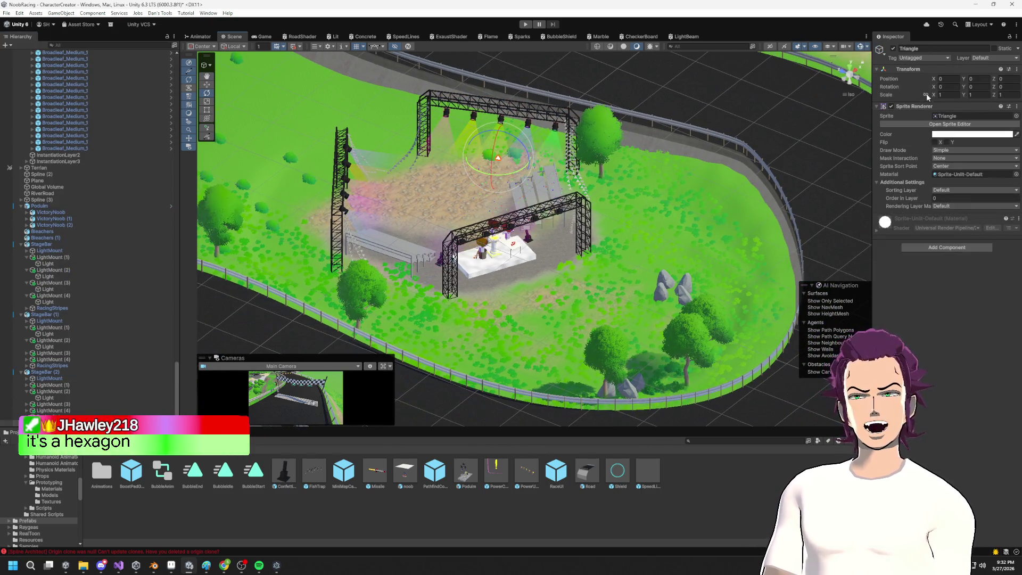
mouse_move(938, 97)
mouse_down()
mouse_move(963, 96)
mouse_move(946, 91)
mouse_up()
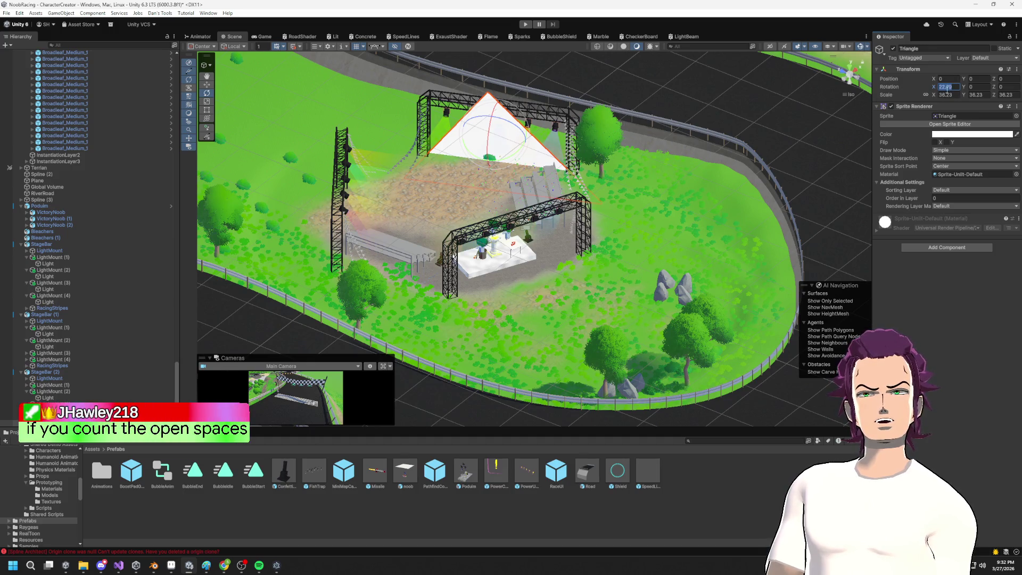
Step: Set the triangle's rotation to 90 and move it over the stage in a top-down view
text(90w)
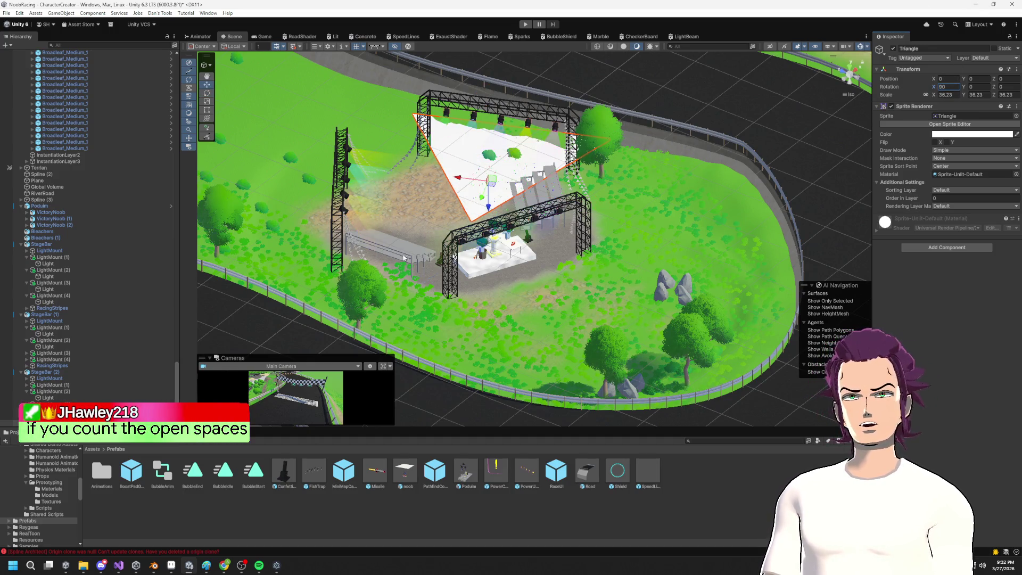
drag(493, 193, 467, 283)
key(e)
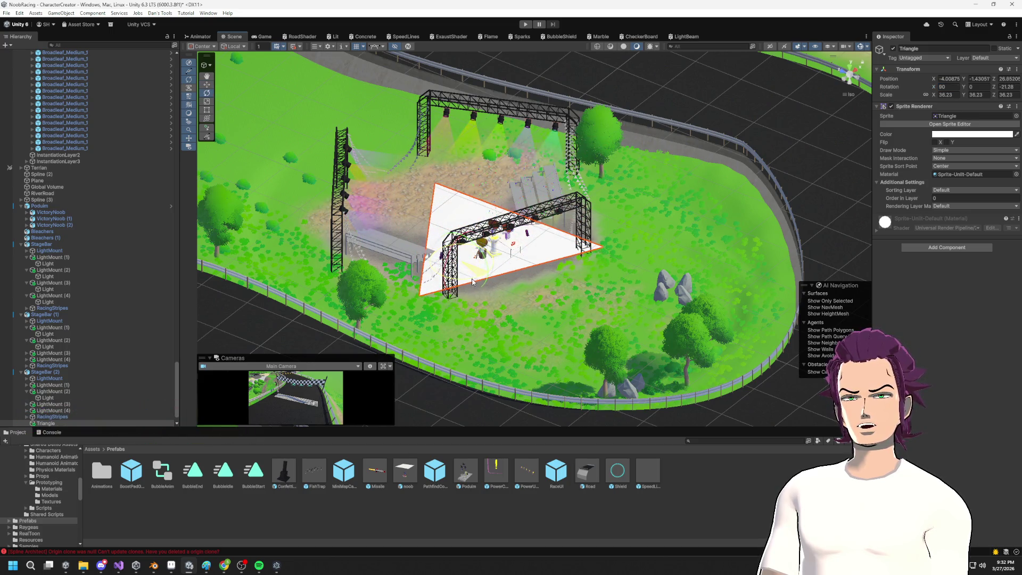
click(844, 68)
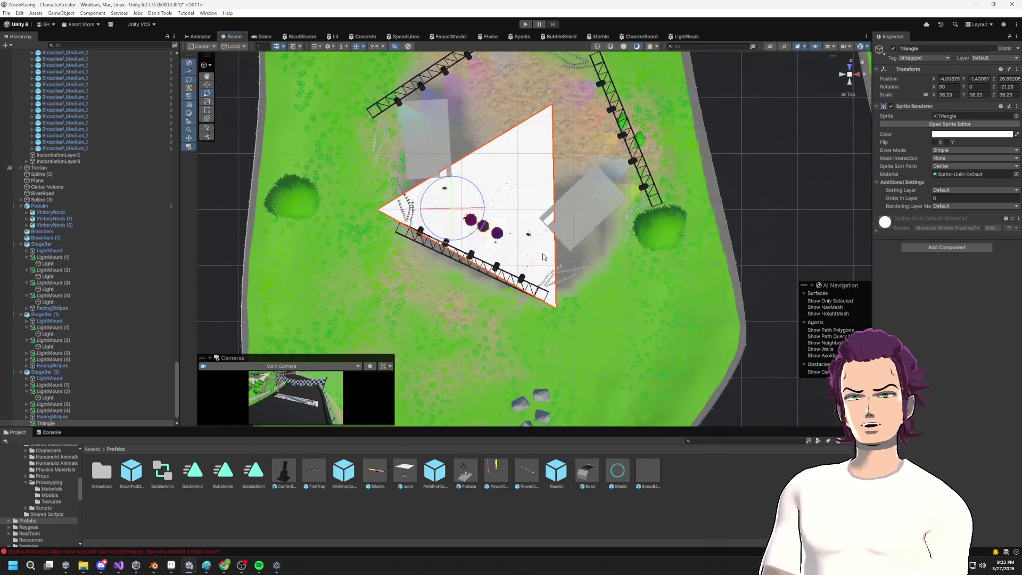
key(e)
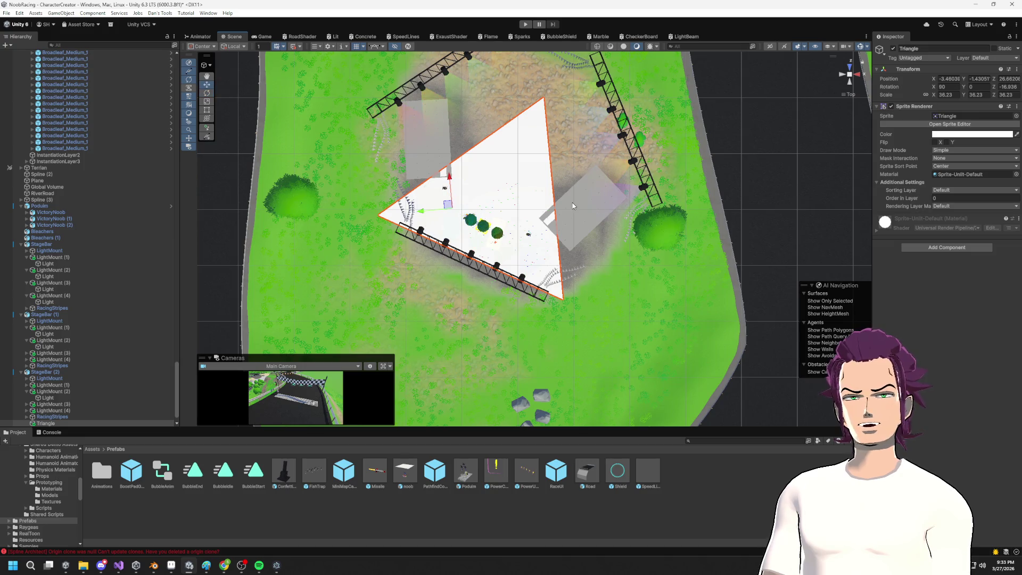
Step: Scale the triangle to about 58.7 so it spans the truss bars, centred on the podium
mouse_move(935, 95)
mouse_down()
mouse_move(1011, 96)
mouse_move(133, 109)
mouse_move(301, 124)
mouse_move(468, 192)
mouse_move(442, 177)
mouse_up()
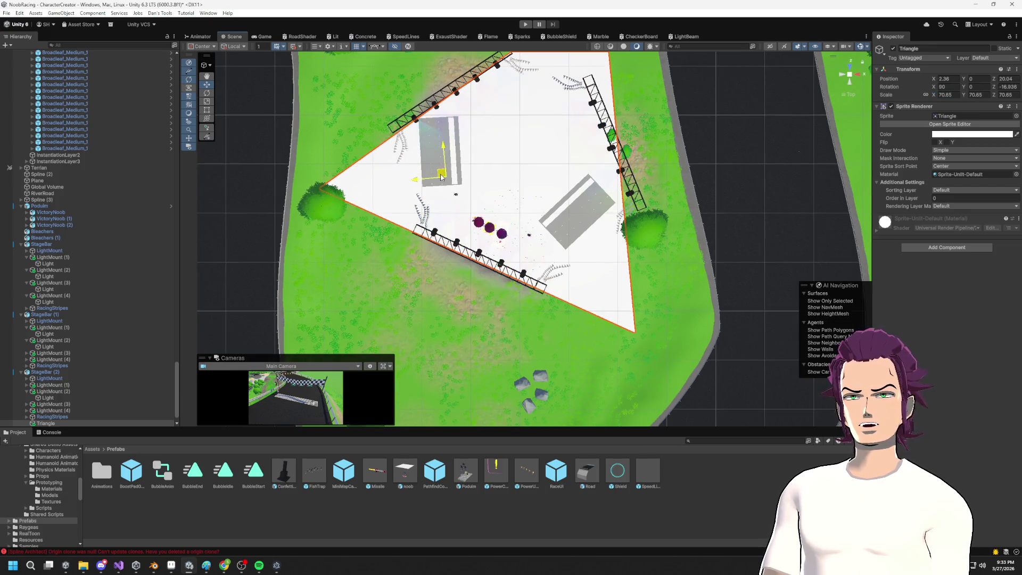
drag(935, 98, 906, 107)
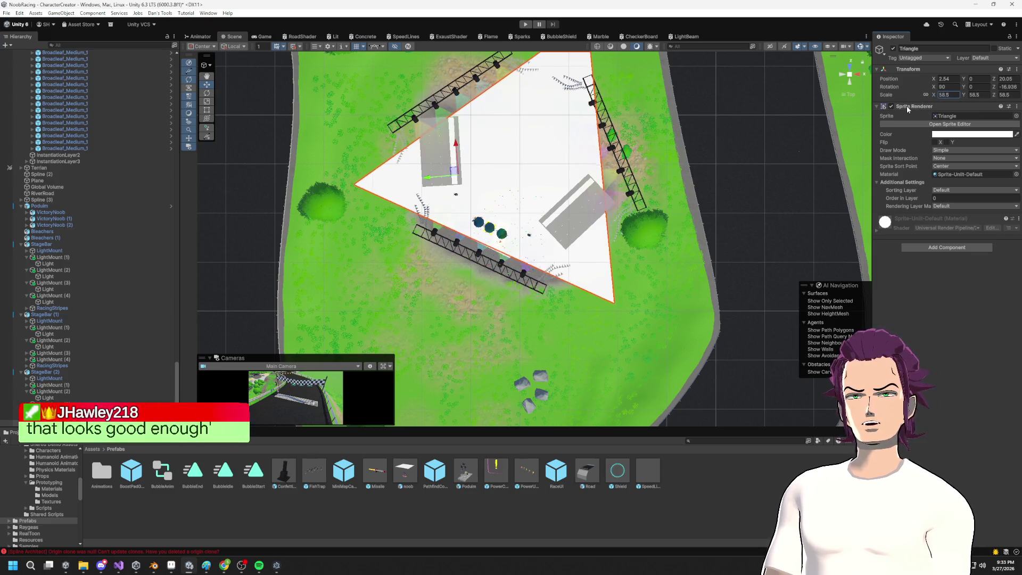
drag(461, 169, 452, 180)
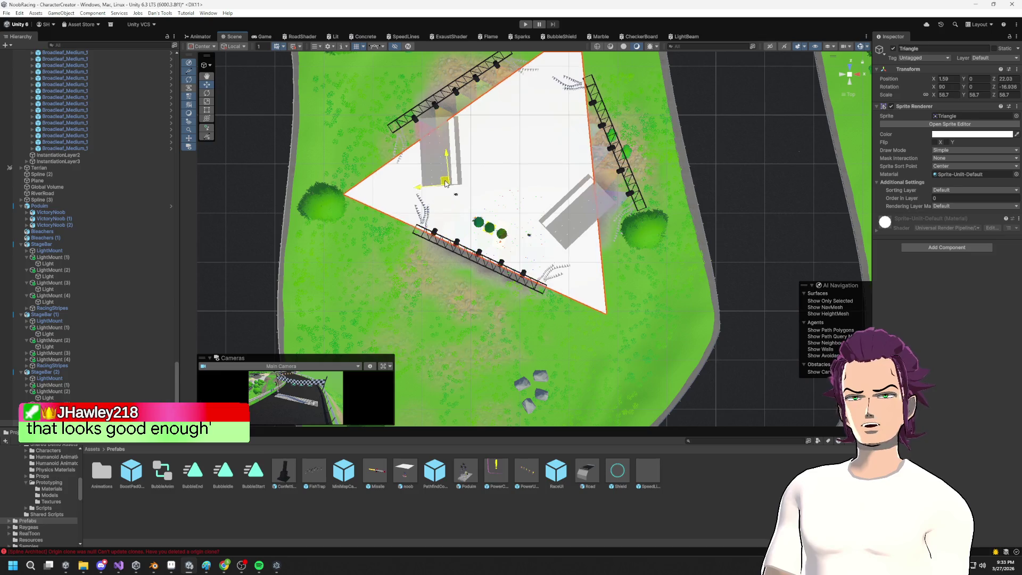
scroll(500, 138, down, 3)
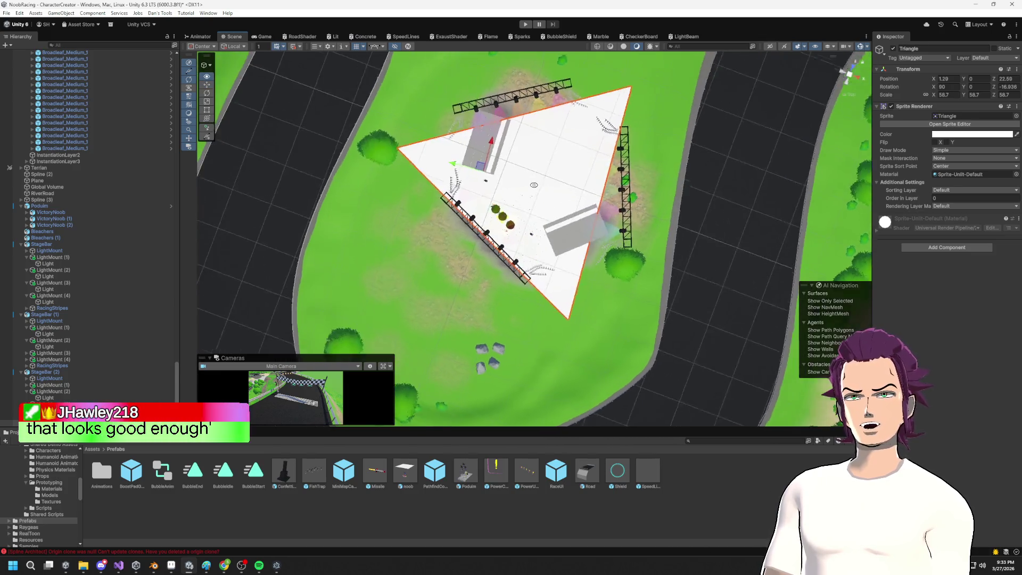
click(628, 193)
click(628, 192)
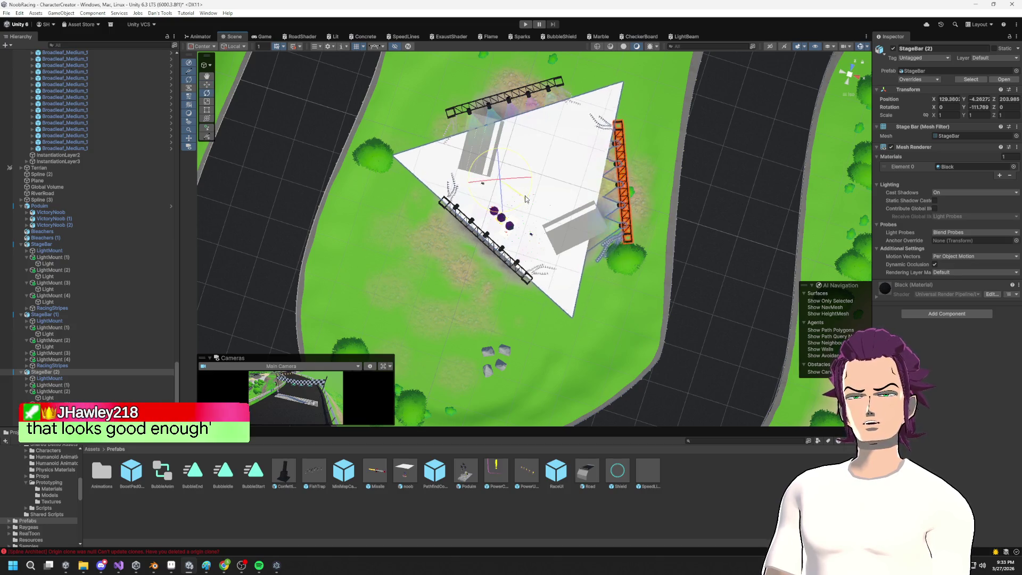
Step: Move the Triangle guide back to the top level of the Hierarchy
click(625, 190)
click(628, 190)
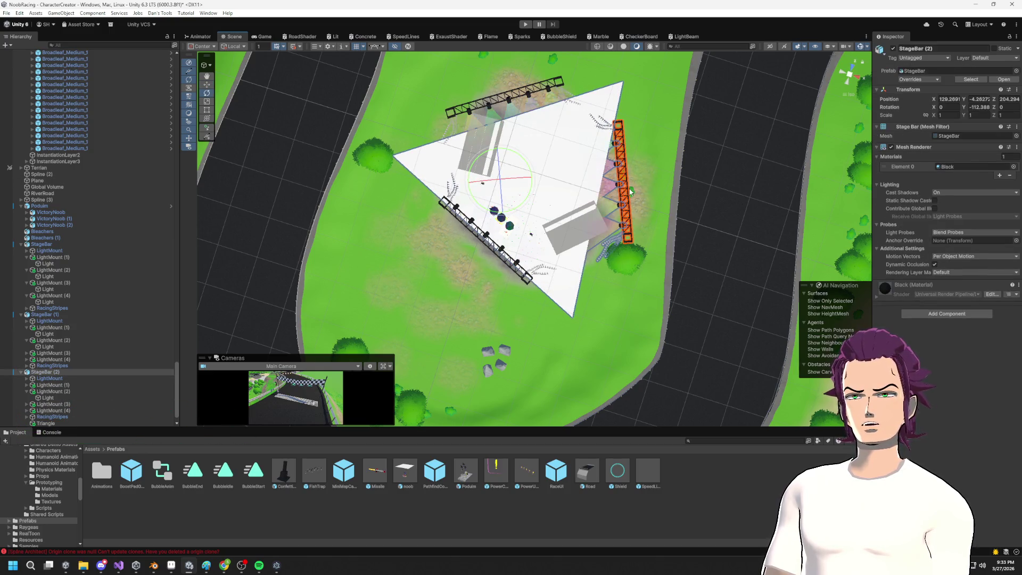
scroll(67, 381, down, 2)
drag(98, 405, 48, 357)
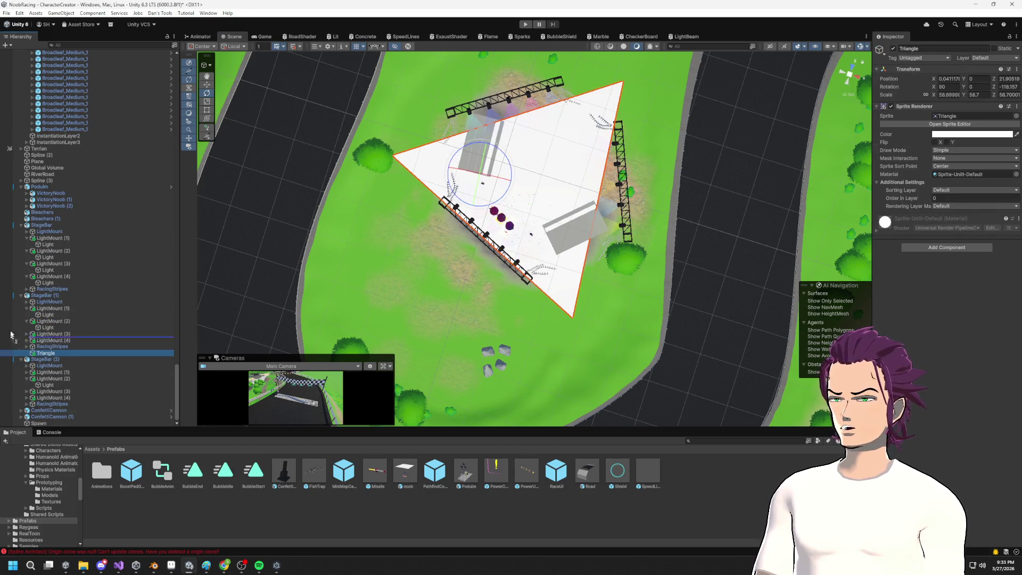
drag(10, 297, 12, 301)
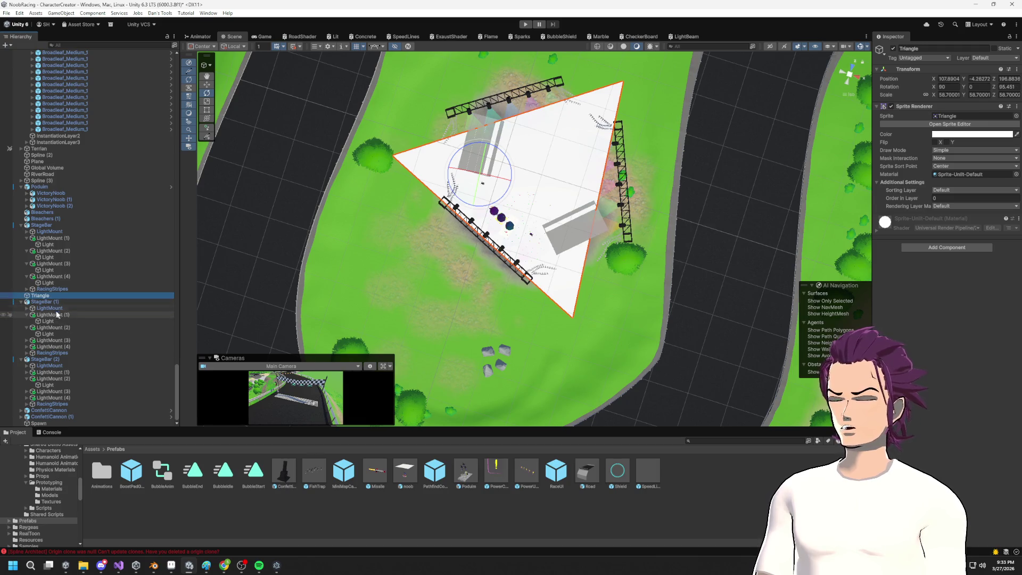
Step: Slide the top truss bar onto its triangle edge and rotate and shift the right bar onto its edge
click(43, 301)
drag(514, 131, 507, 136)
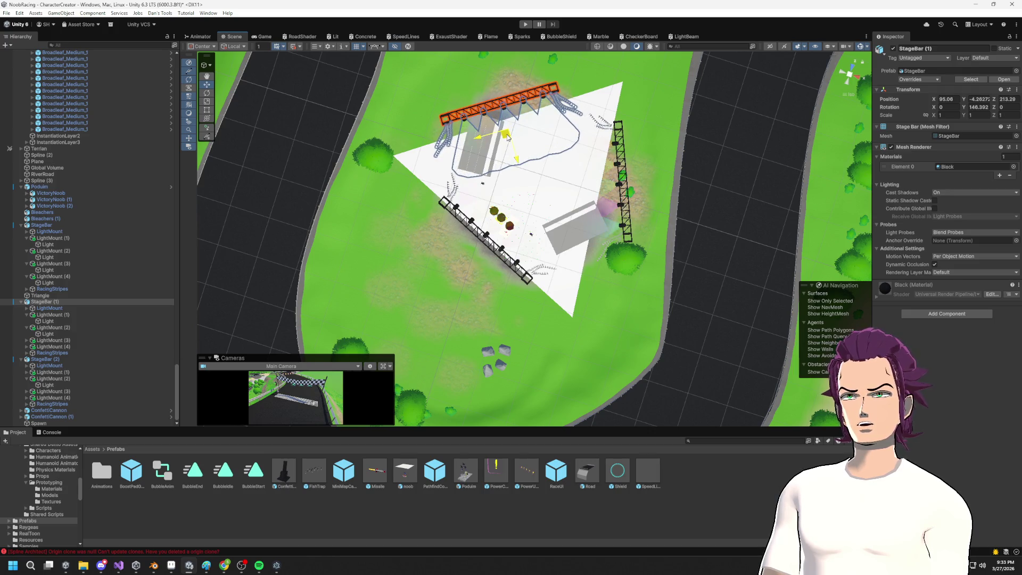
click(626, 187)
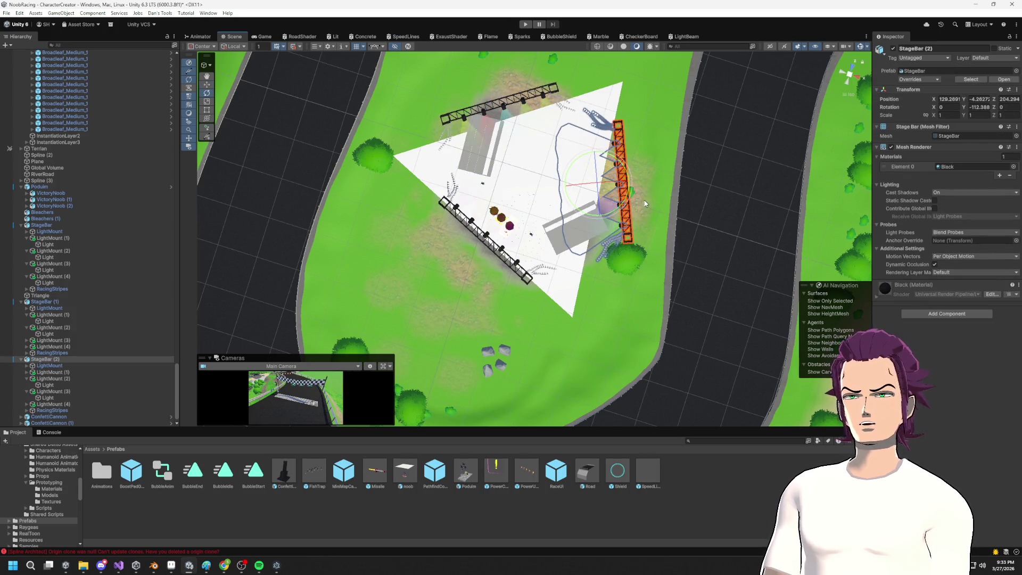
drag(627, 203, 624, 221)
key(w)
drag(573, 180, 580, 186)
drag(613, 153, 607, 168)
Step: Move the lower-left bar onto its edge and fine-tune the others, StageBar (2) at about -93.9 degrees
click(486, 248)
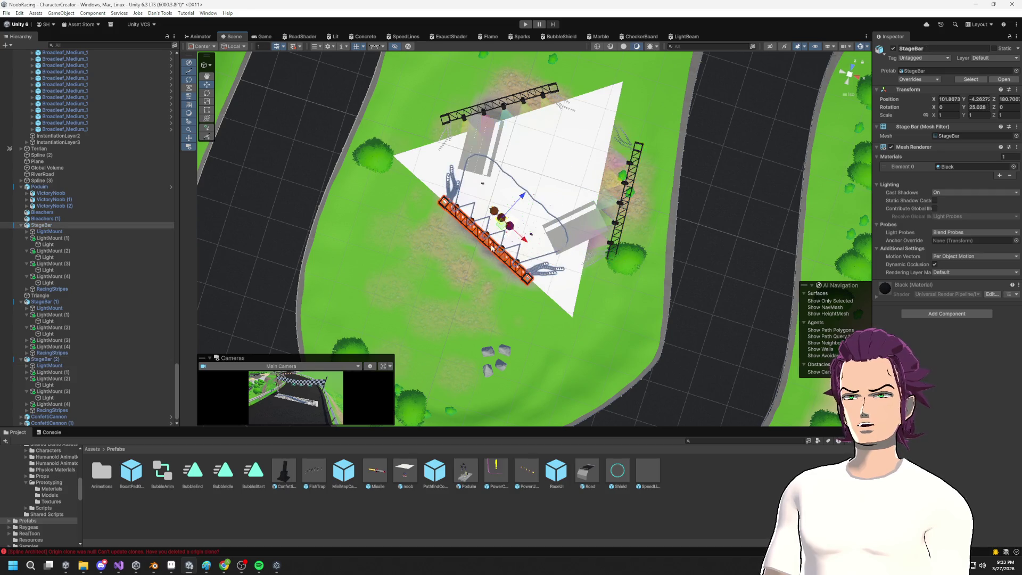
mouse_move(516, 198)
mouse_down()
mouse_move(521, 208)
mouse_move(560, 190)
mouse_up()
click(627, 205)
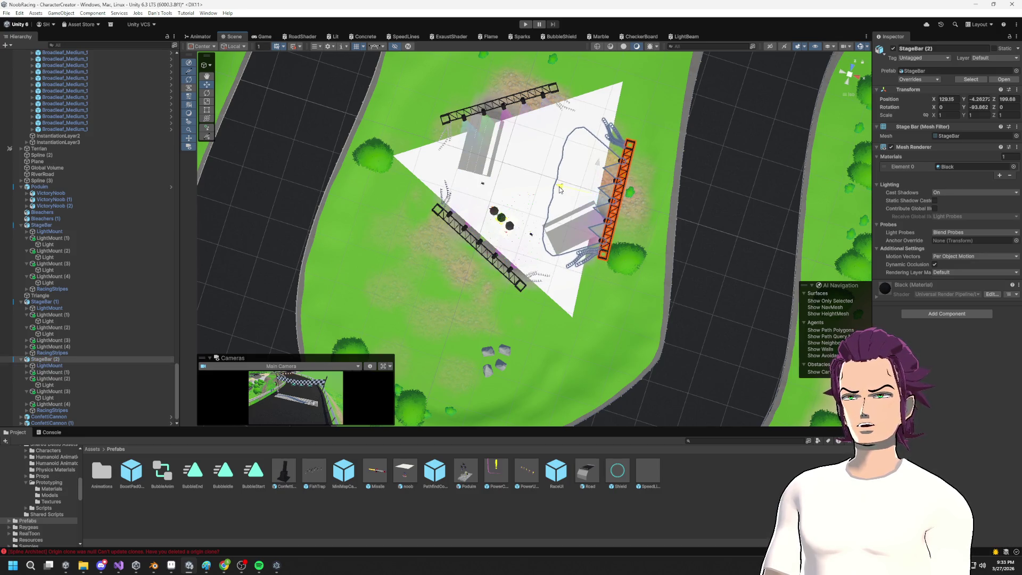
click(488, 113)
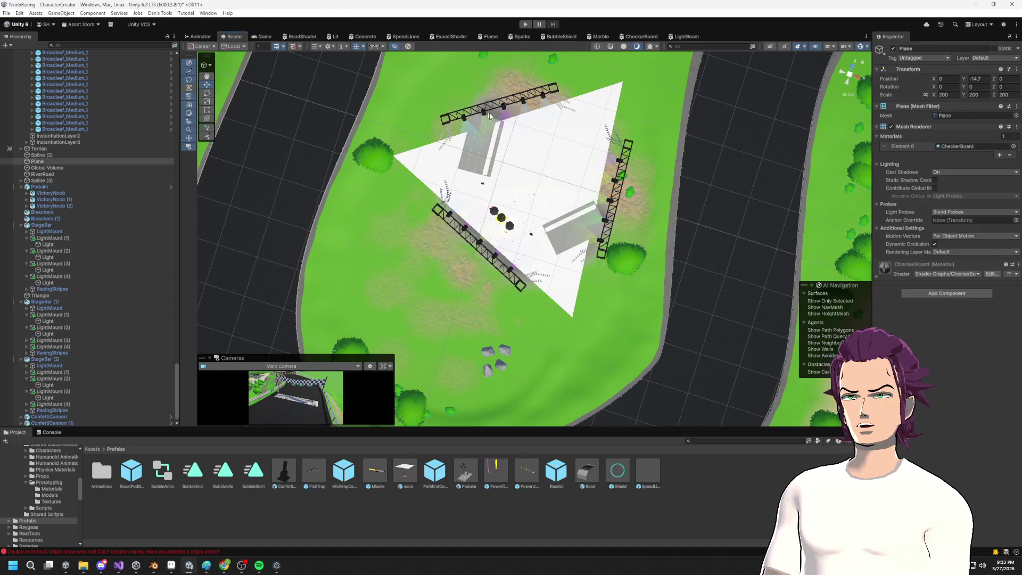
click(501, 106)
drag(510, 142, 508, 141)
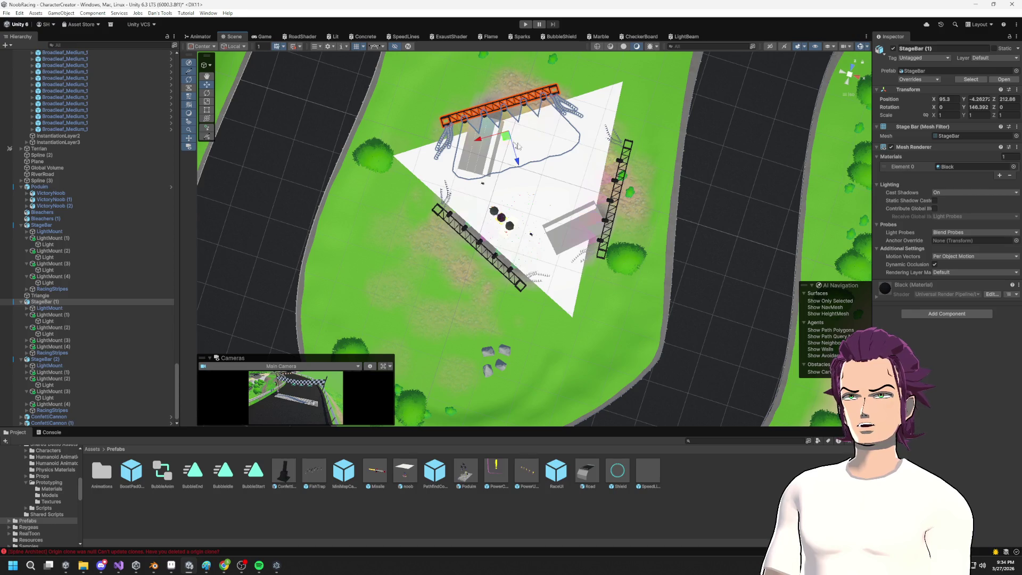
click(620, 187)
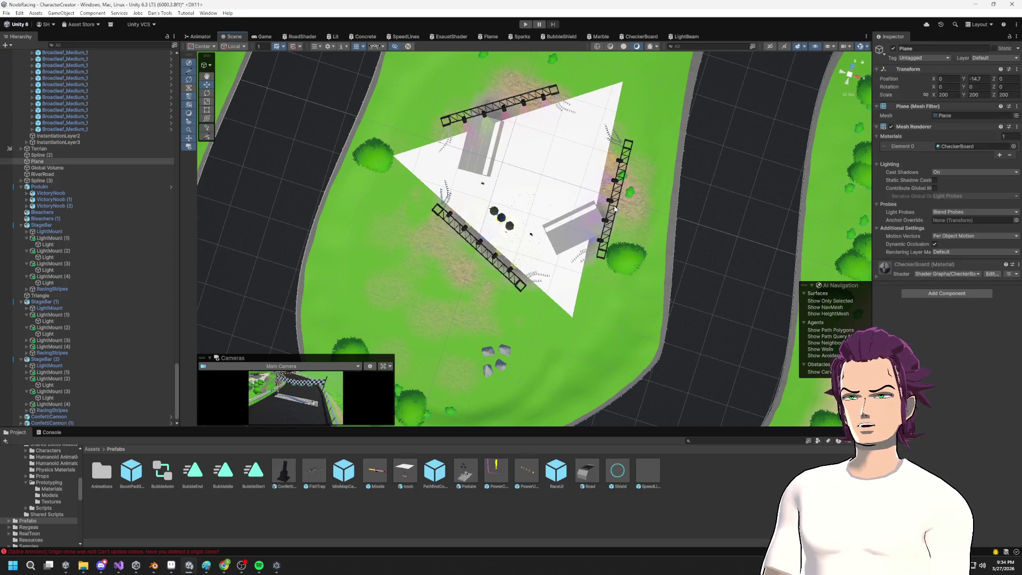
click(614, 204)
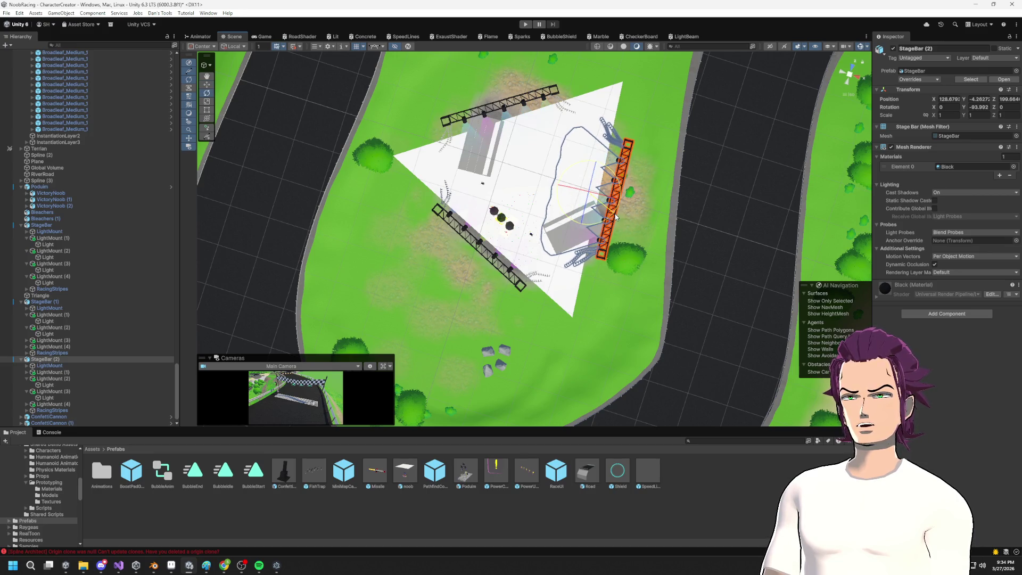
drag(584, 201, 583, 204)
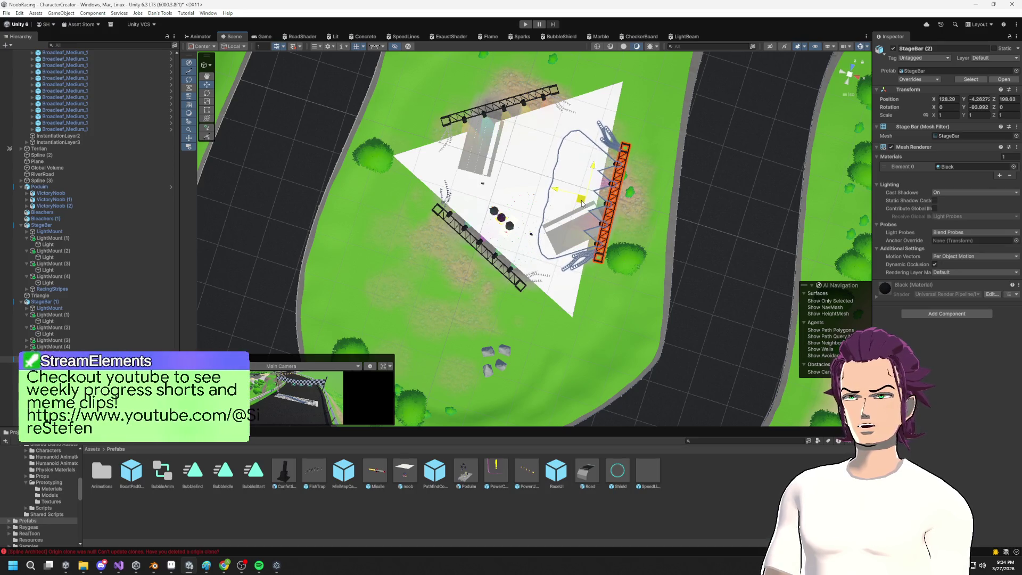
alt+drag(565, 238, 678, 239)
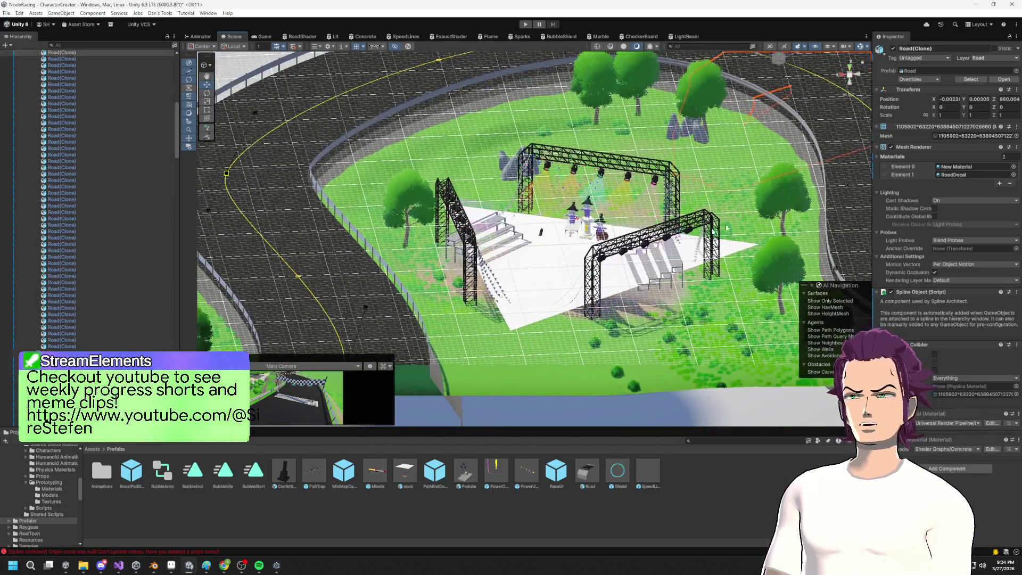
Step: Switch the Scene view to perspective, hide the Triangle guide, and orbit to a top-down look at the trusses
click(849, 75)
click(849, 74)
click(849, 75)
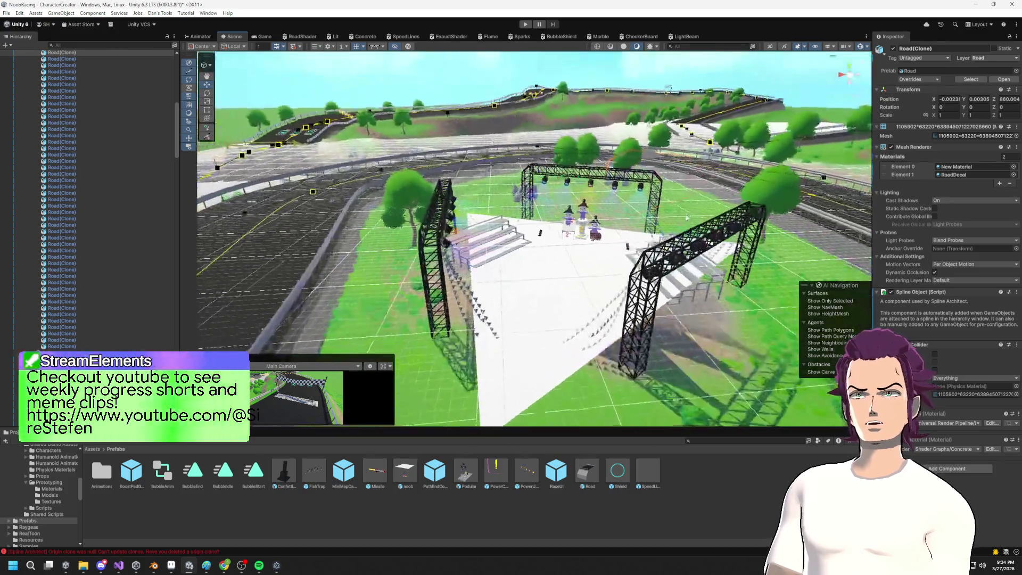
click(560, 311)
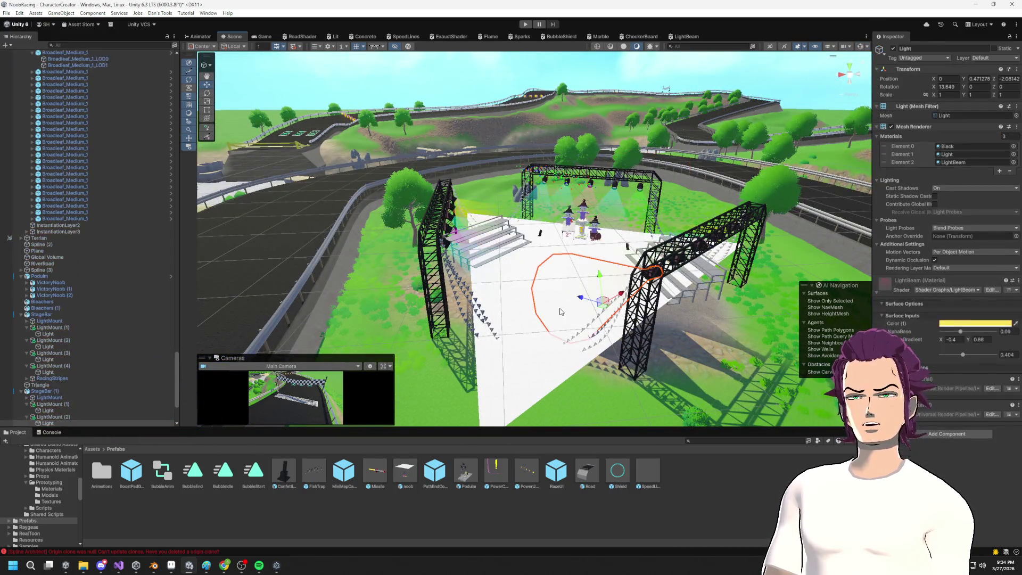
click(492, 325)
mouse_move(492, 277)
mouse_down()
mouse_move(497, 256)
mouse_move(529, 237)
mouse_move(588, 264)
mouse_move(677, 270)
mouse_move(577, 257)
mouse_move(480, 188)
mouse_up()
scroll(530, 237, up, 3)
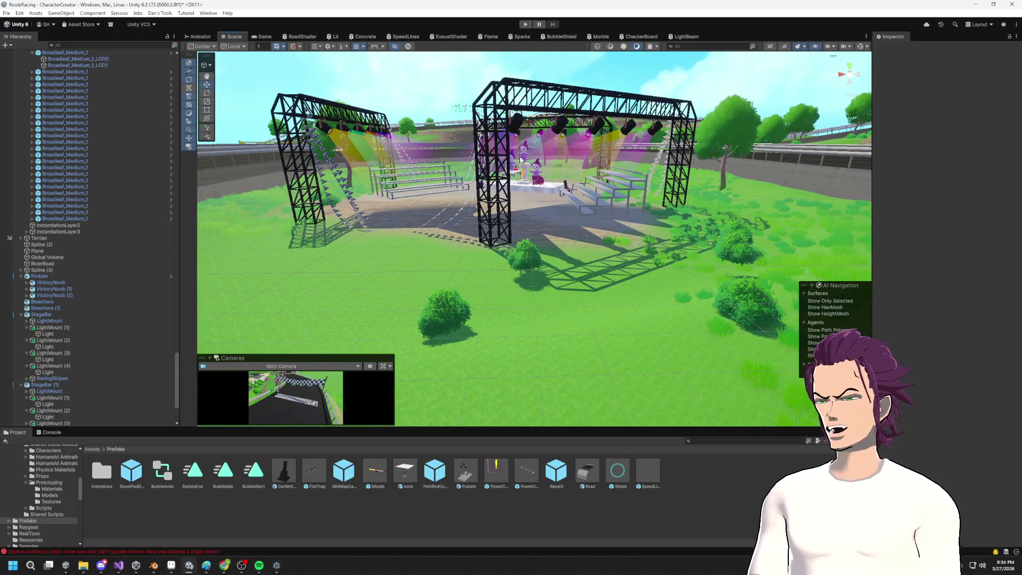
drag(601, 95, 673, 159)
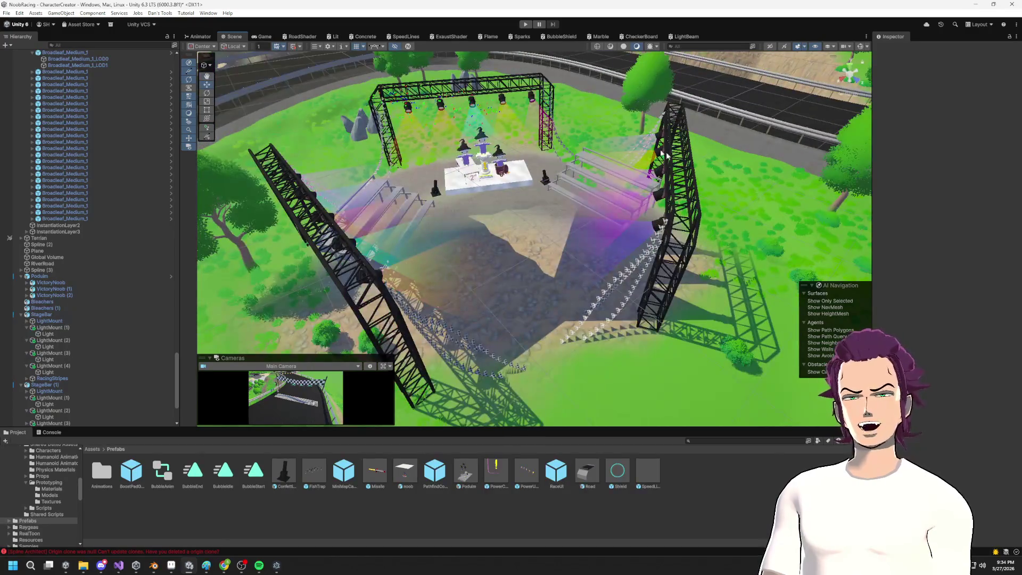
Step: Orbit to inspect the trusses, enter Play mode, and show the Chicken Dance state in the Animator
drag(641, 196, 672, 137)
mouse_move(534, 128)
mouse_down()
mouse_move(599, 196)
mouse_move(532, 229)
mouse_move(436, 239)
mouse_move(210, 209)
mouse_move(522, 213)
mouse_move(469, 169)
mouse_move(579, 217)
mouse_up()
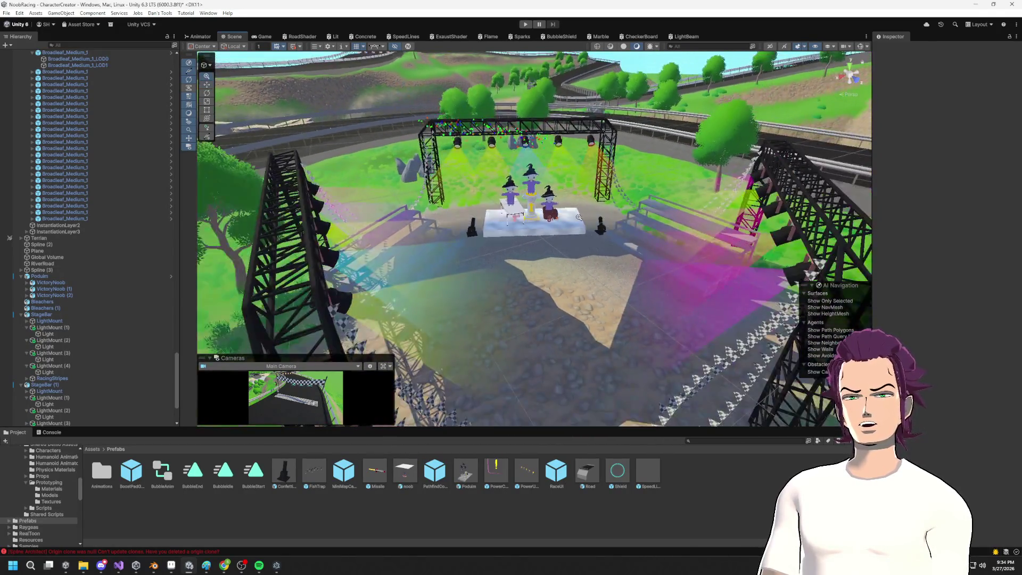
scroll(579, 217, up, 5)
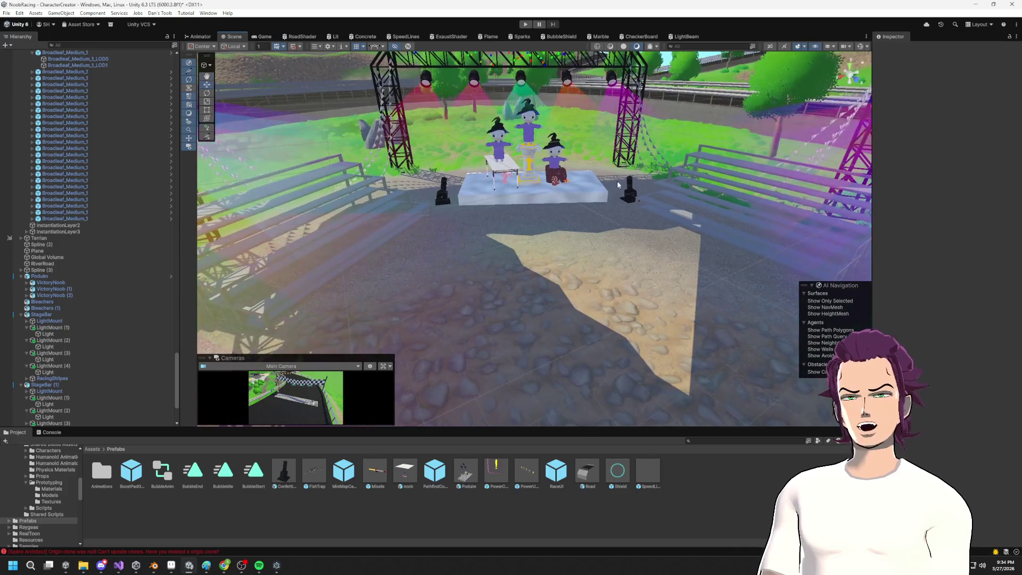
mouse_move(617, 181)
mouse_down()
mouse_move(559, 190)
mouse_move(637, 203)
mouse_up()
click(525, 24)
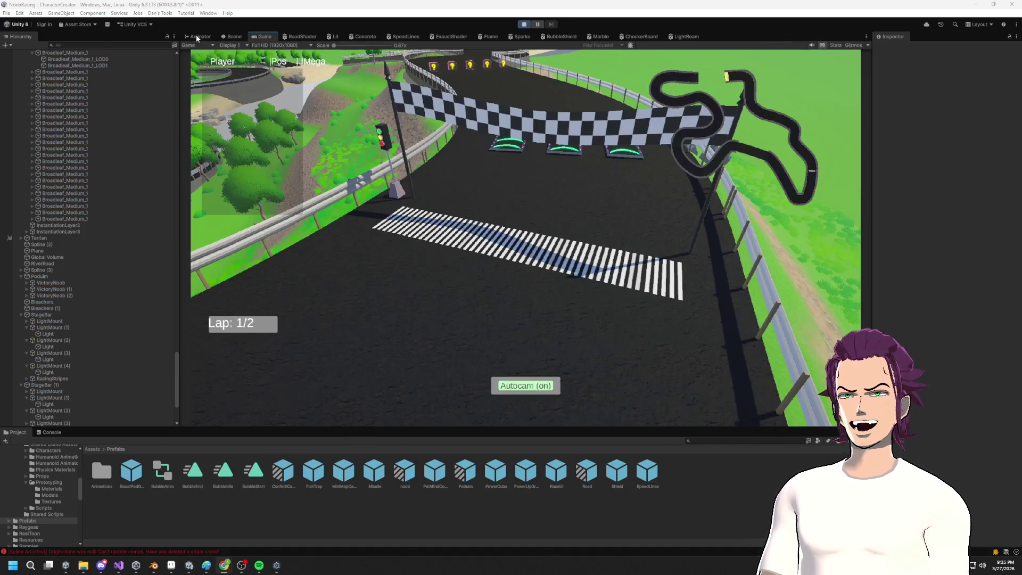
click(196, 35)
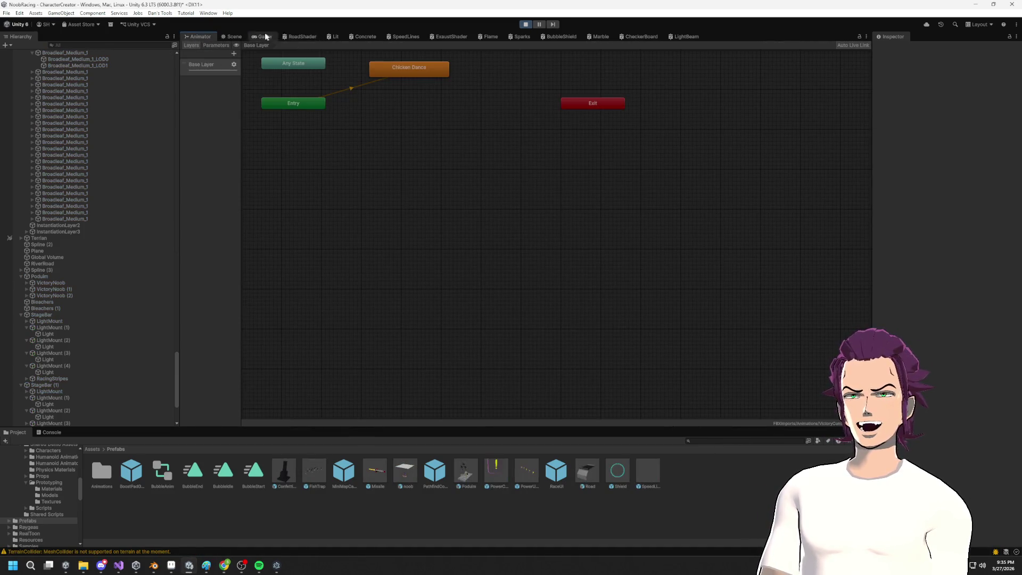
Step: Return to the Scene view during Play mode and fly through the lighting truss to a close view of the podium
click(229, 37)
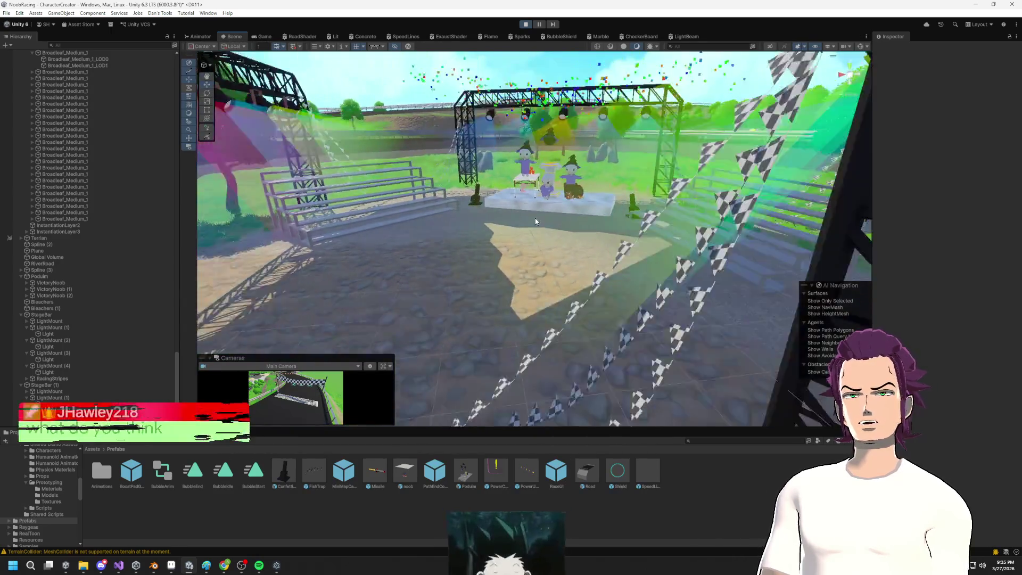
drag(553, 199, 567, 198)
mouse_move(548, 202)
mouse_down()
mouse_move(514, 212)
mouse_move(550, 197)
mouse_up()
drag(671, 196, 427, 199)
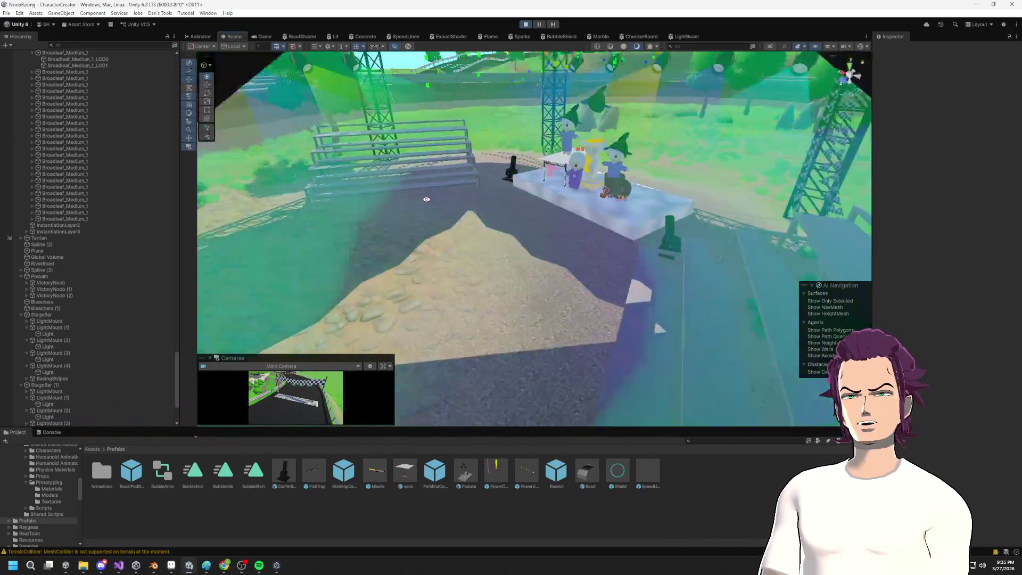
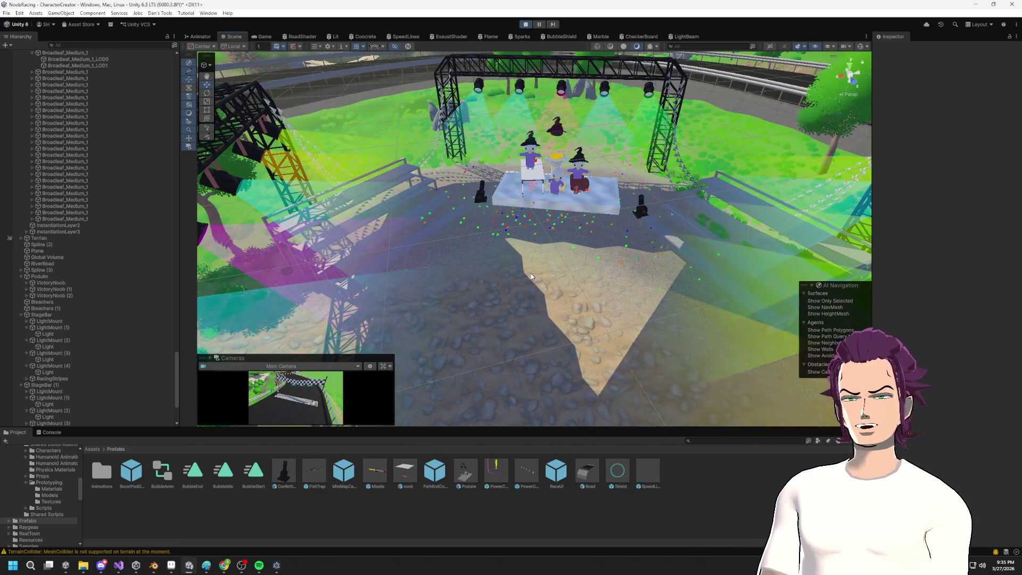
Step: Exit Play mode and collapse the Podium and three StageBar groups in the Hierarchy
click(525, 24)
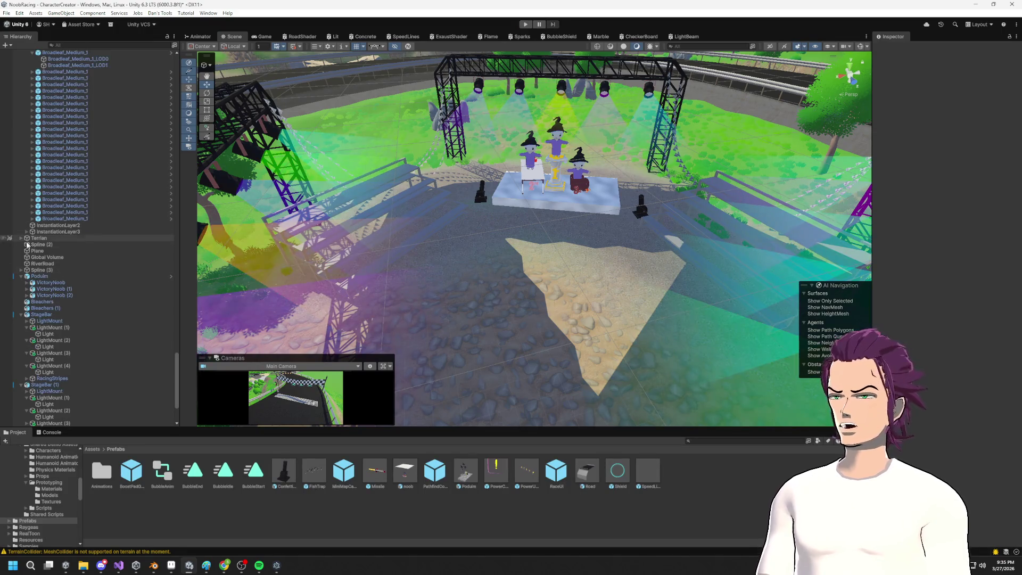
click(20, 276)
click(21, 295)
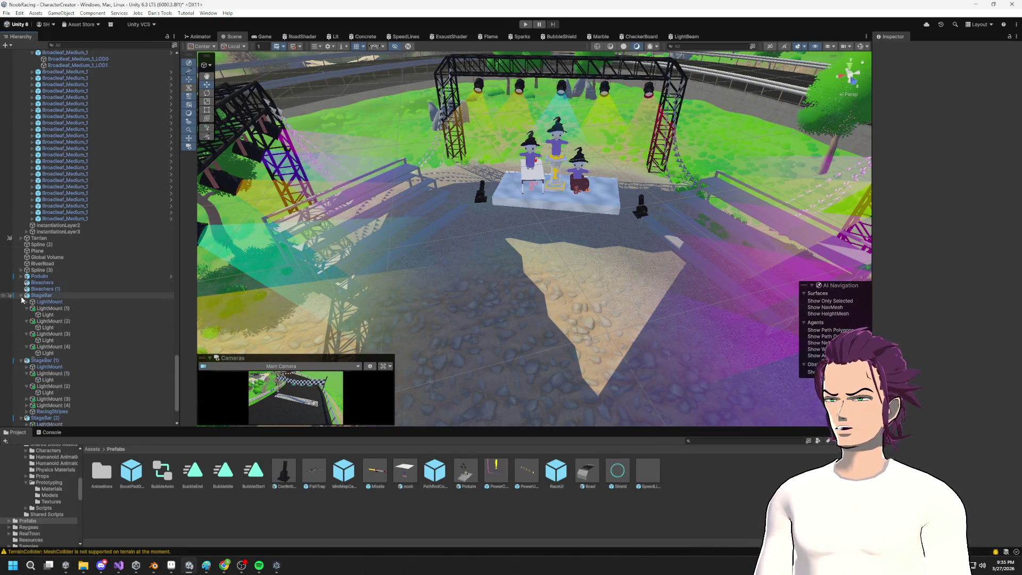
click(21, 302)
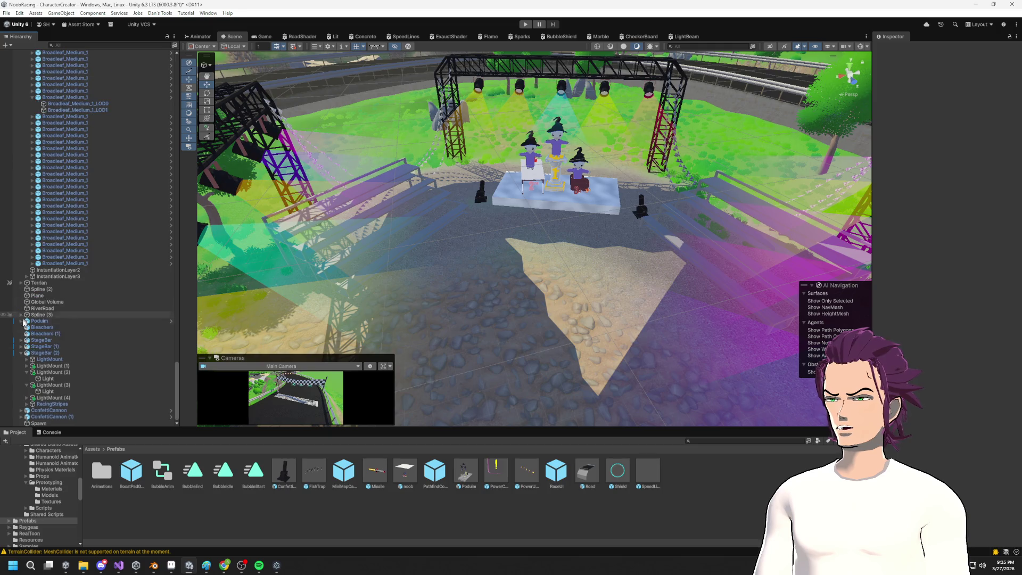
click(21, 357)
scroll(536, 326, down, 10)
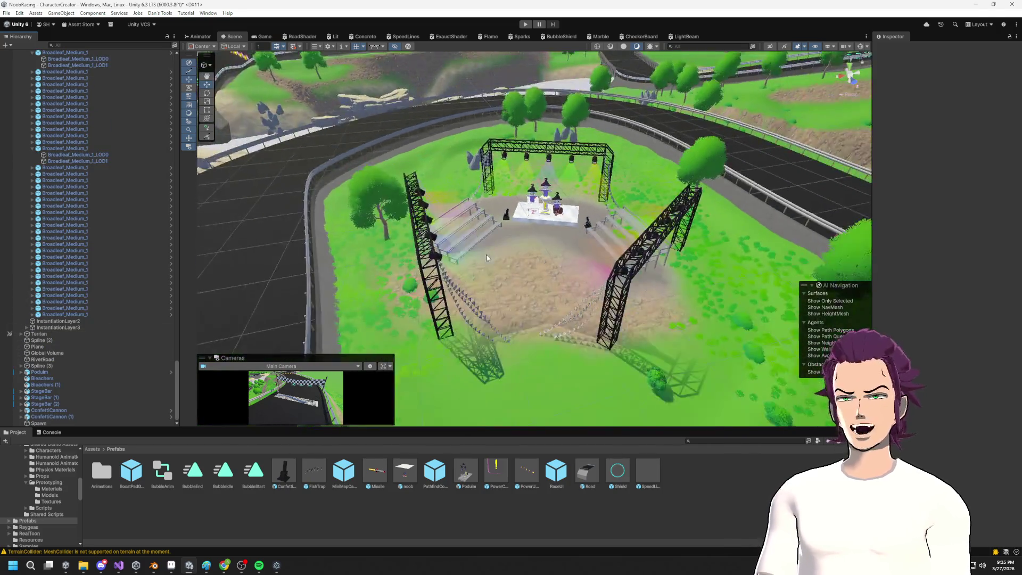
Step: Orbit the Scene view around the stage, bleachers and trusses, then select the Spawn object
mouse_move(535, 326)
mouse_down()
mouse_move(538, 303)
mouse_move(551, 298)
mouse_move(561, 318)
mouse_move(748, 257)
mouse_move(553, 205)
mouse_move(391, 144)
mouse_up()
mouse_move(437, 260)
mouse_down()
mouse_move(329, 279)
mouse_move(501, 262)
mouse_move(561, 277)
mouse_up()
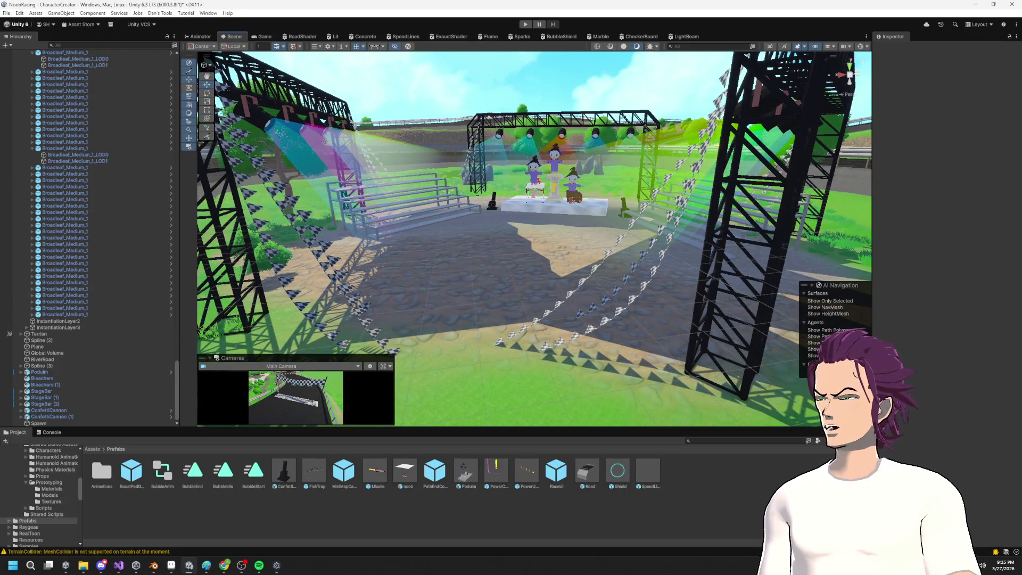
drag(212, 309, 592, 242)
mouse_move(802, 177)
mouse_down()
mouse_move(197, 253)
mouse_move(431, 226)
mouse_move(439, 172)
mouse_move(404, 98)
mouse_up()
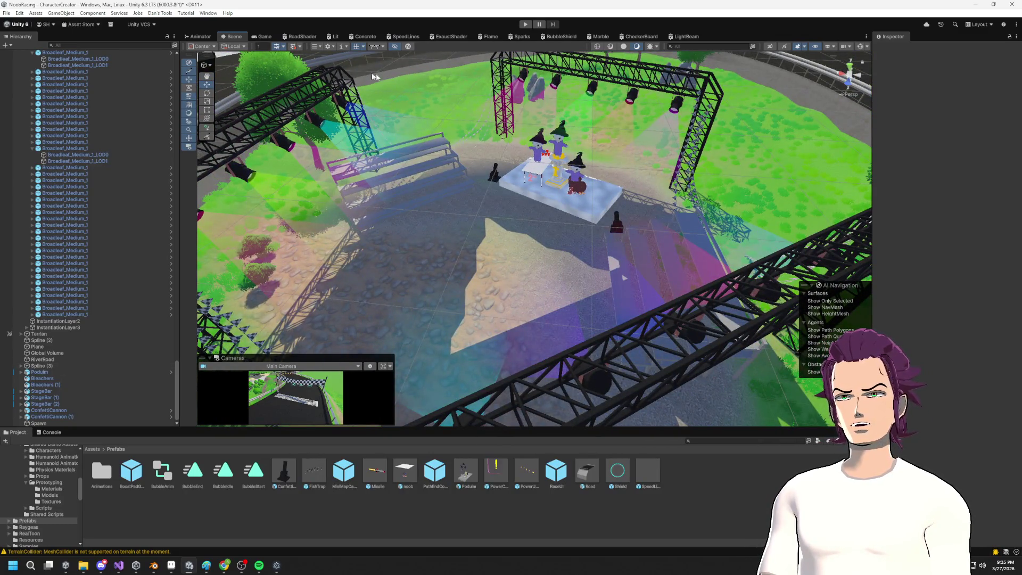
drag(611, 175, 489, 92)
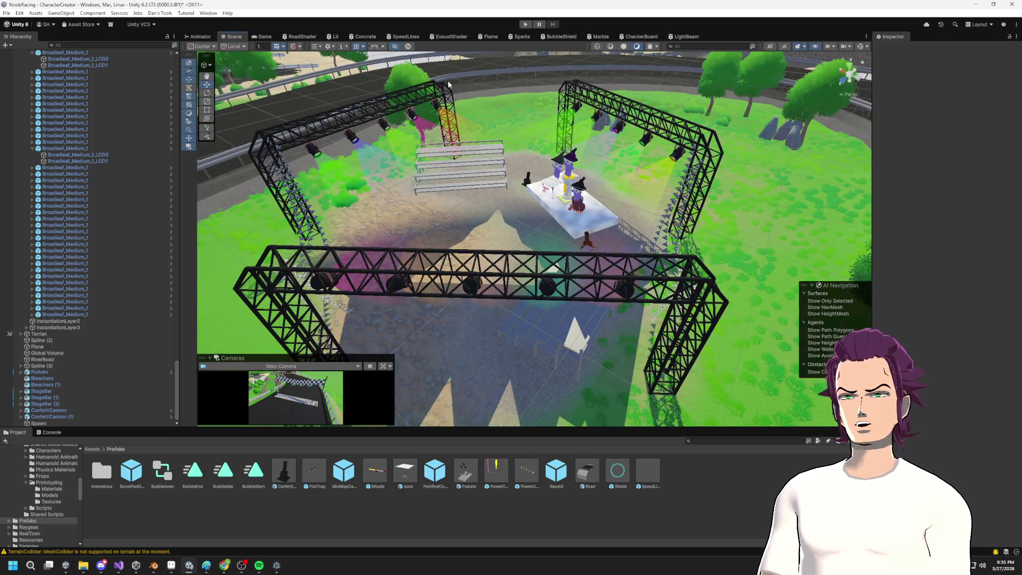
mouse_move(492, 177)
mouse_down()
mouse_move(623, 144)
mouse_move(488, 232)
mouse_up()
scroll(489, 232, up, 2)
drag(571, 202, 535, 120)
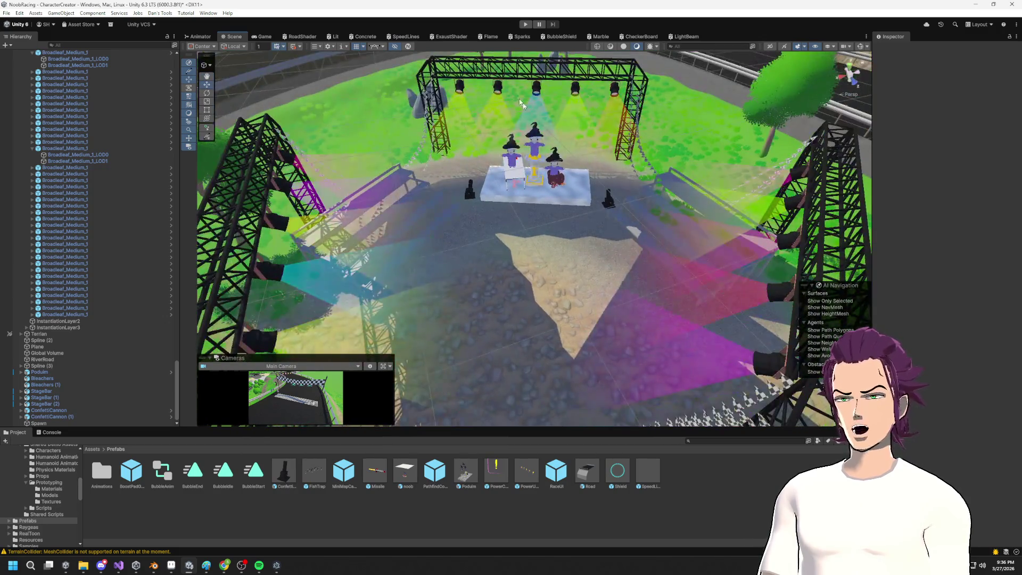
drag(459, 282, 194, 336)
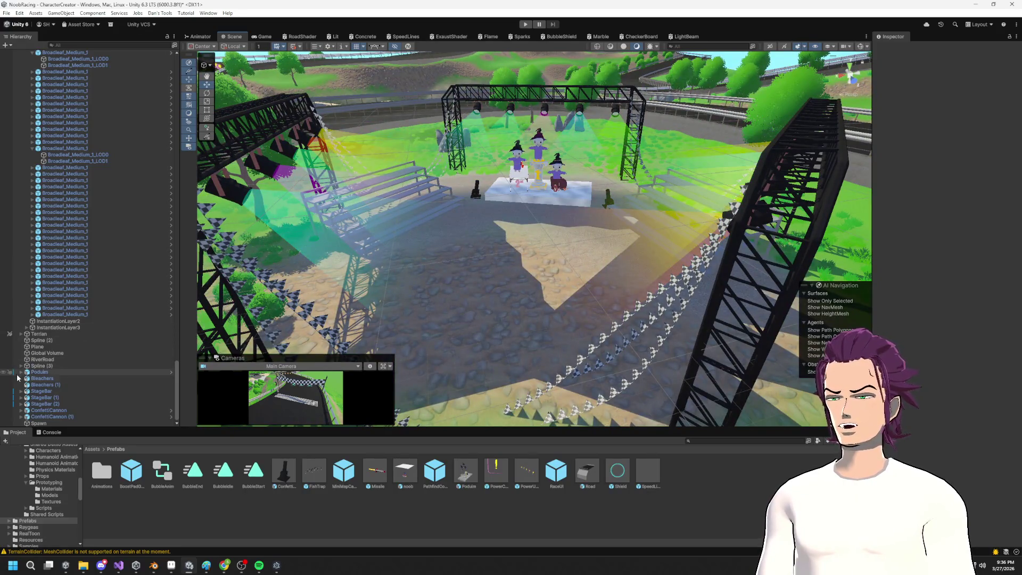
mouse_move(467, 311)
mouse_down()
mouse_move(500, 319)
mouse_move(506, 249)
mouse_up()
mouse_move(585, 302)
mouse_down()
mouse_move(583, 330)
mouse_move(537, 319)
mouse_move(593, 266)
mouse_up()
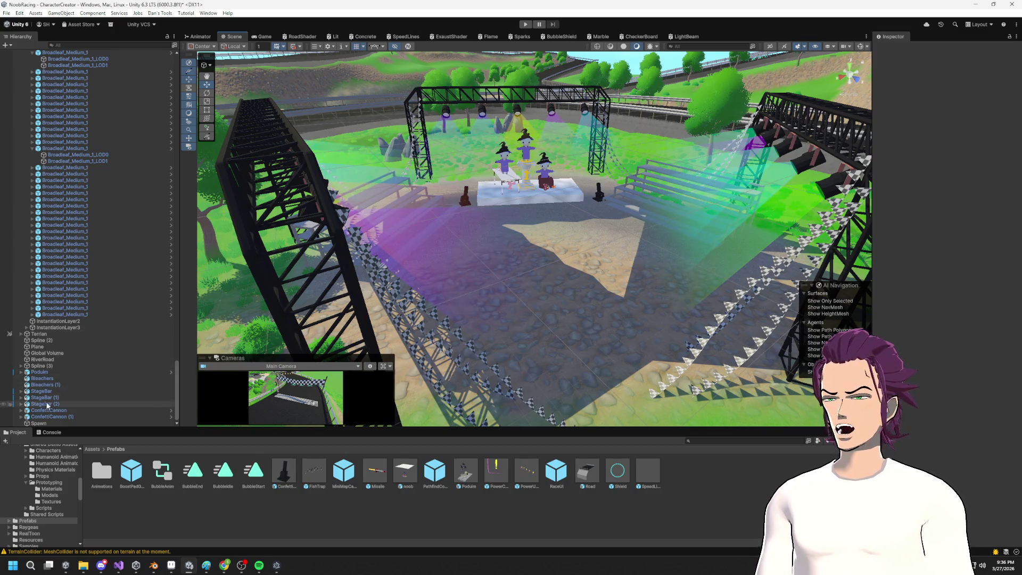
click(49, 423)
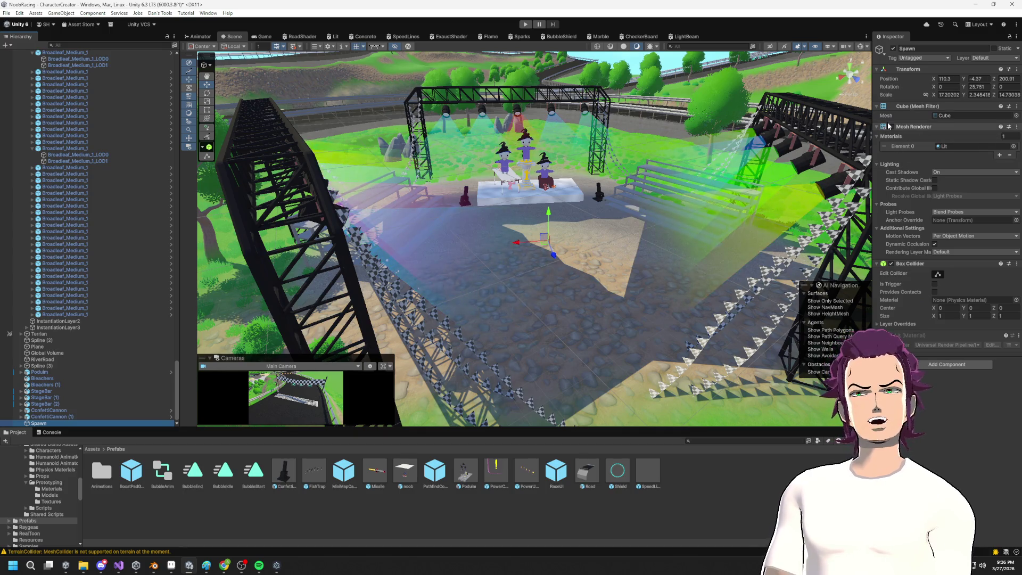
Step: Turn on Gizmos and enable Is Trigger on Spawn's Box Collider
click(859, 46)
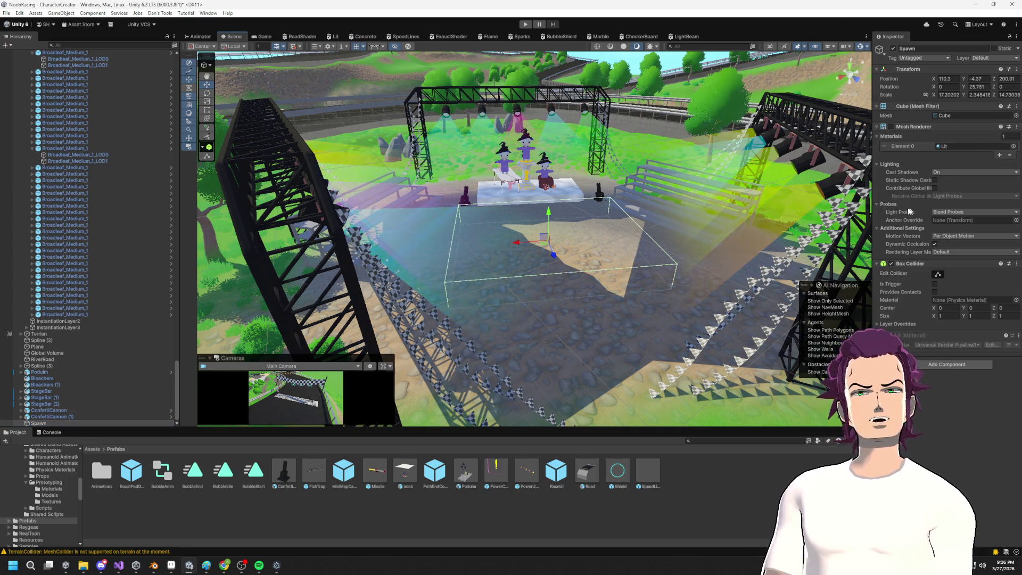
right_click(910, 265)
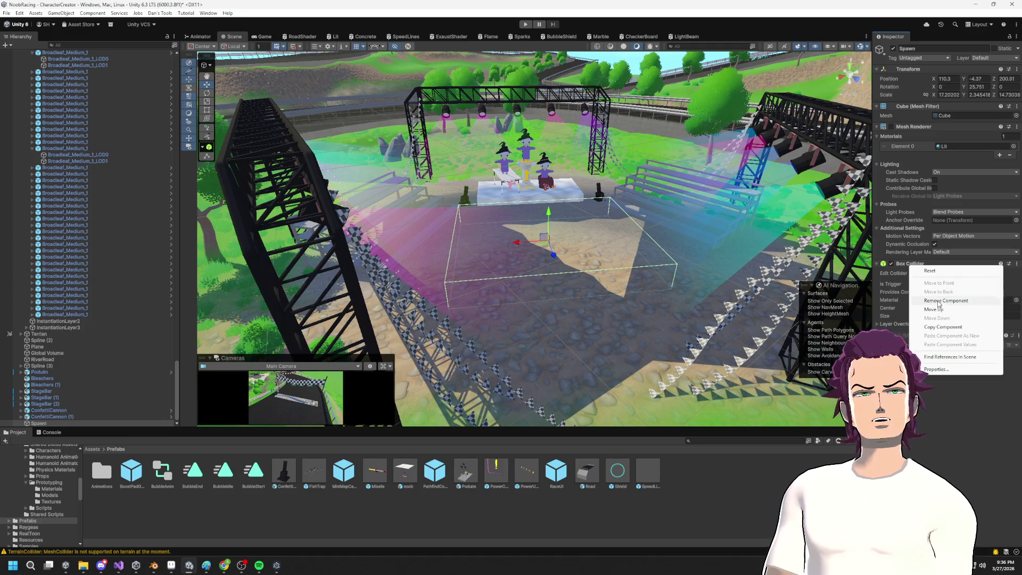
key(Escape)
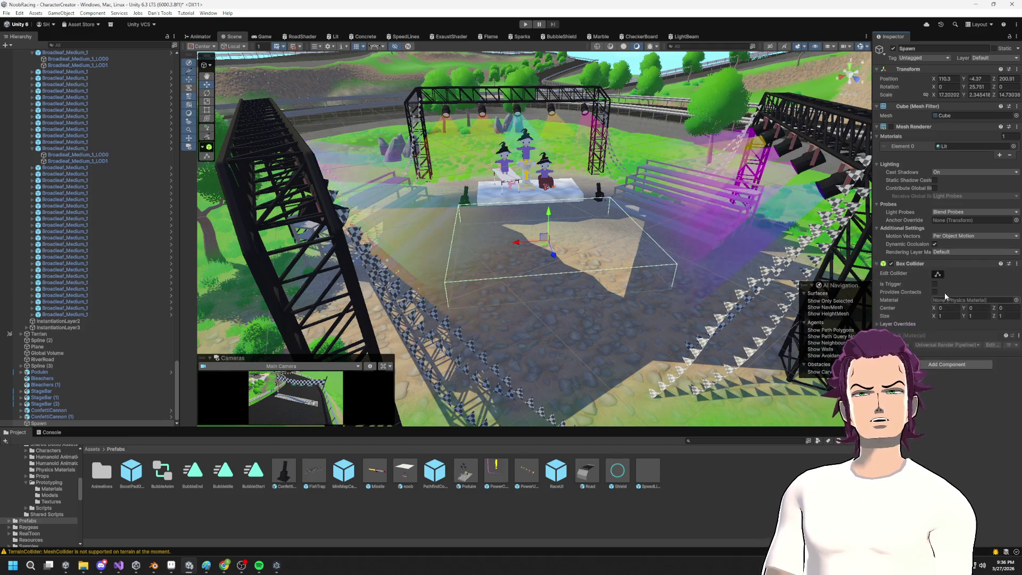
click(917, 285)
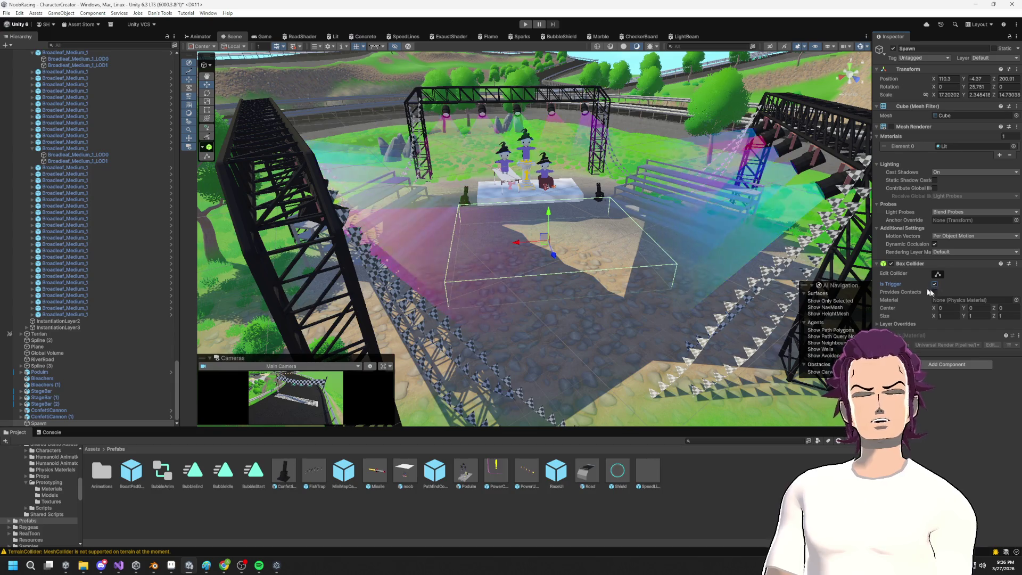
Step: Orbit the Scene view to check the Spawn trigger box in front of the stage
mouse_move(479, 255)
mouse_down()
mouse_move(554, 259)
mouse_move(443, 170)
mouse_up()
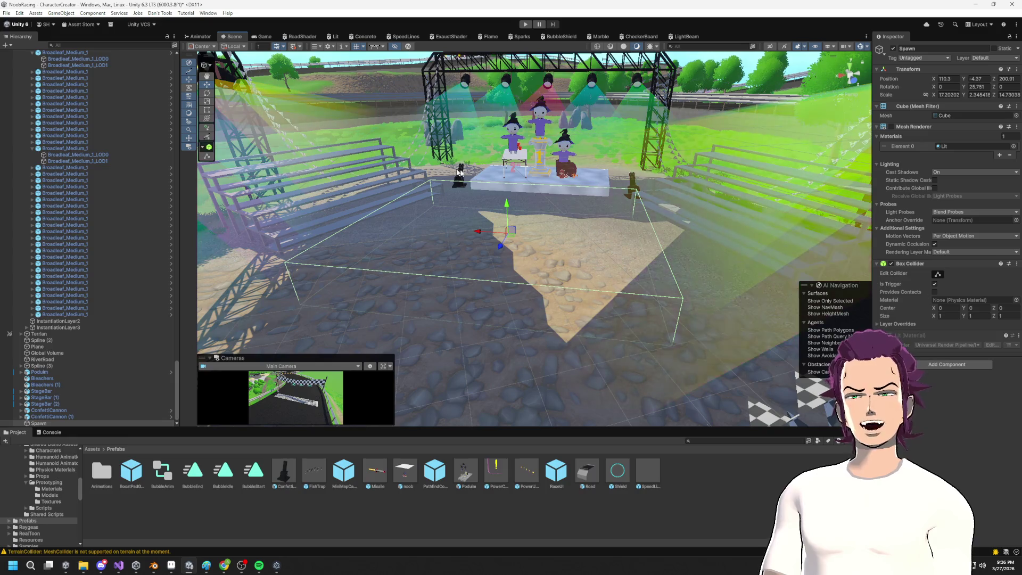
drag(526, 245, 527, 231)
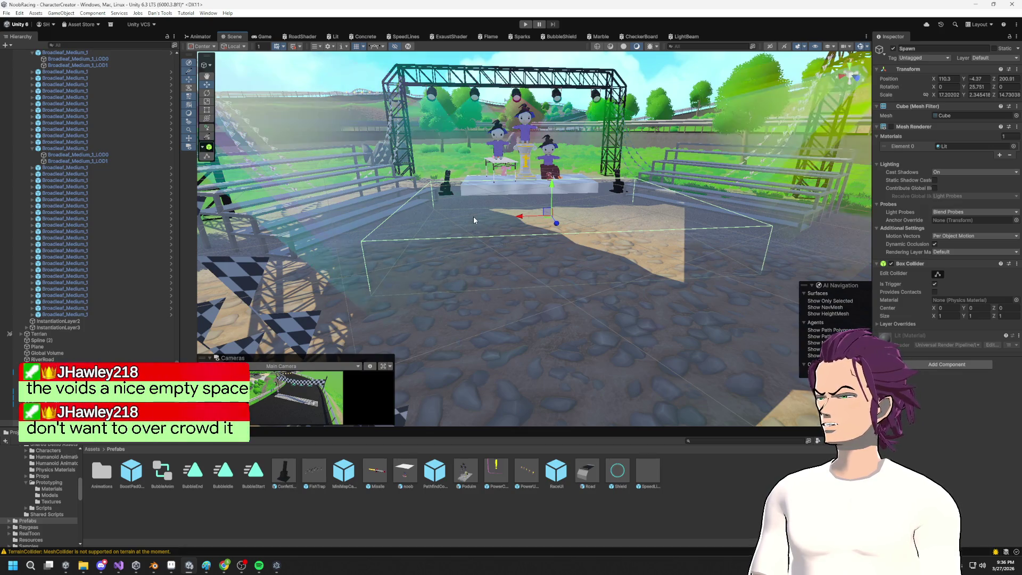
mouse_move(474, 217)
mouse_down()
mouse_move(377, 209)
mouse_move(583, 261)
mouse_move(540, 192)
mouse_move(514, 298)
mouse_up()
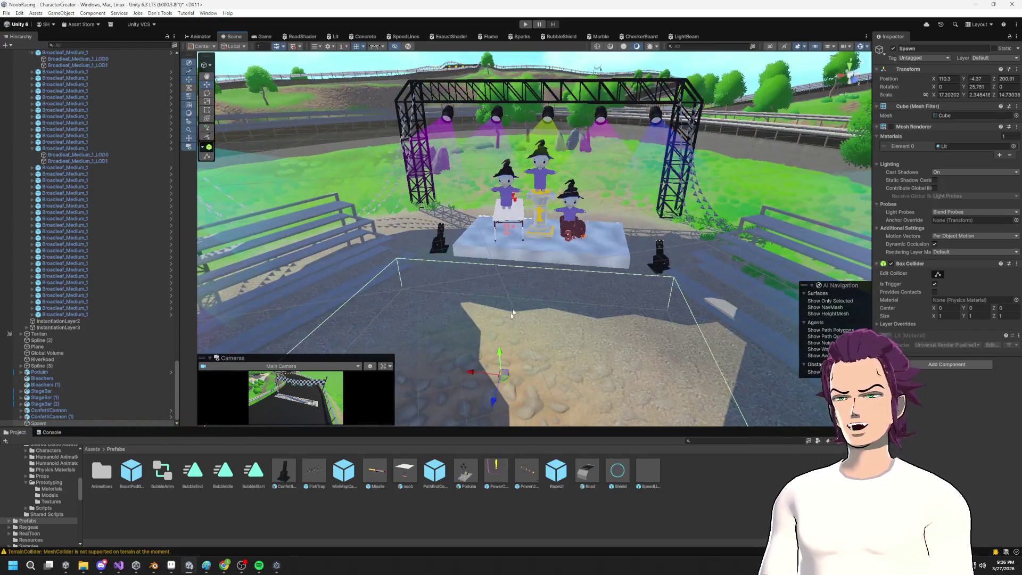
mouse_move(633, 310)
mouse_down()
mouse_move(724, 292)
mouse_move(349, 271)
mouse_up()
mouse_move(398, 316)
mouse_down()
mouse_move(670, 211)
mouse_move(639, 80)
mouse_up()
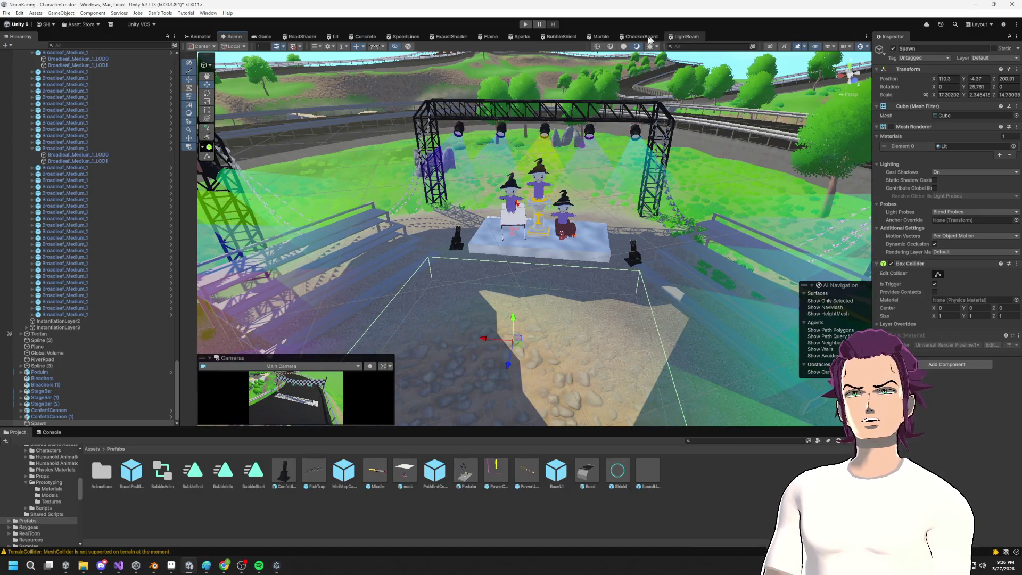
Step: Flip through the CheckerBoard, BubbleShield, Marble and RoadShader graphs and the Animator and Scene views
click(637, 37)
click(560, 36)
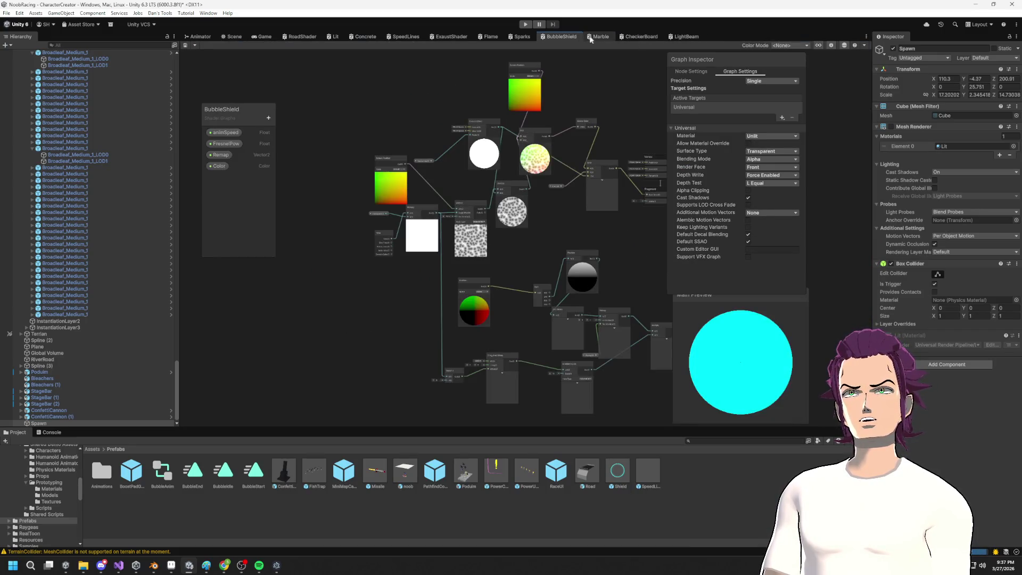
click(598, 36)
click(196, 37)
click(232, 36)
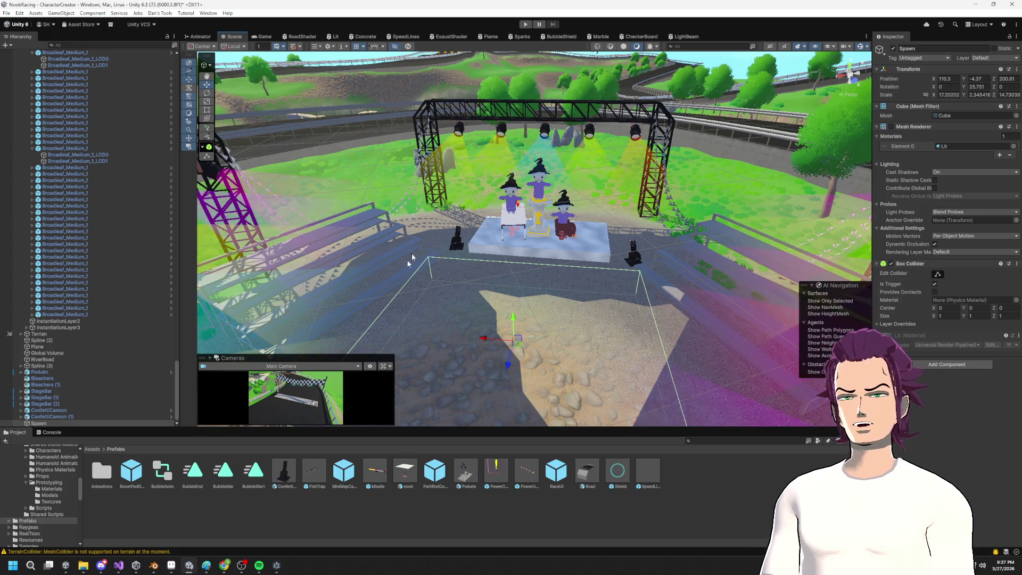
click(301, 36)
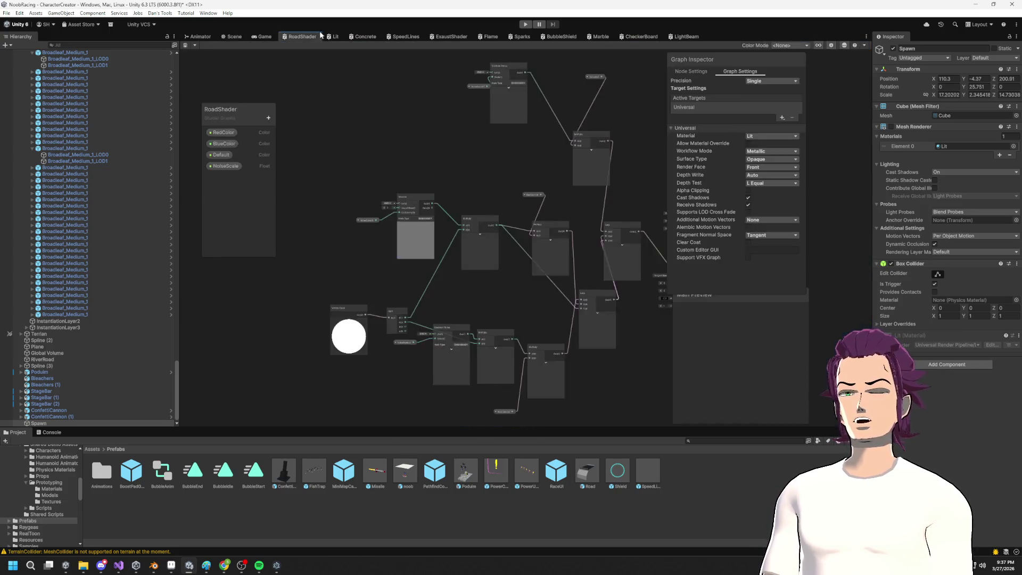
click(205, 40)
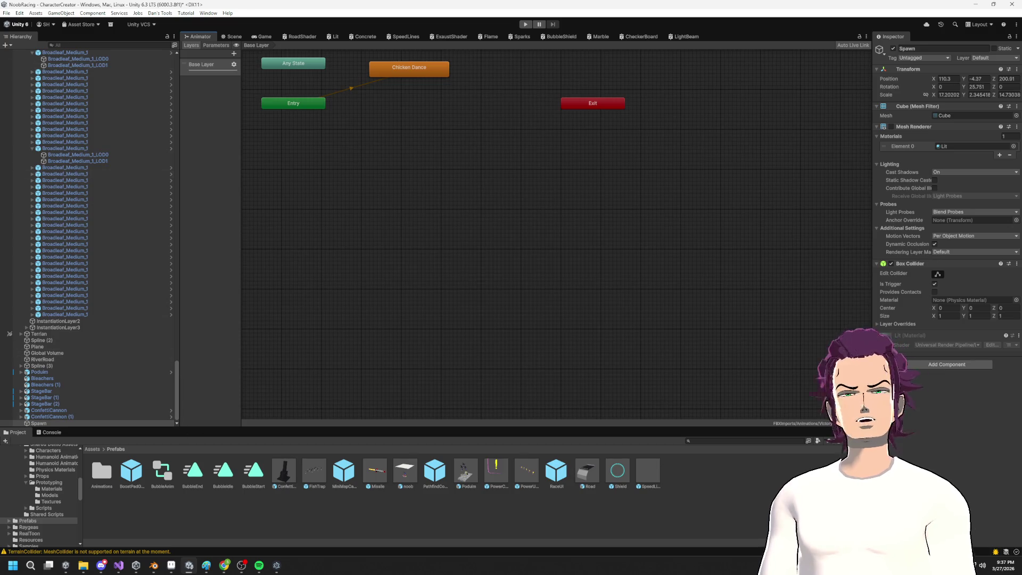
Step: Add a new CrowdSpawner script component to Spawner, saved in Assets, via a 'Spawner' component search
click(944, 364)
key(BackSpace)
key(BackSpace)
key(BackSpace)
text(c)
key(BackSpace)
text(Spawner)
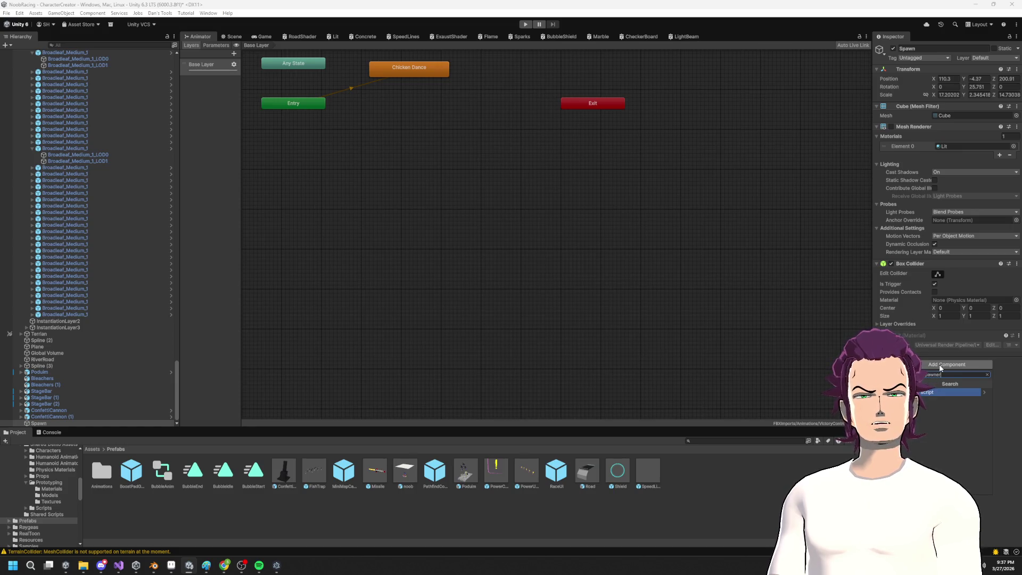
key(Return)
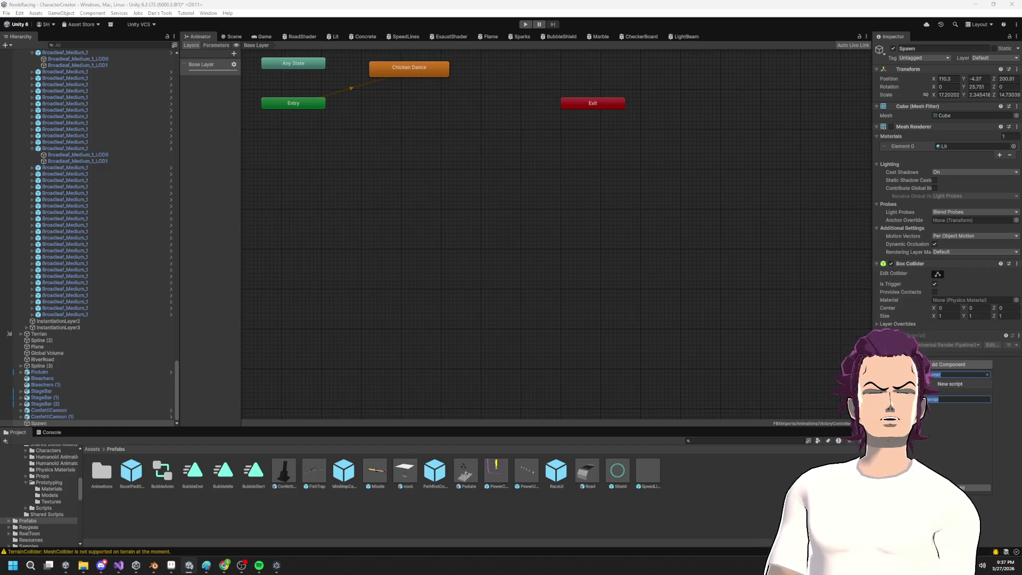
click(958, 488)
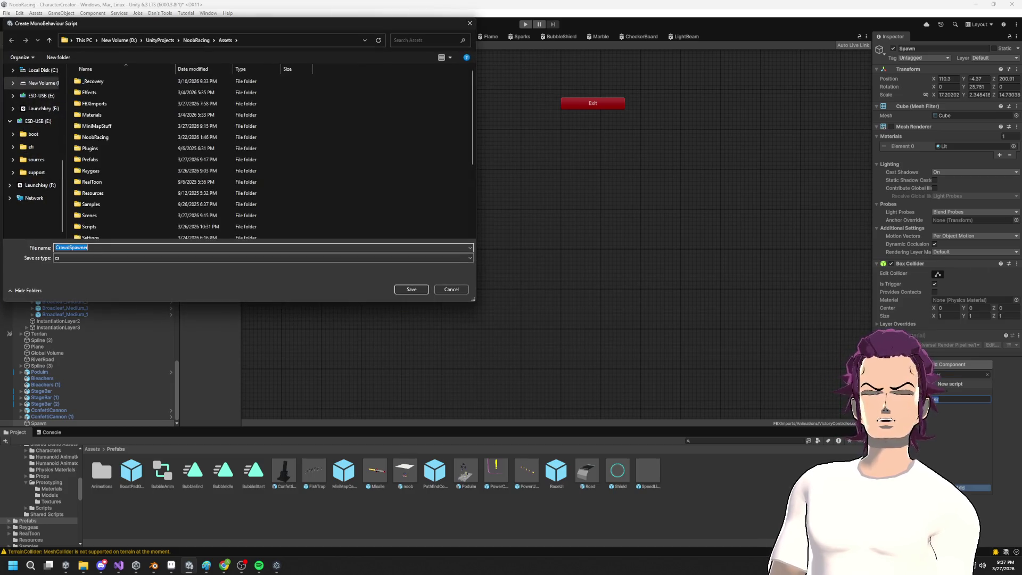
click(412, 289)
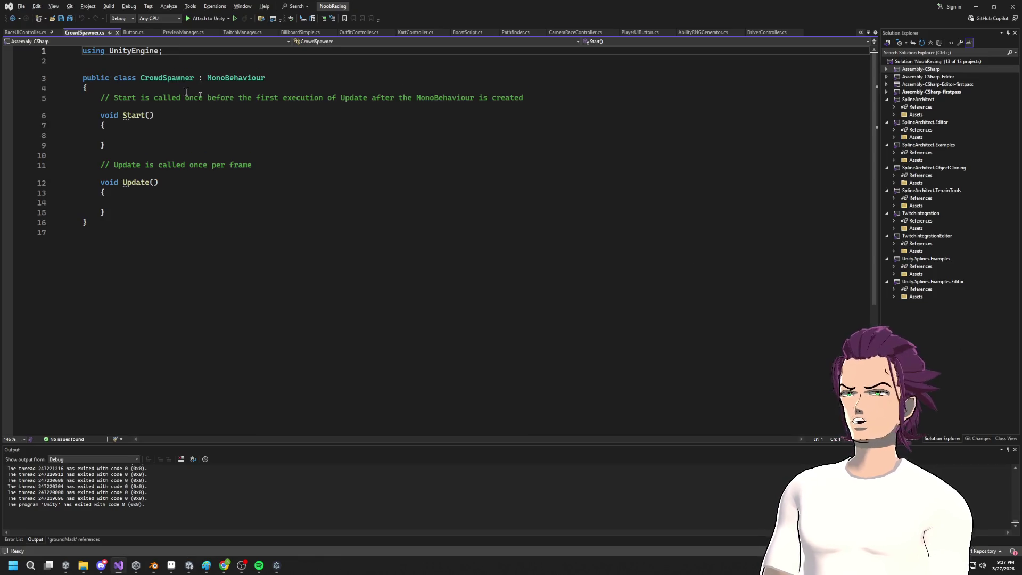
click(121, 88)
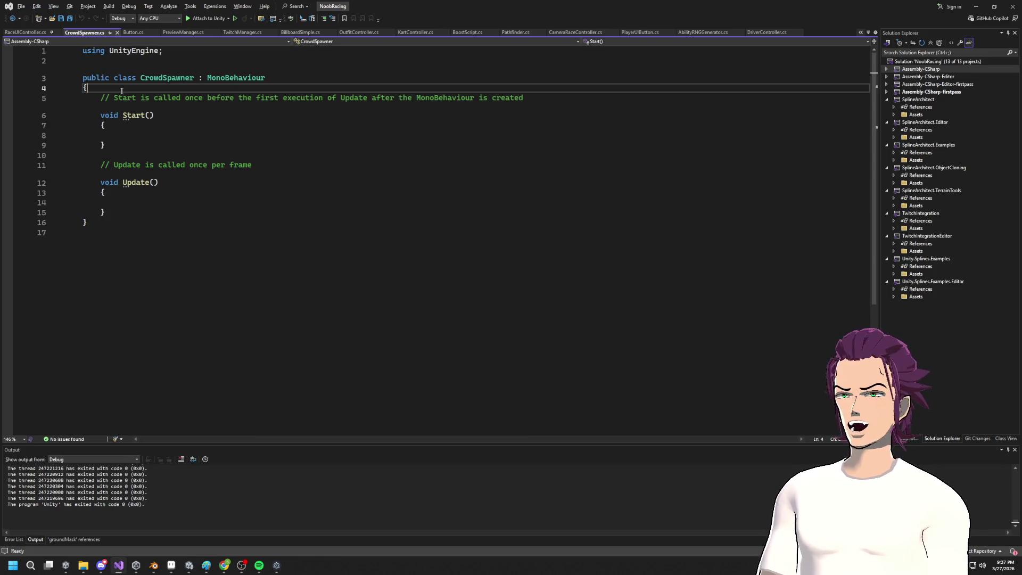
Step: Declare public GameObject CrowdPlayerPrefab and public float CrowdAmount = 15 fields in CrowdSpawner
key(Return)
text(Game)
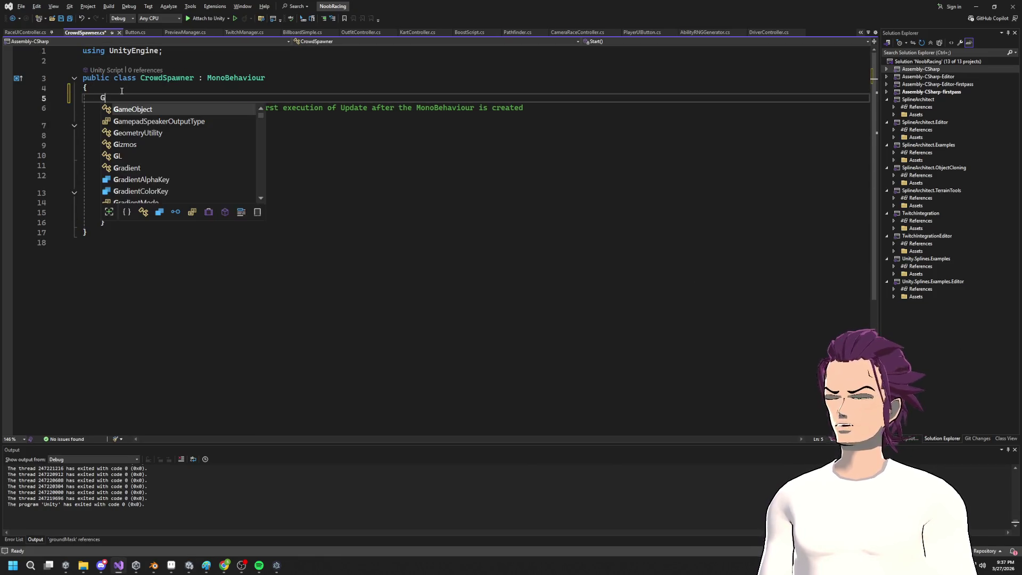
key(Tab)
text(CV)
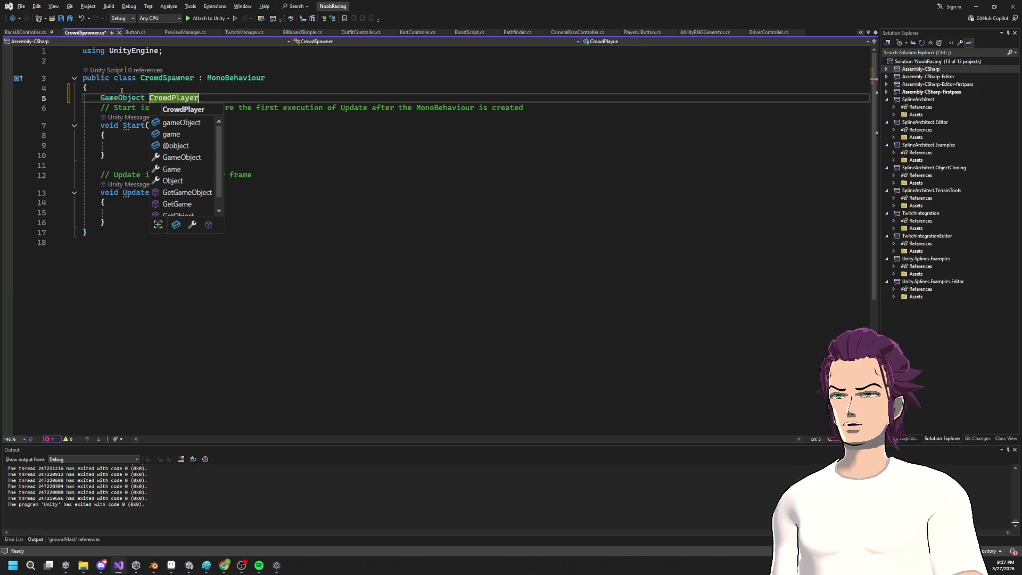
text(efd)
text(b;)
key(ctrl+s)
key(Return)
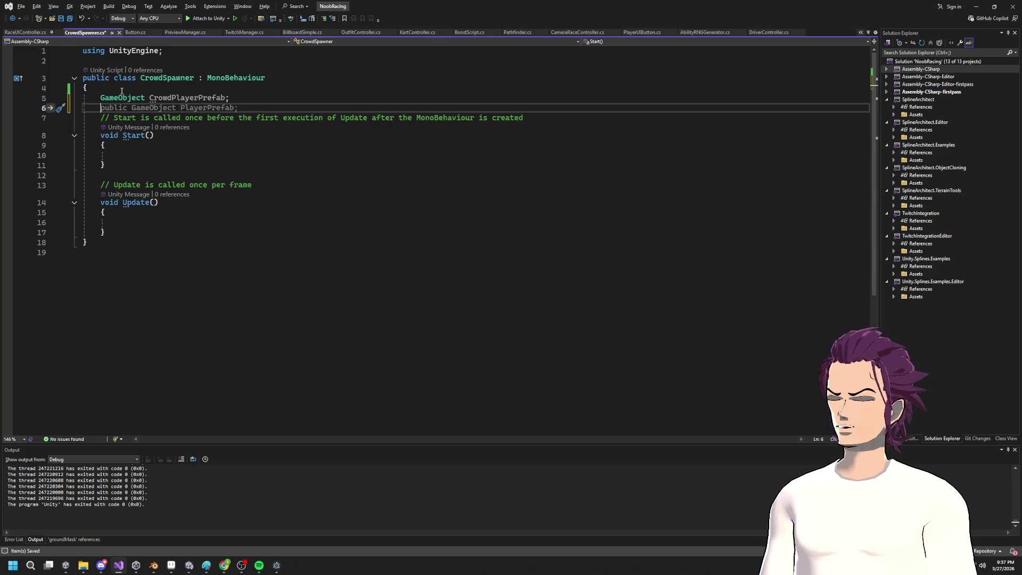
text(float)
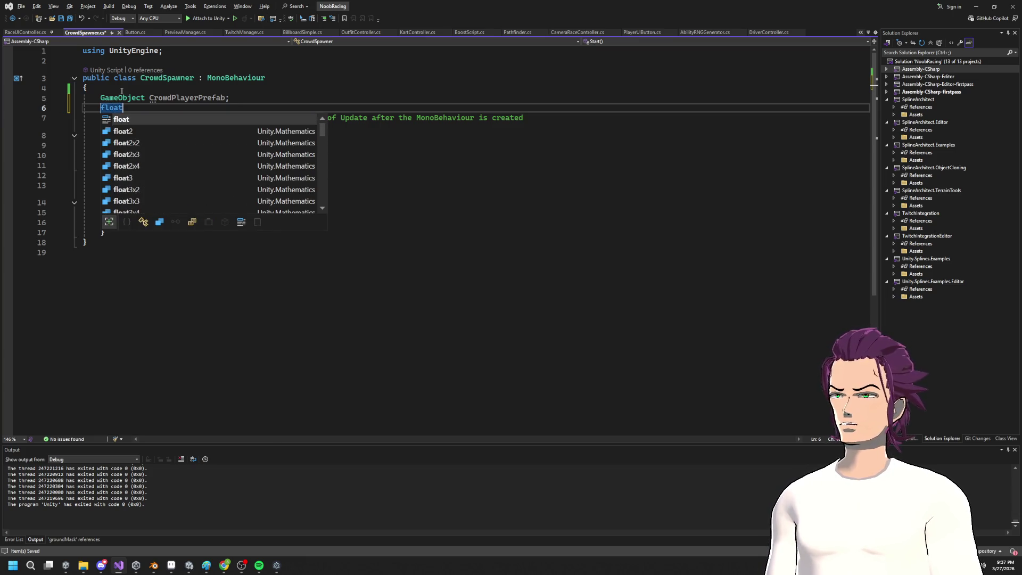
text( CrowdAmount = 15)
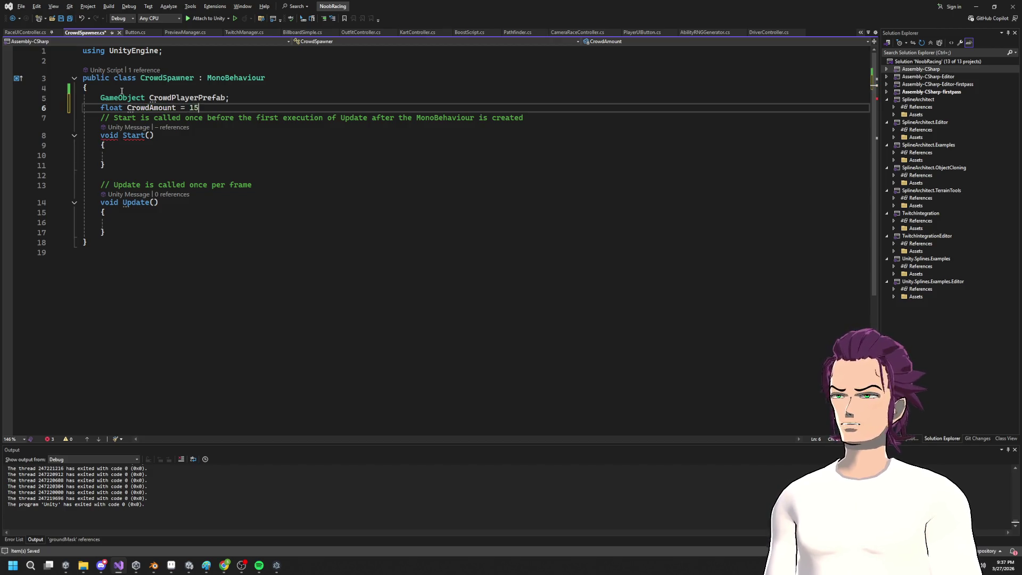
text(;)
key(Return)
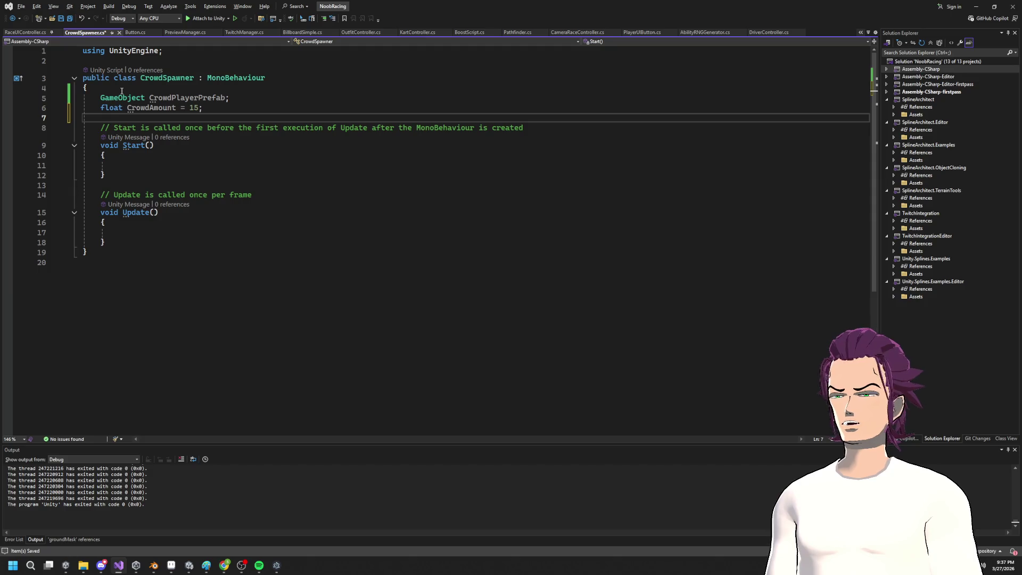
Step: Save CrowdSpawner.cs, review the field declarations, and go back to Unity
key(Up)
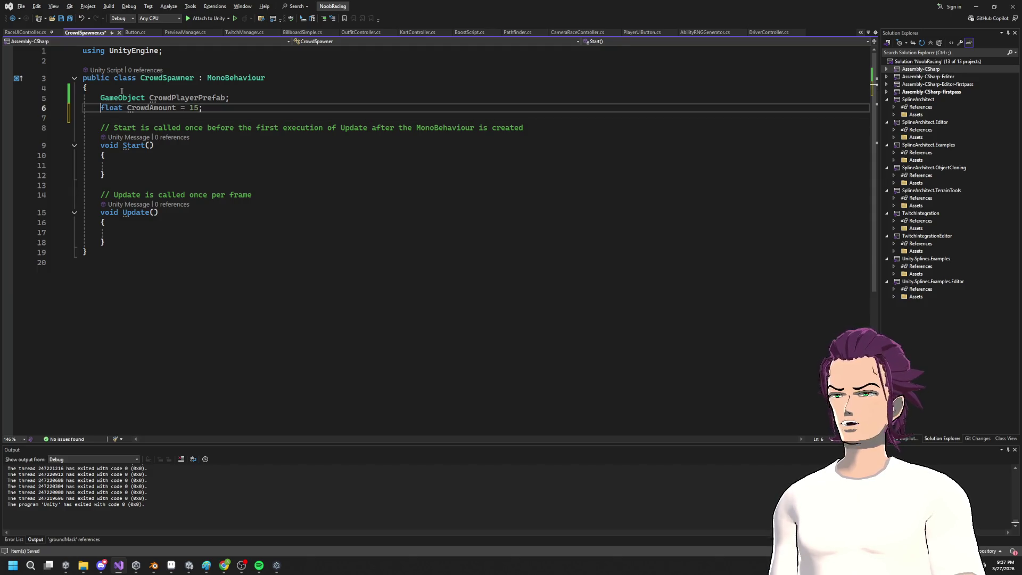
key(Up)
key(Up)
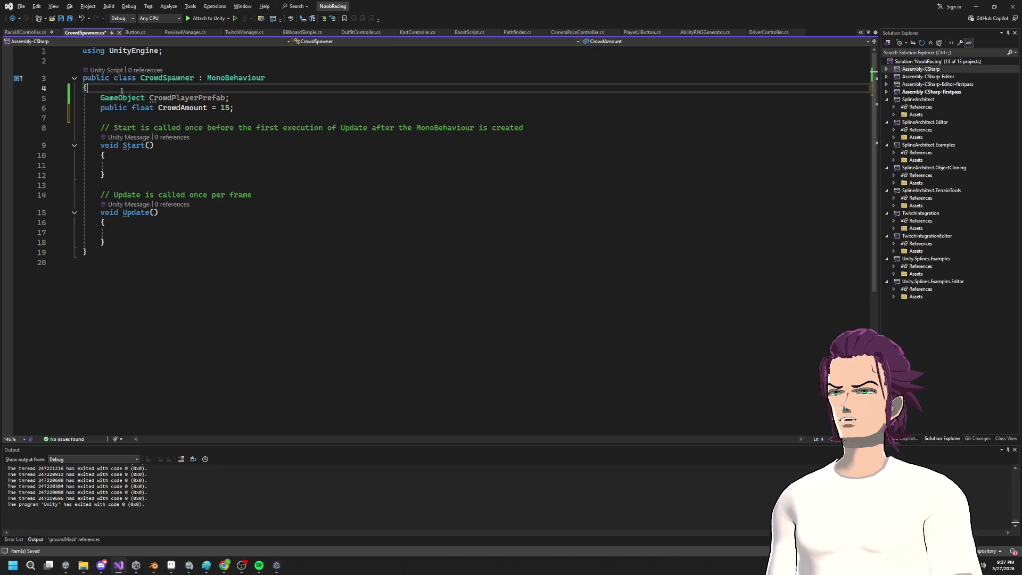
key(Down)
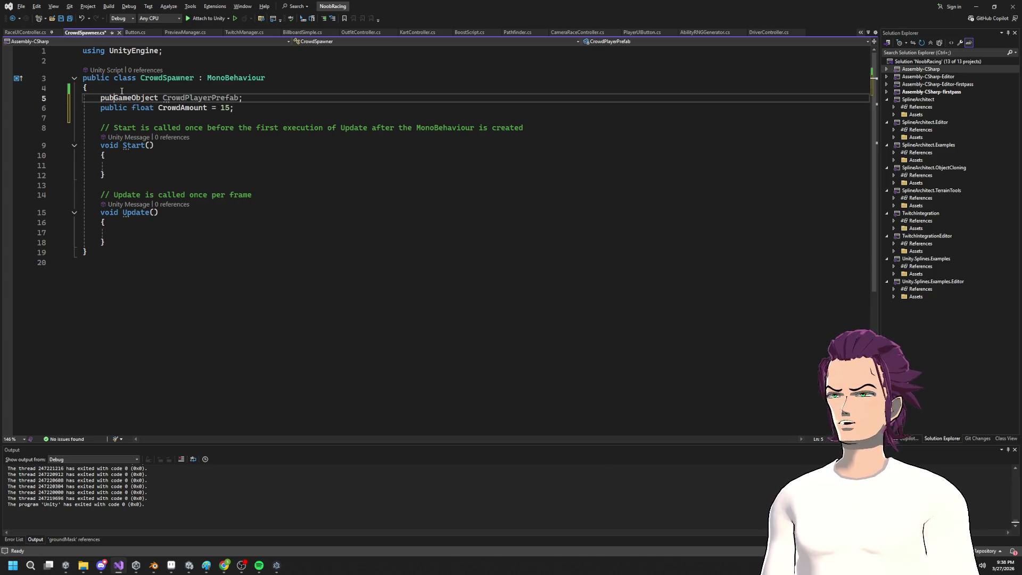
text(lic)
key(ctrl+s)
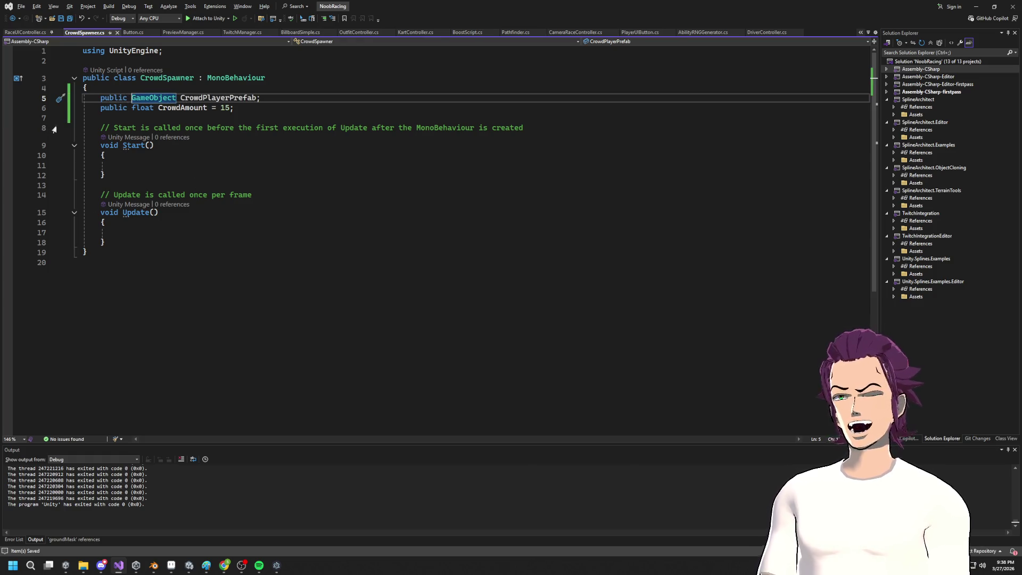
double_click(215, 98)
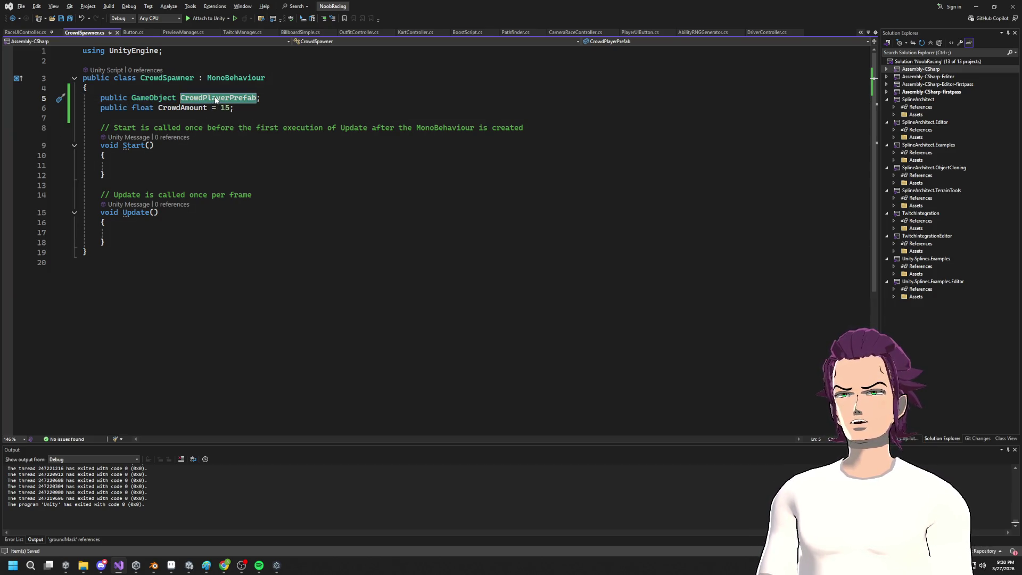
click(127, 240)
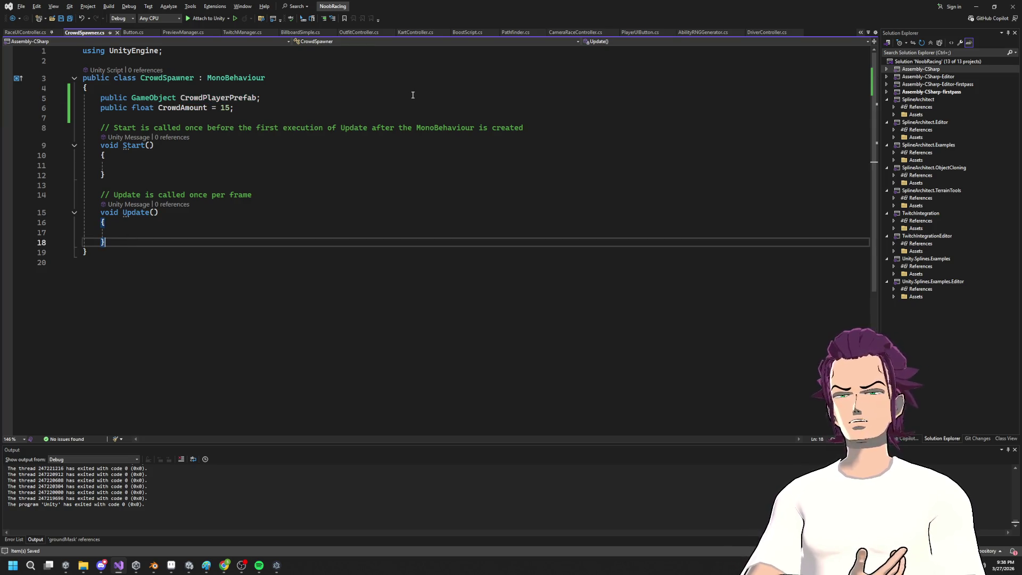
click(981, 9)
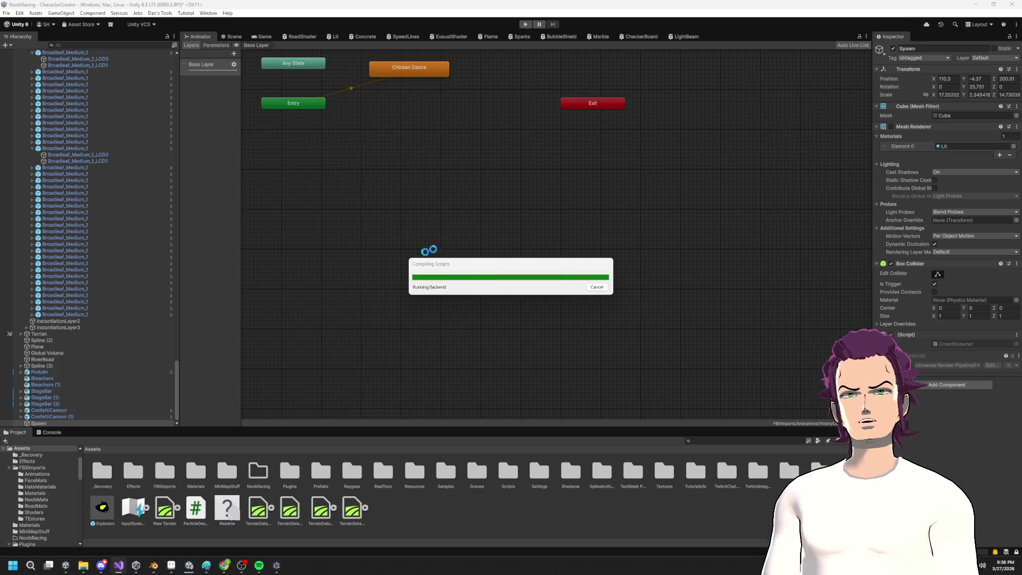
Step: Review the CrowdSpawner Start and Update methods in Visual Studio, then return to Unity
click(117, 568)
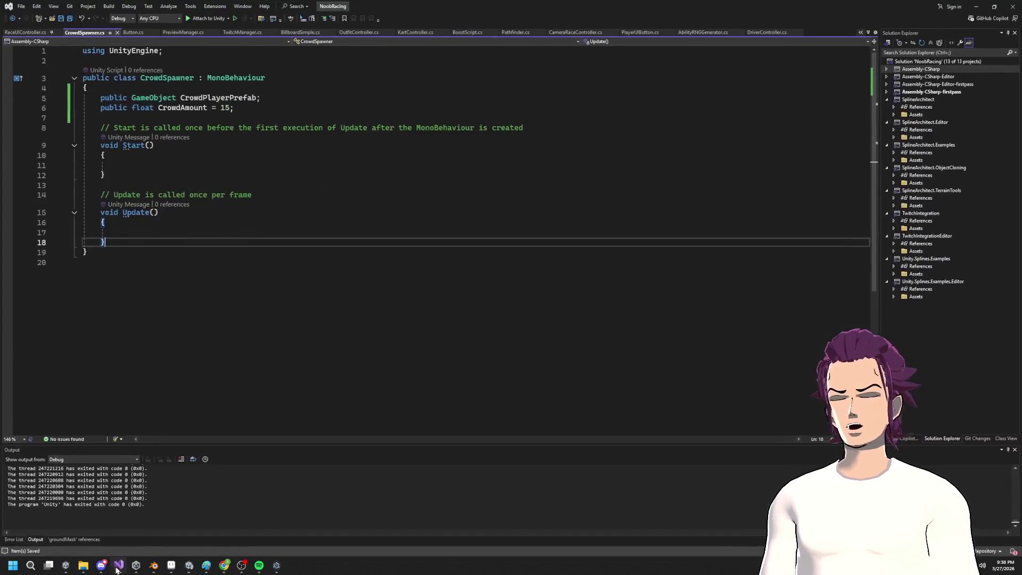
mouse_move(137, 234)
mouse_down()
mouse_move(141, 78)
mouse_move(178, 117)
mouse_up()
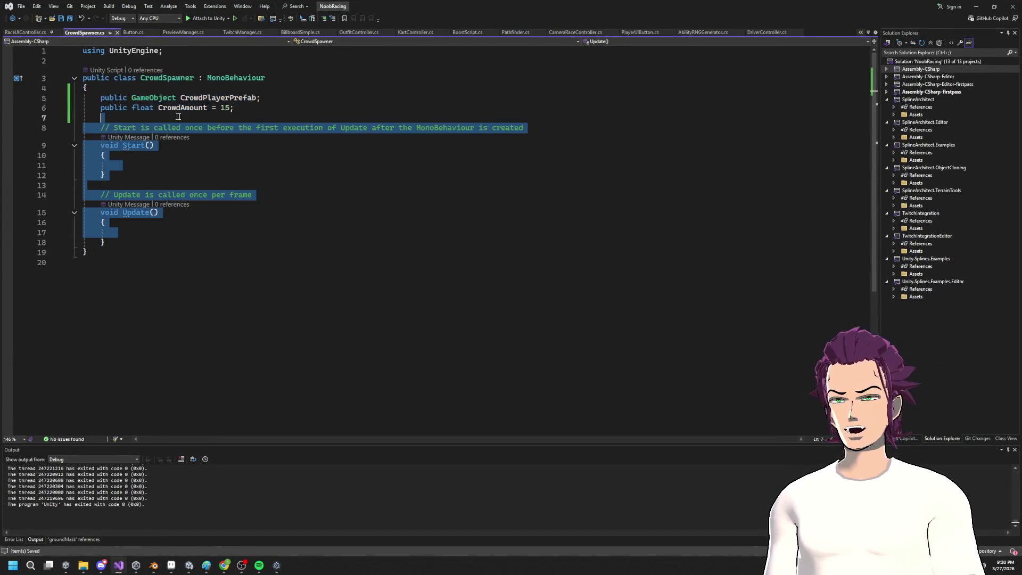
click(254, 110)
key(alt+Tab)
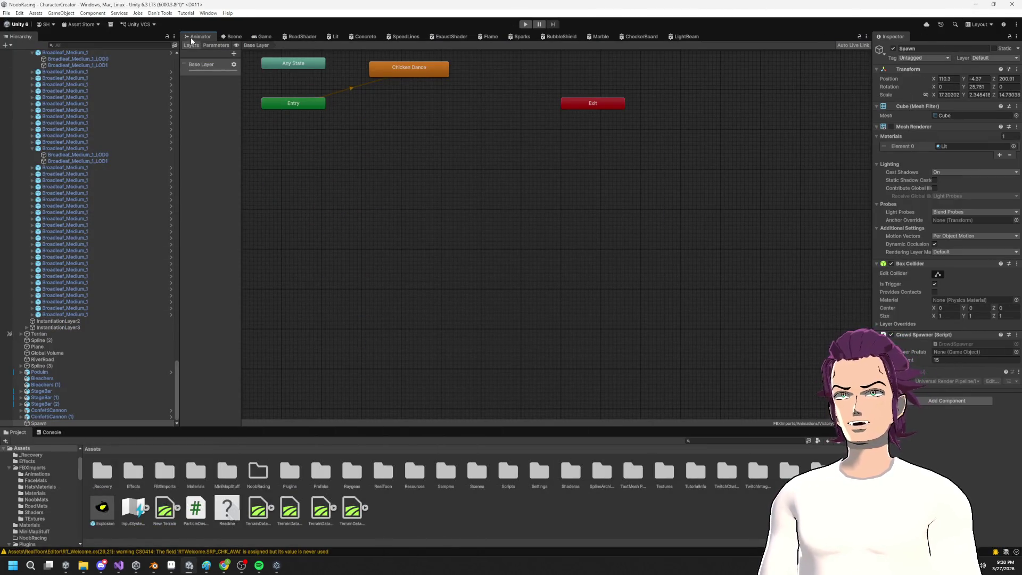
Step: Show the Scene view and select a stage spotlight and the character's jacket
click(233, 36)
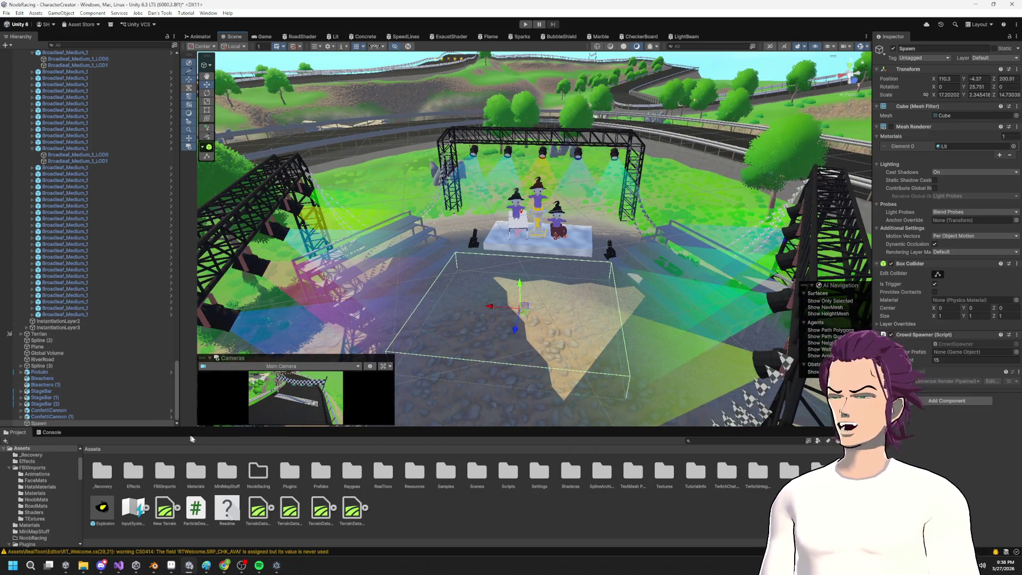
click(539, 188)
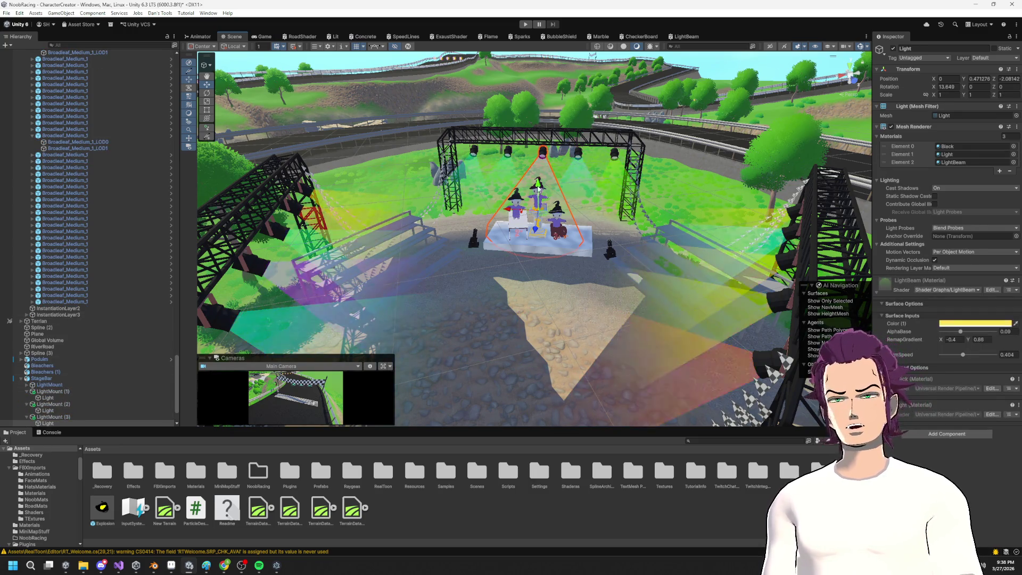
click(539, 198)
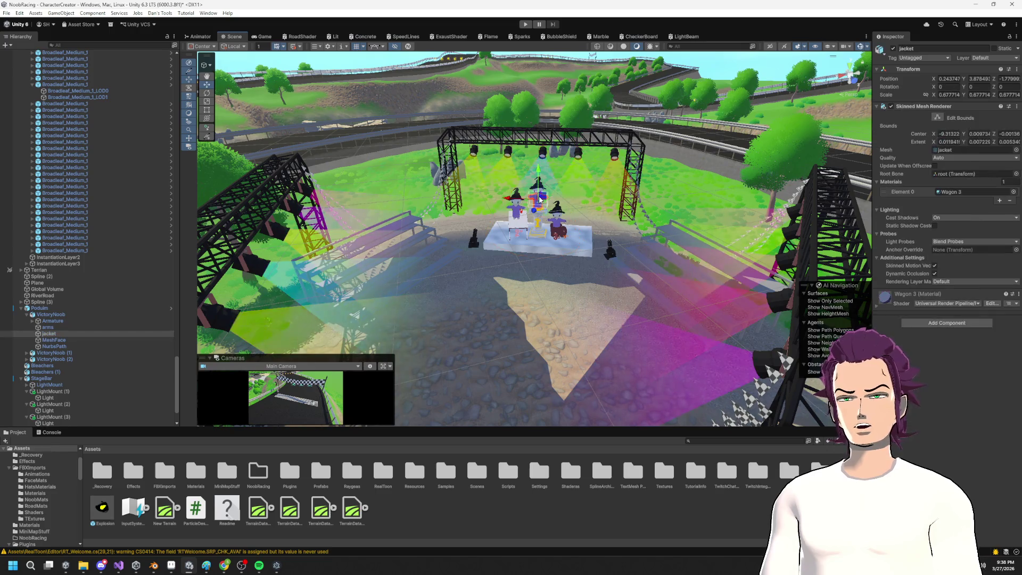
Step: Select Podium and then the VictoryNoob character in the Hierarchy
click(53, 309)
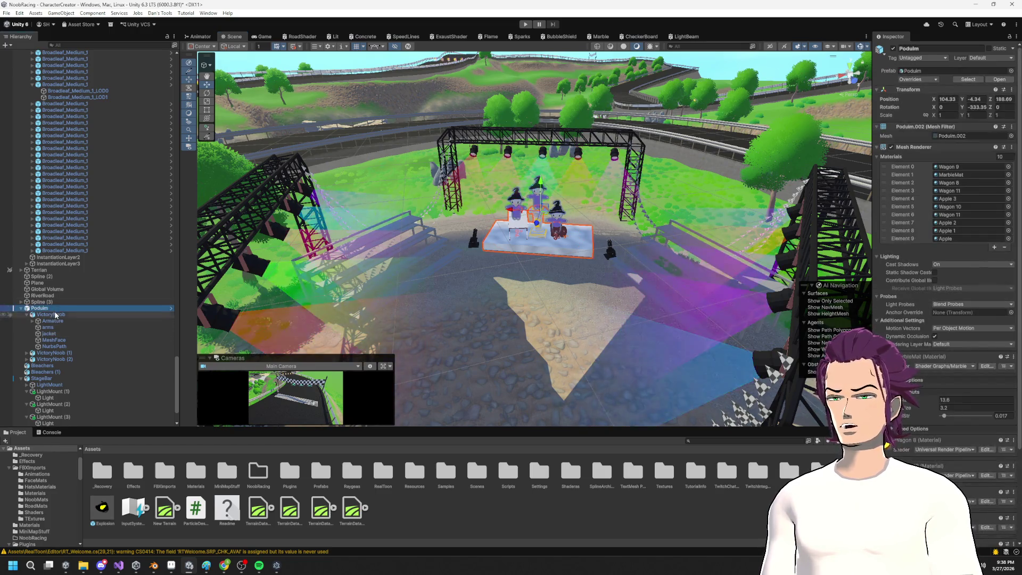
click(56, 315)
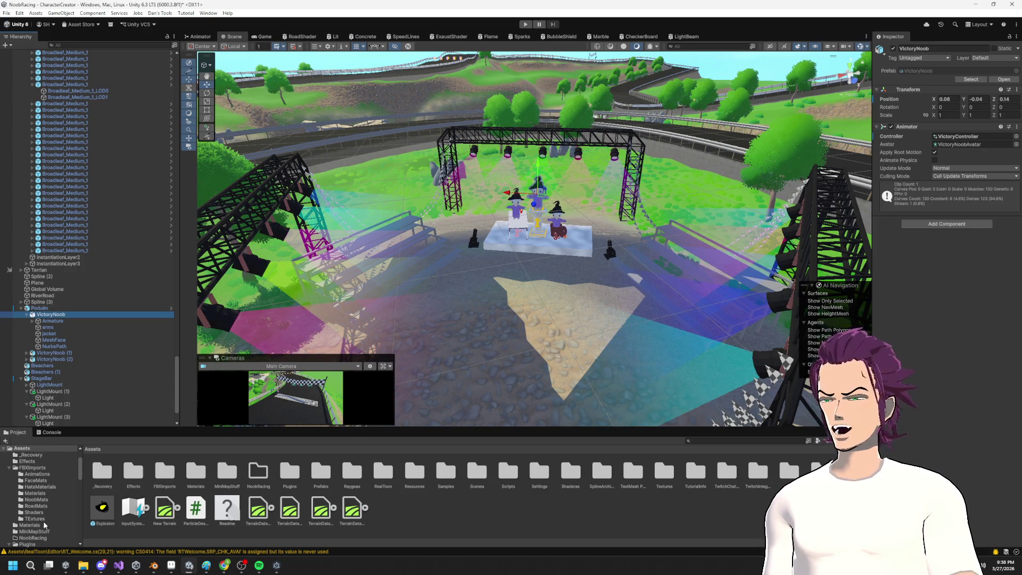
scroll(39, 538, down, 3)
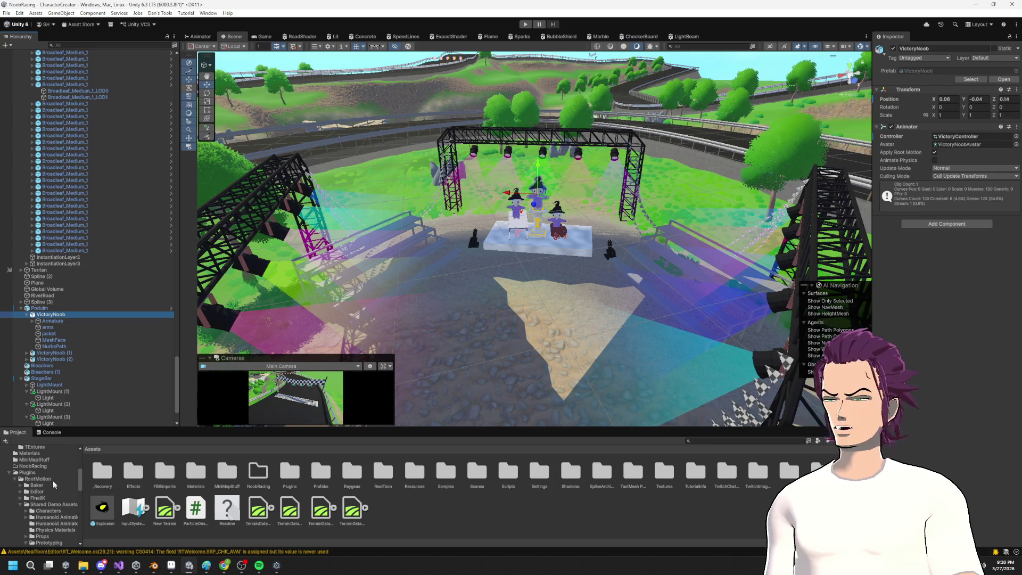
Step: Browse the Project folders to Prefabs and drag a VictoryNoob child out, triggering the restructure warning
click(37, 473)
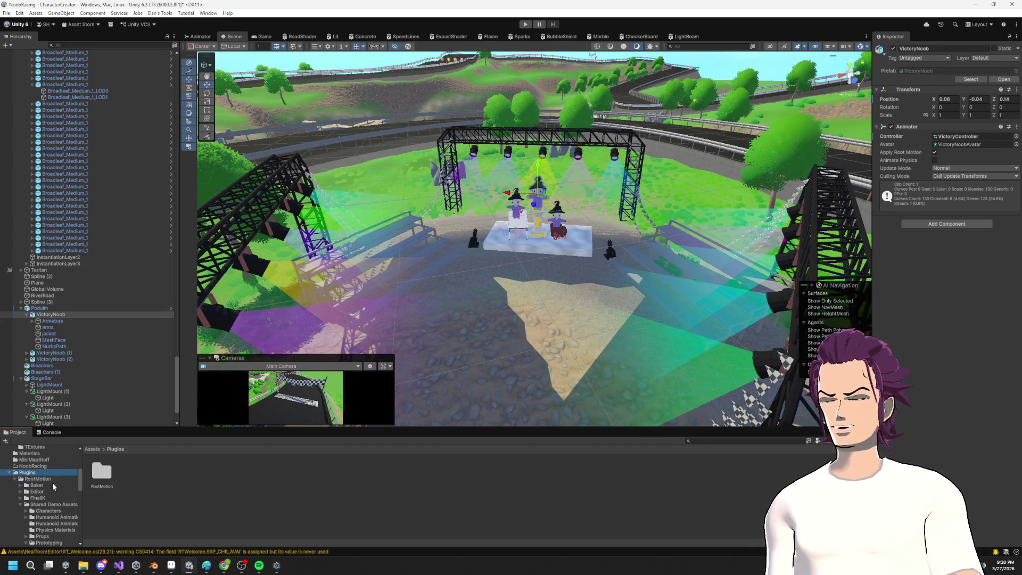
scroll(43, 480, up, 1)
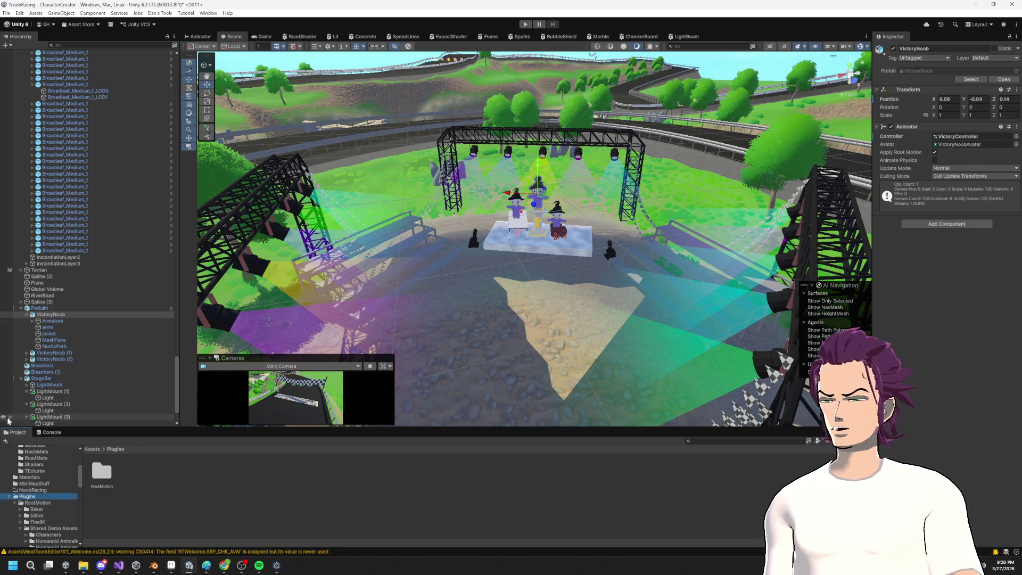
click(8, 496)
click(30, 509)
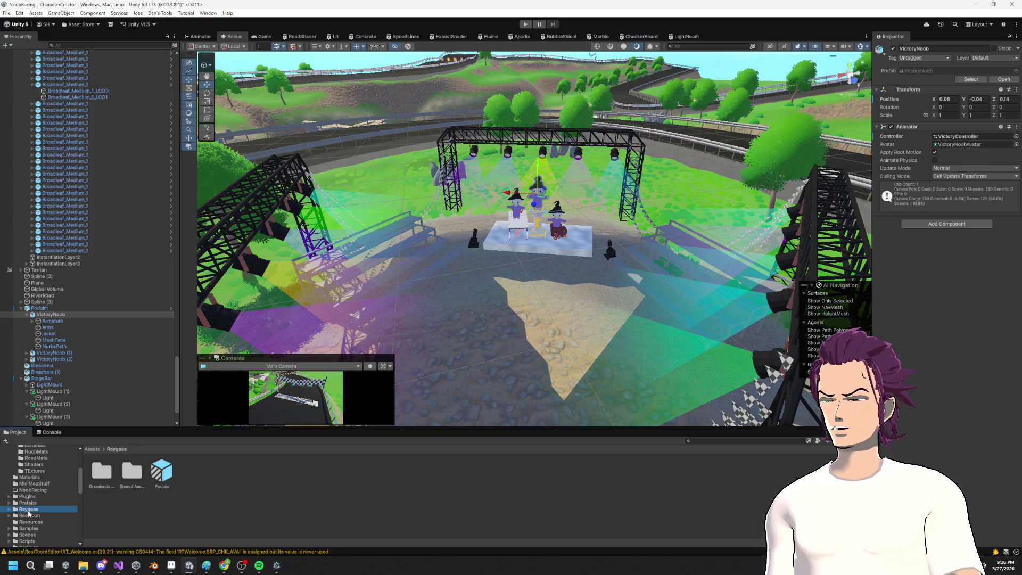
click(31, 516)
click(41, 503)
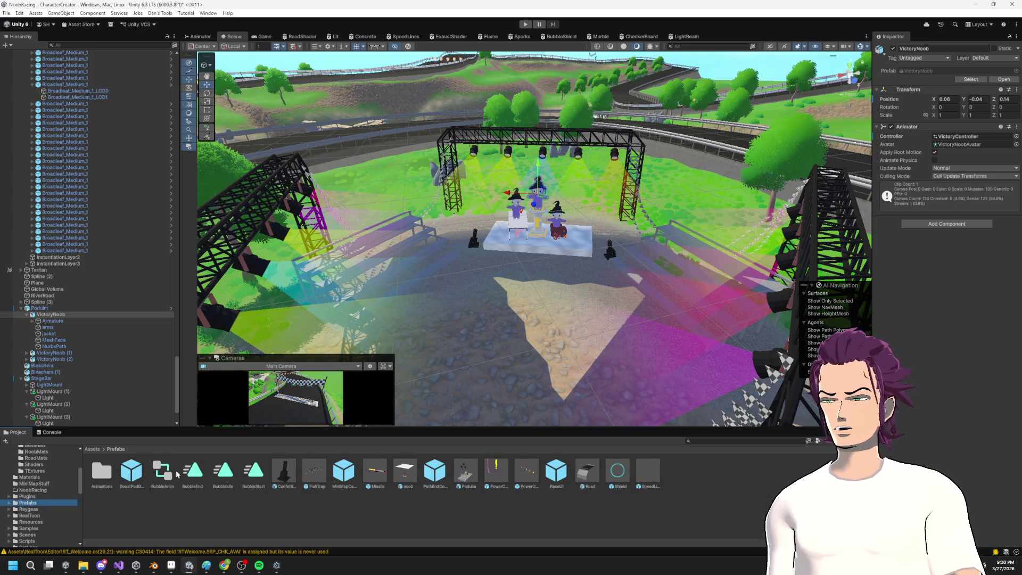
mouse_move(50, 314)
mouse_down()
mouse_move(320, 479)
mouse_move(713, 548)
mouse_move(719, 496)
mouse_up()
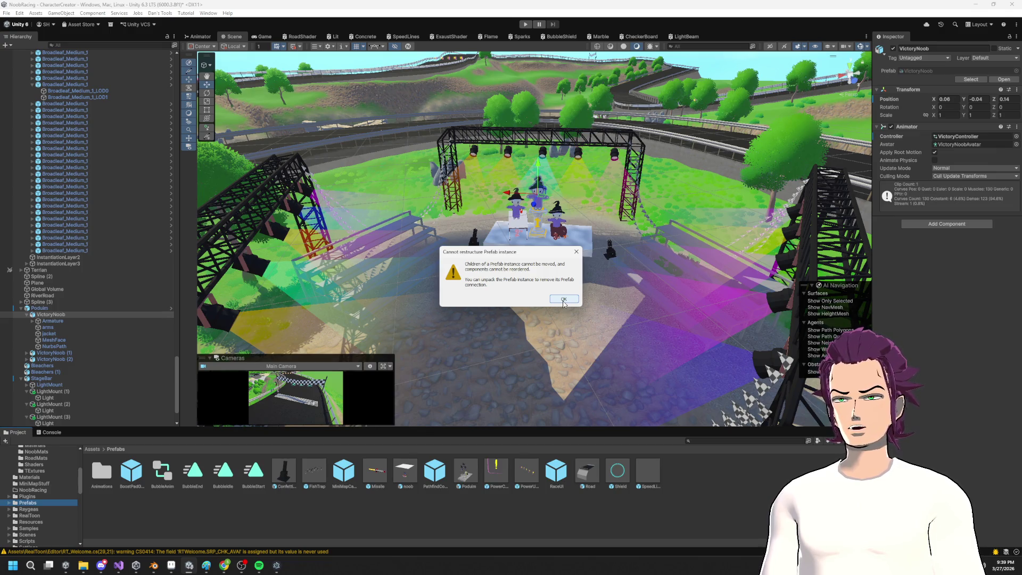
Step: Dismiss the warning and retry moving the Armature under Podium, which is refused again
click(563, 299)
right_click(51, 316)
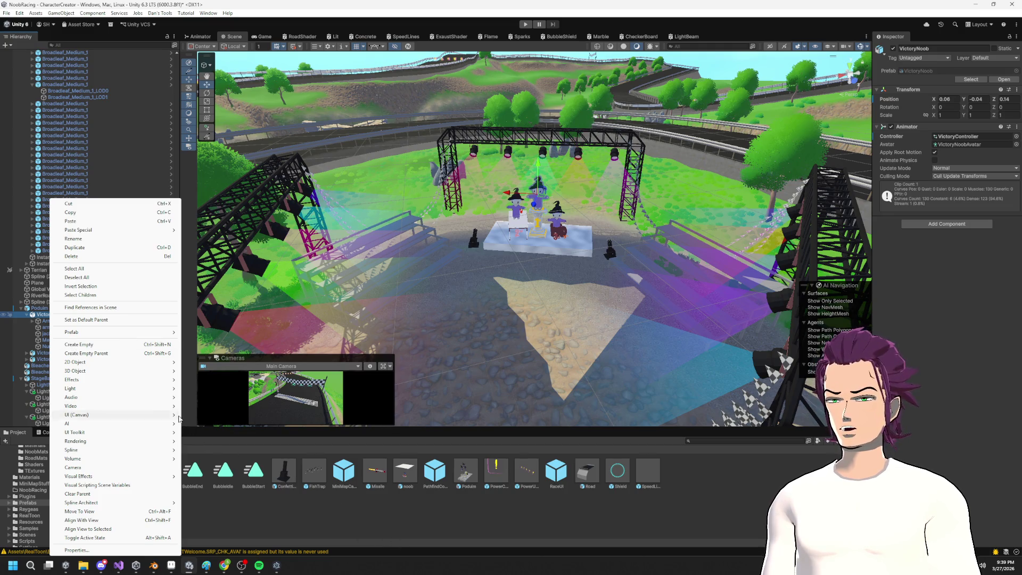
click(298, 521)
drag(63, 321, 43, 309)
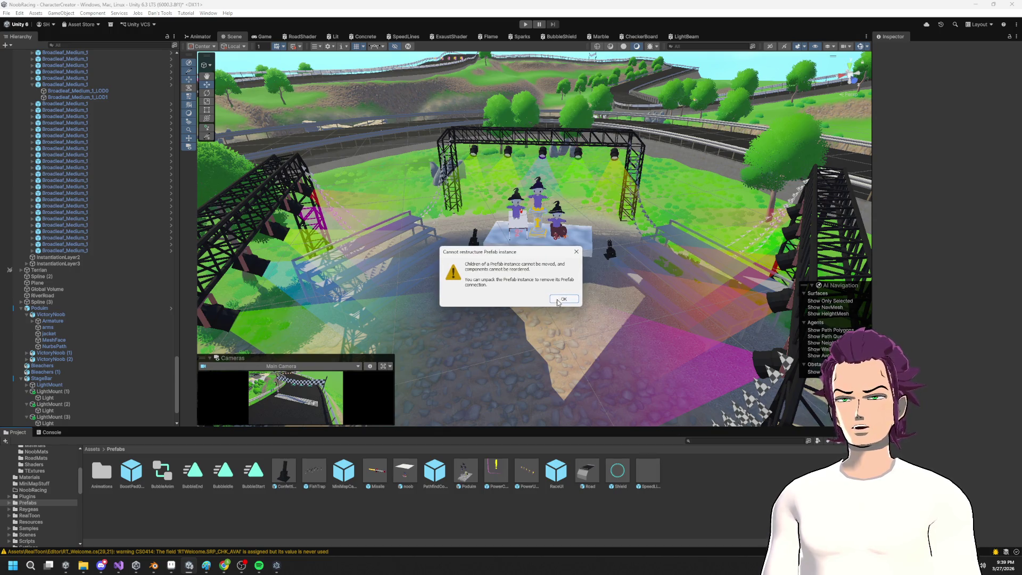
click(559, 299)
Step: Open VictoryNoob's context menu and close it without making any change
right_click(59, 315)
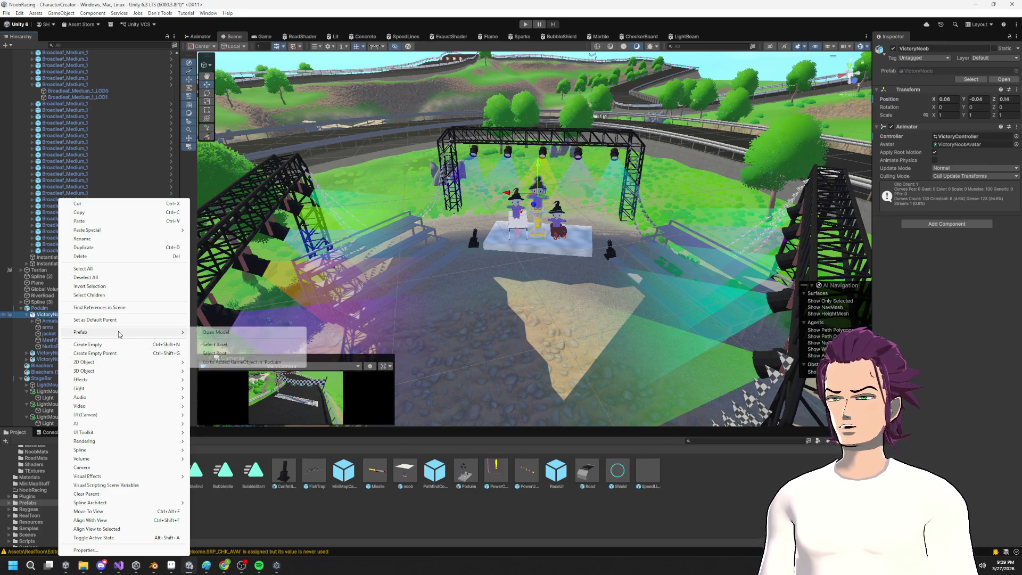
mouse_move(151, 336)
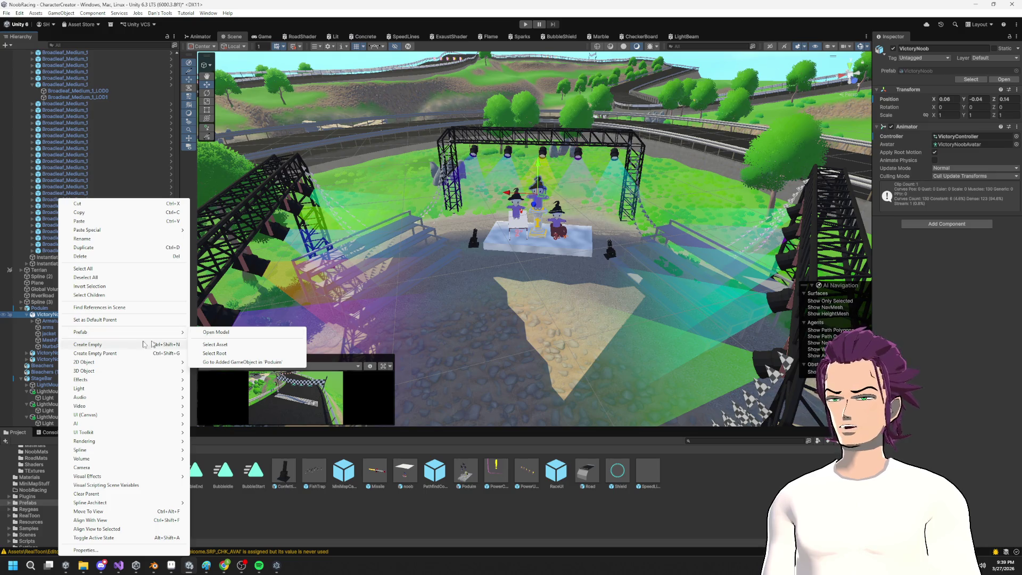
click(43, 317)
key(Escape)
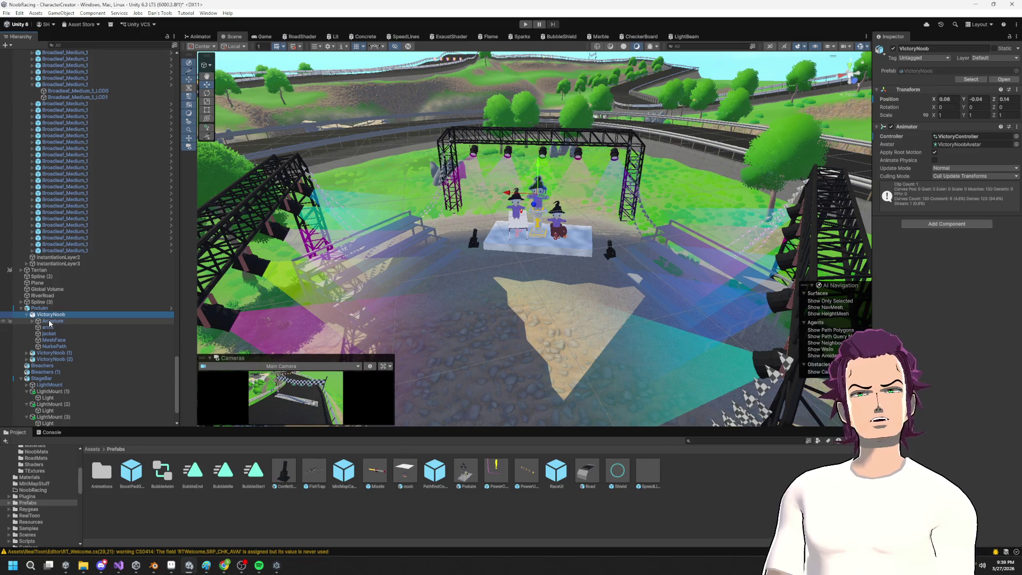
Step: Duplicate VictoryNoob and move the copy out of the Podium group
click(58, 309)
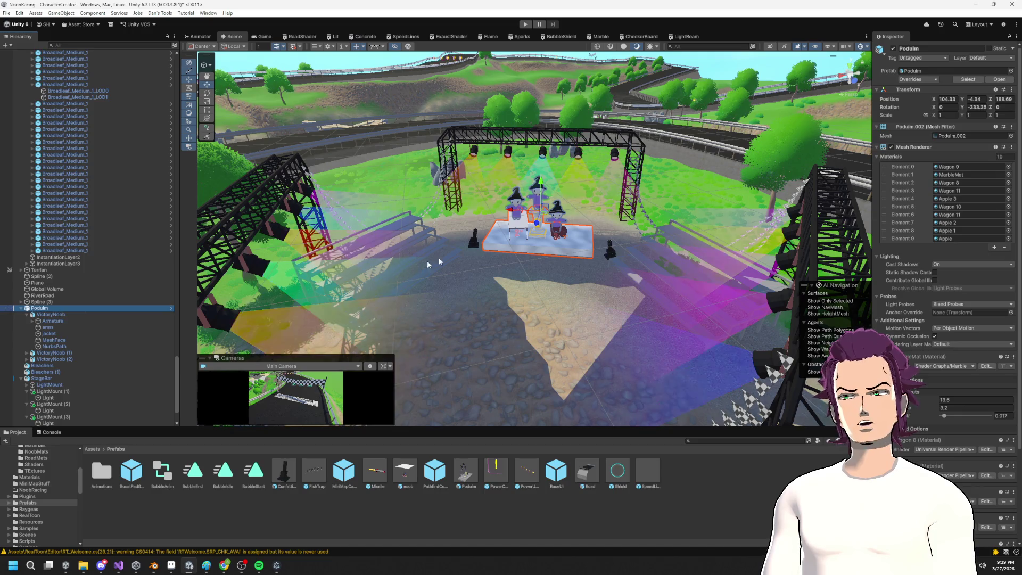
click(62, 314)
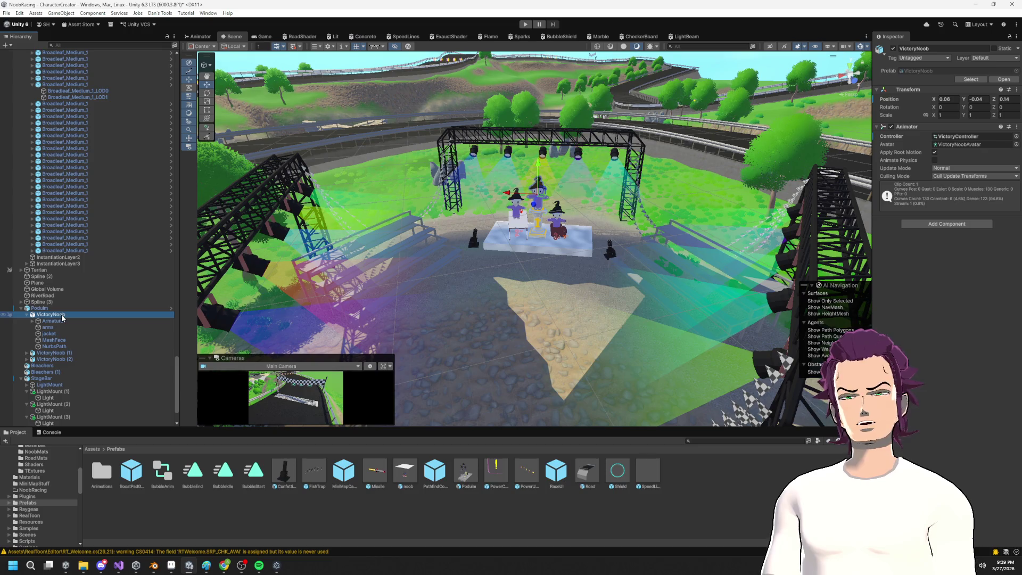
key(ctrl+d)
drag(54, 354, 52, 304)
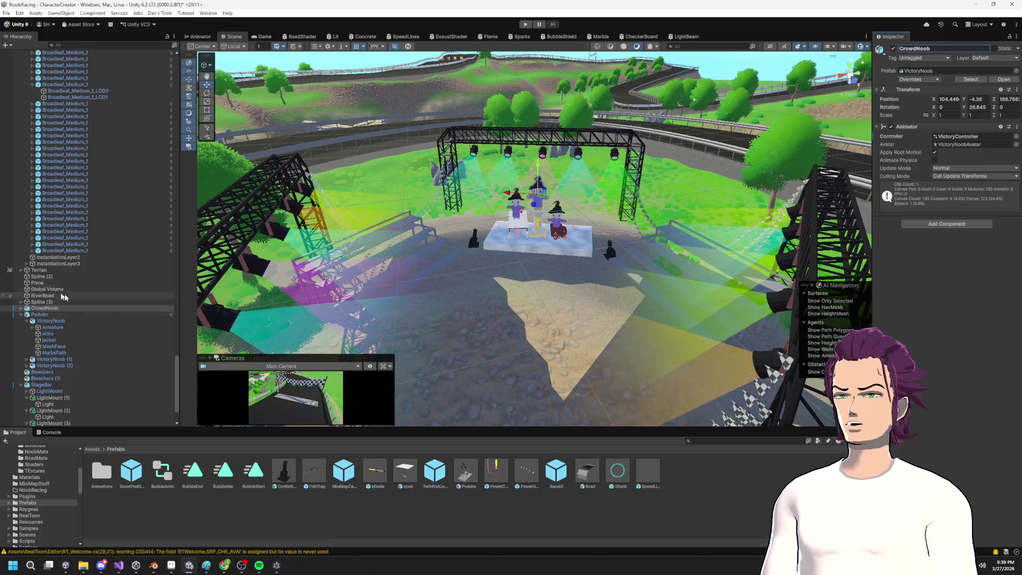
Step: Save the copy as a CrowdNoob prefab in Prefabs and place it on the ground before the stage
mouse_move(57, 308)
mouse_down()
mouse_move(213, 468)
mouse_move(319, 505)
mouse_up()
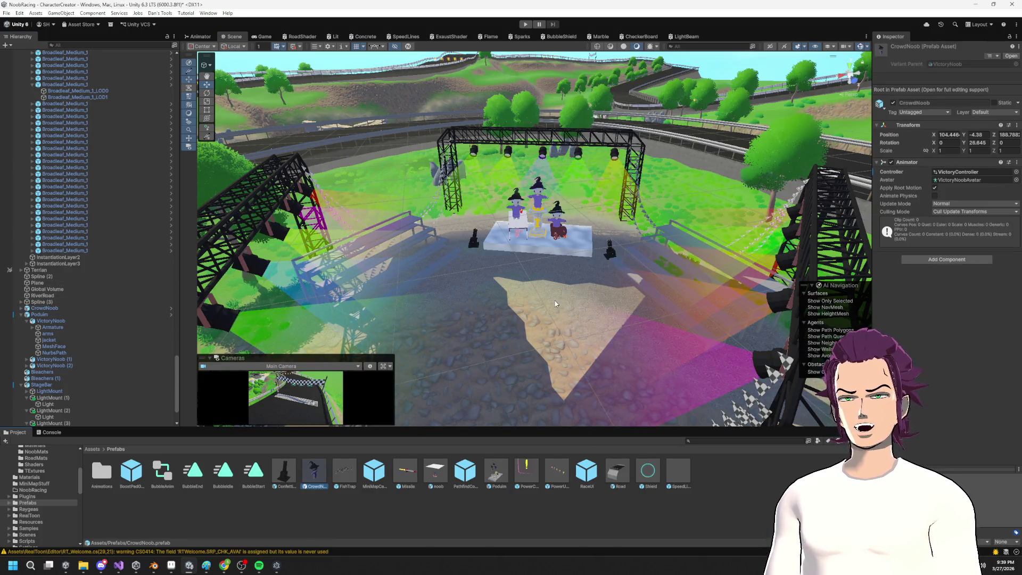
click(45, 308)
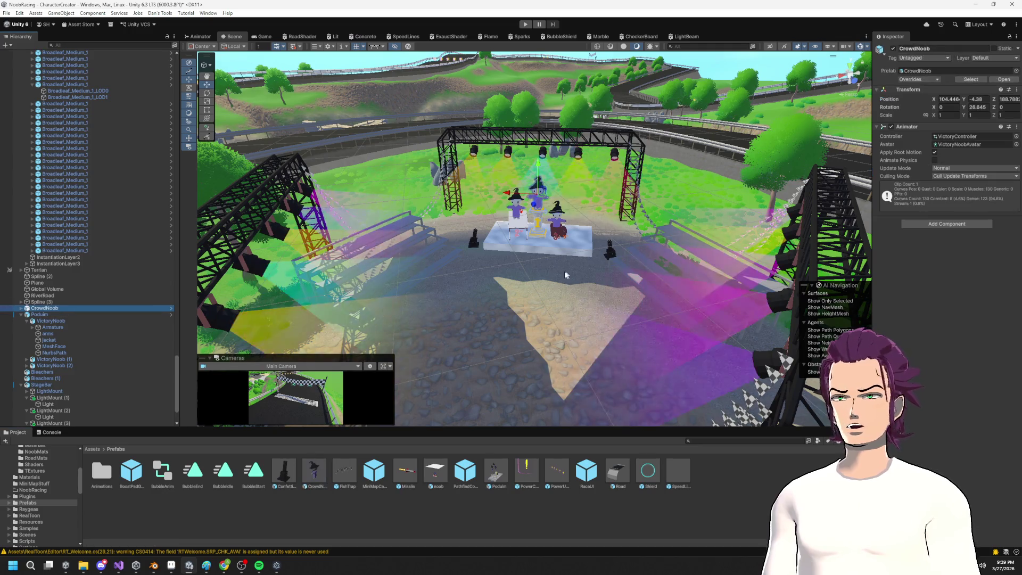
mouse_move(548, 204)
mouse_down()
mouse_move(492, 250)
mouse_move(520, 252)
mouse_move(528, 317)
mouse_move(468, 356)
mouse_move(347, 160)
mouse_move(694, 260)
mouse_move(586, 328)
mouse_up()
key(e)
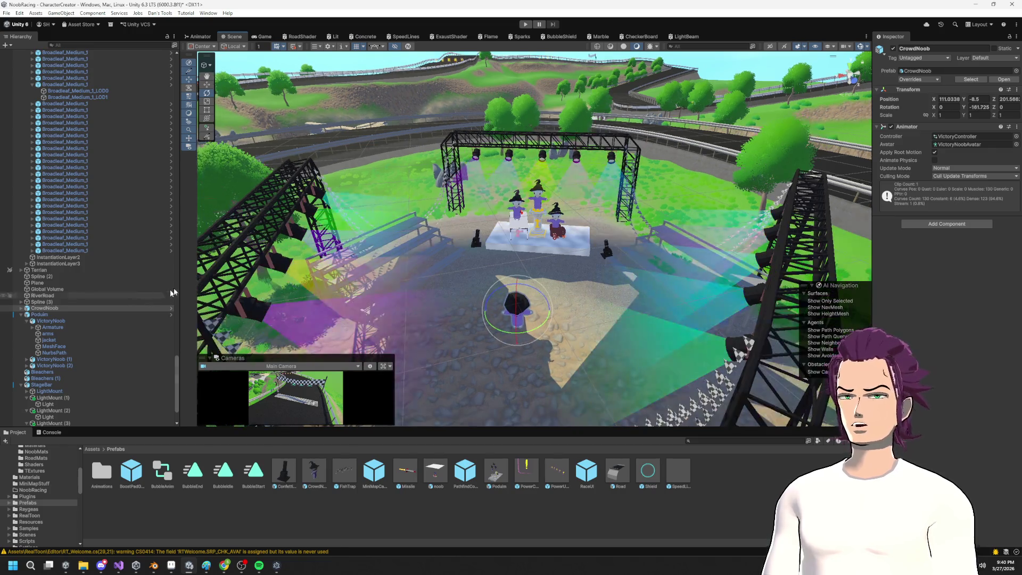
scroll(64, 373, down, 3)
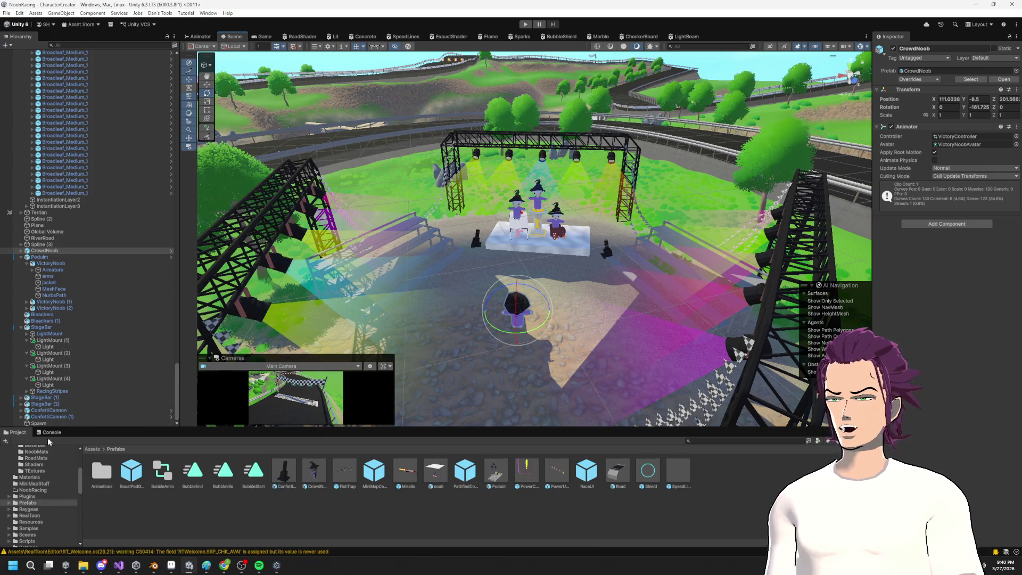
Step: Move Spawn below CrowdNoob in the Hierarchy and assign the CrowdNoob prefab as its spawner prefab
click(52, 424)
drag(51, 427, 55, 251)
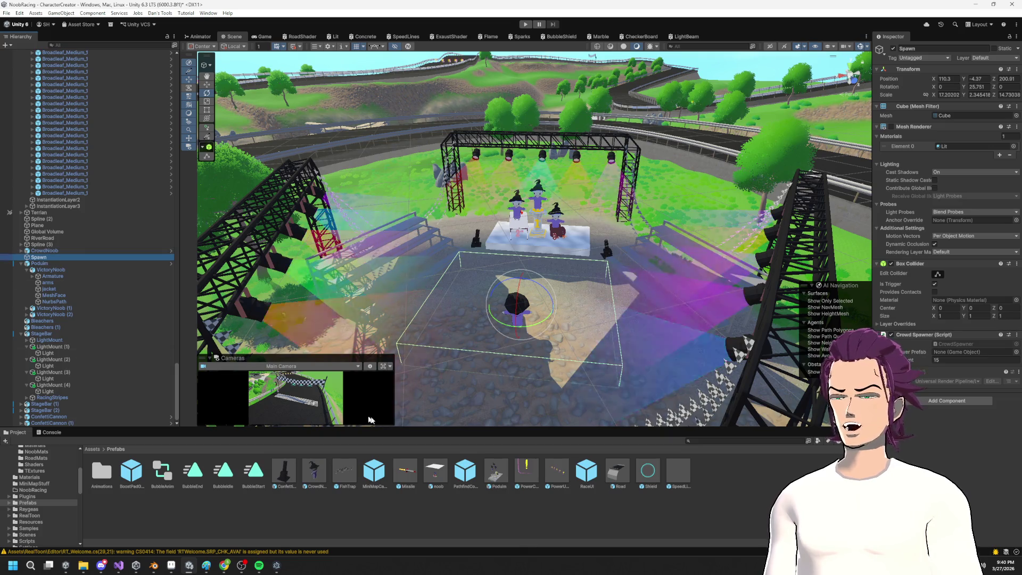
mouse_move(325, 476)
mouse_down()
mouse_move(585, 404)
mouse_move(974, 352)
mouse_up()
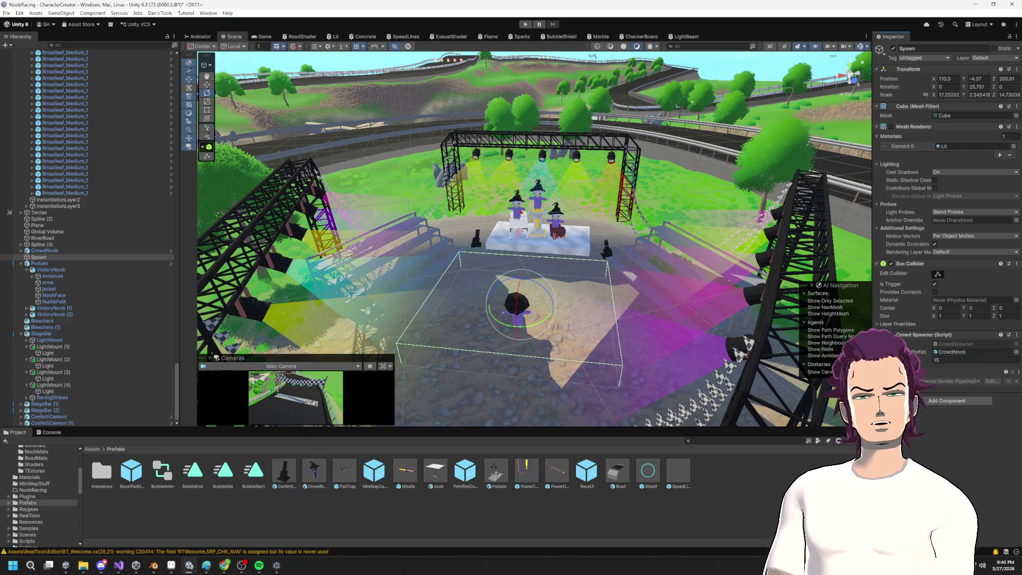
click(45, 250)
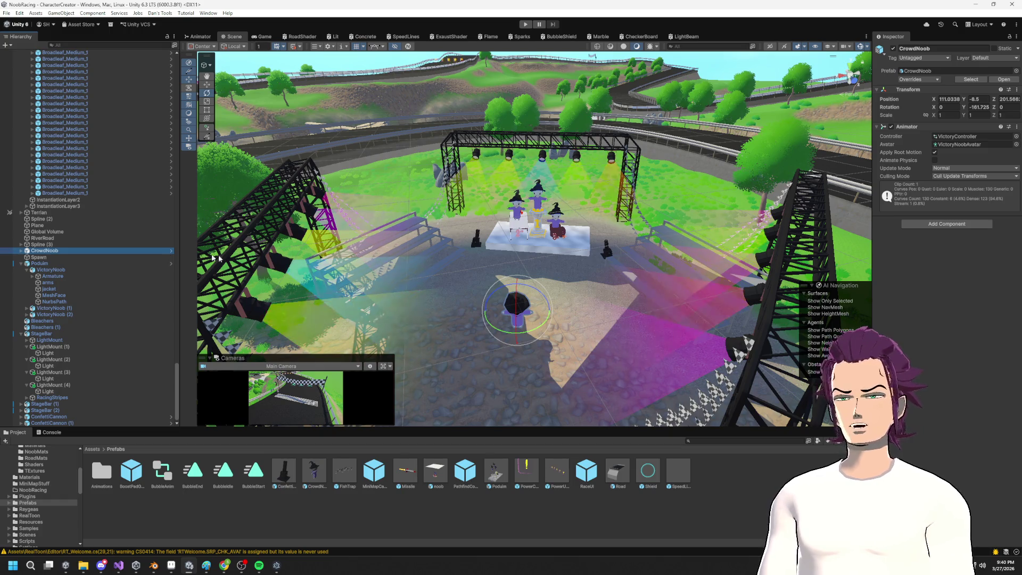
click(118, 566)
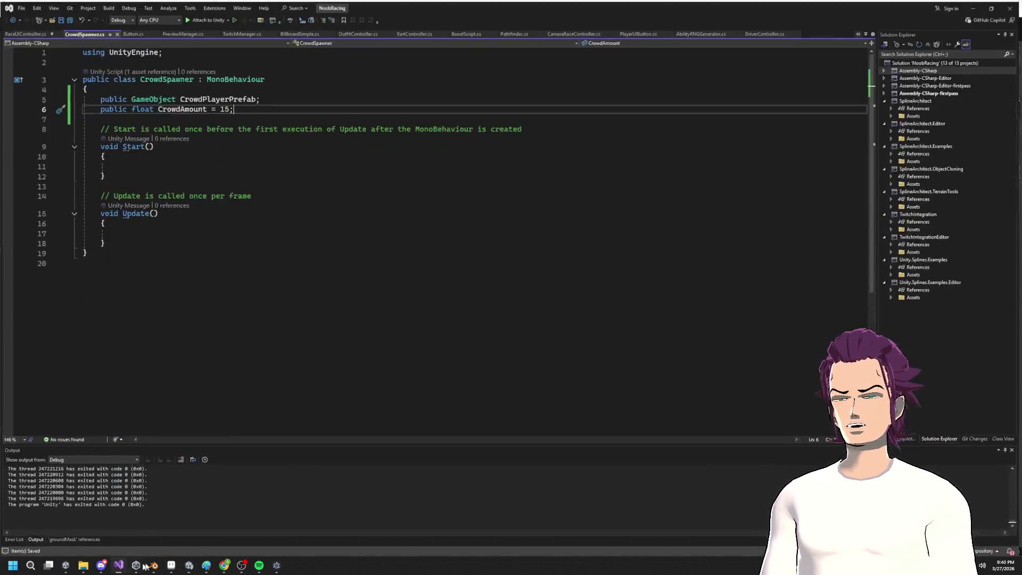
Step: Add an if (CrowdPlayerPrefab == null) block to Start()
click(154, 165)
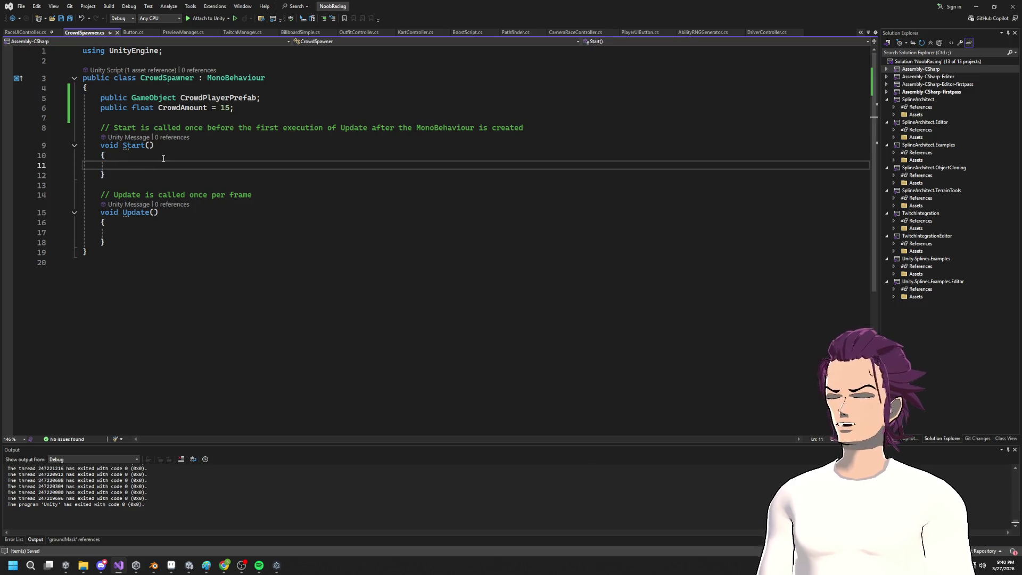
text(if()
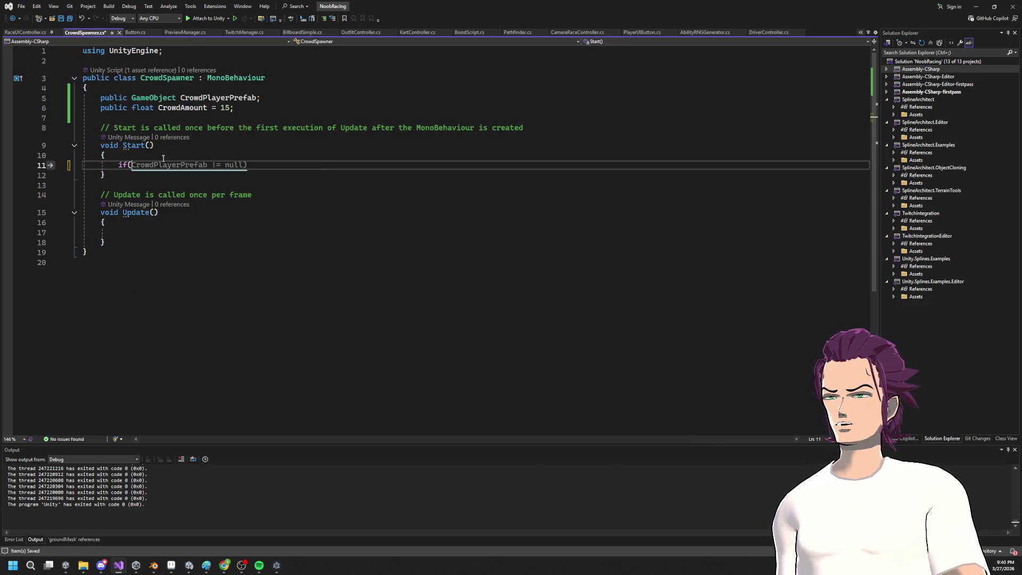
key(Tab)
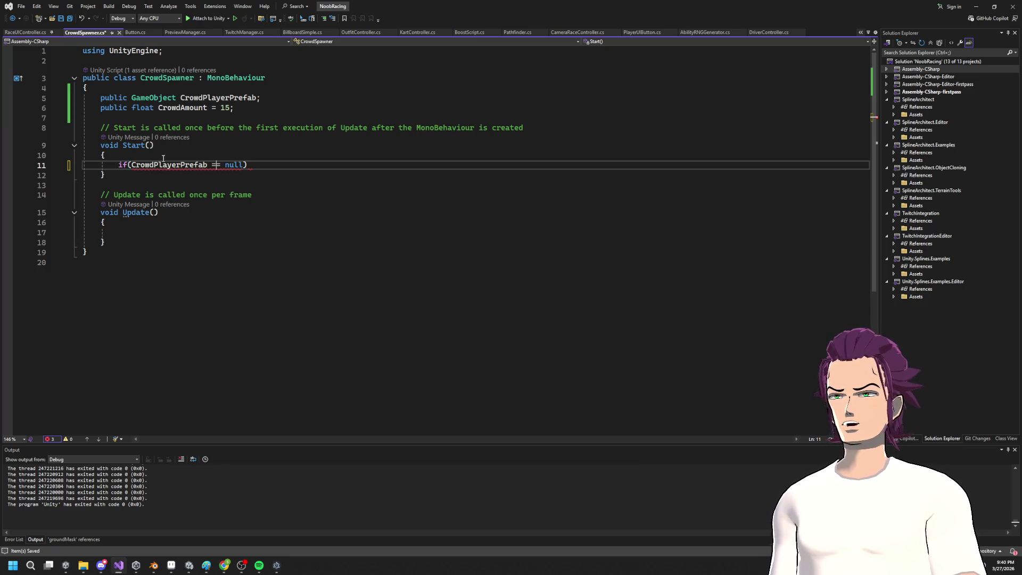
key(Return)
text({)
key(Return)
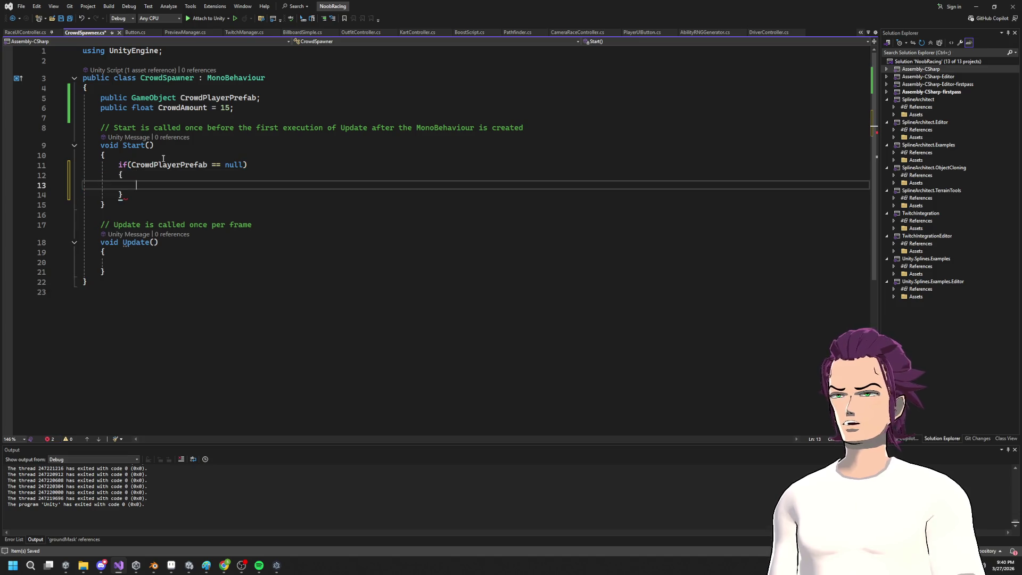
Step: Log the error "Crowd noob needs assigned on Crown Controller" inside the block and save
text(debug./)
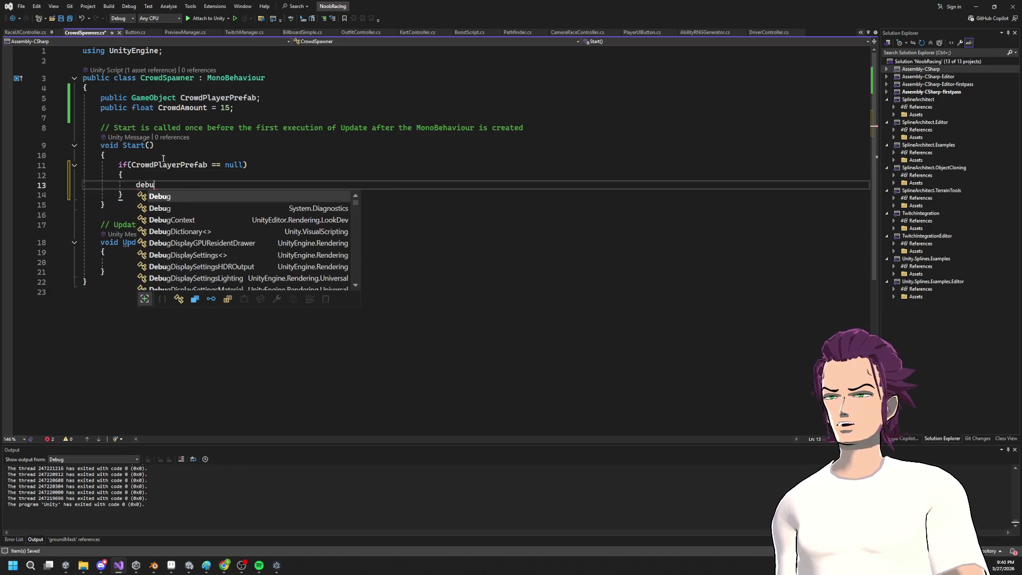
key(BackSpace)
key(Escape)
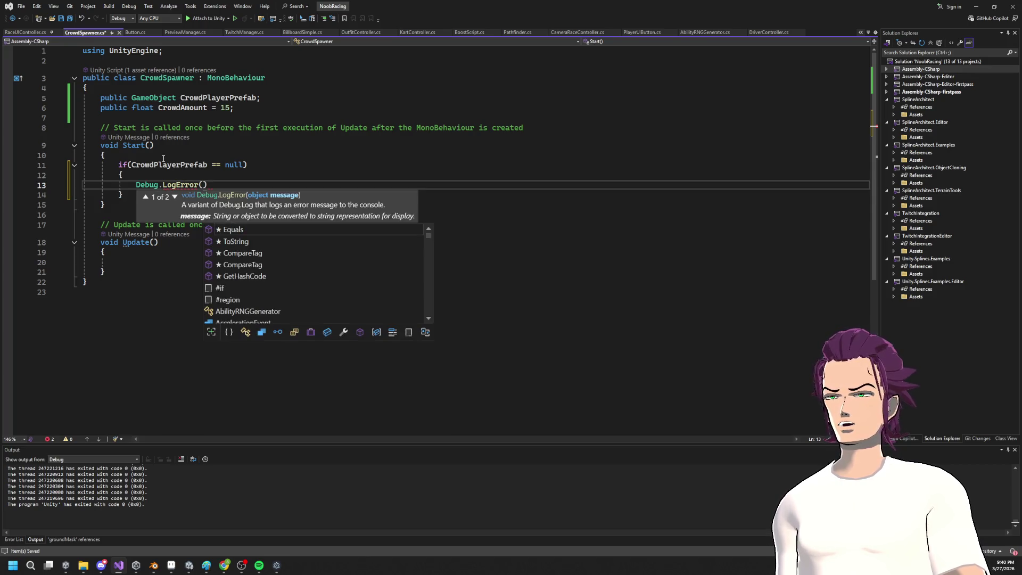
text(")
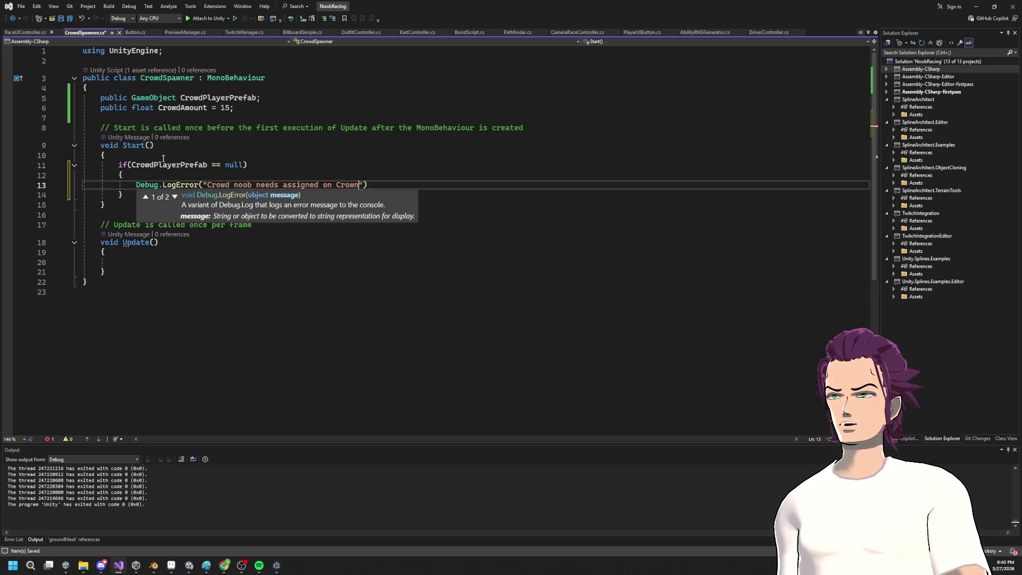
key(End)
text(;)
key(ctrl+s)
Step: Add return; after the error log and open a new line after the if block
key(Down)
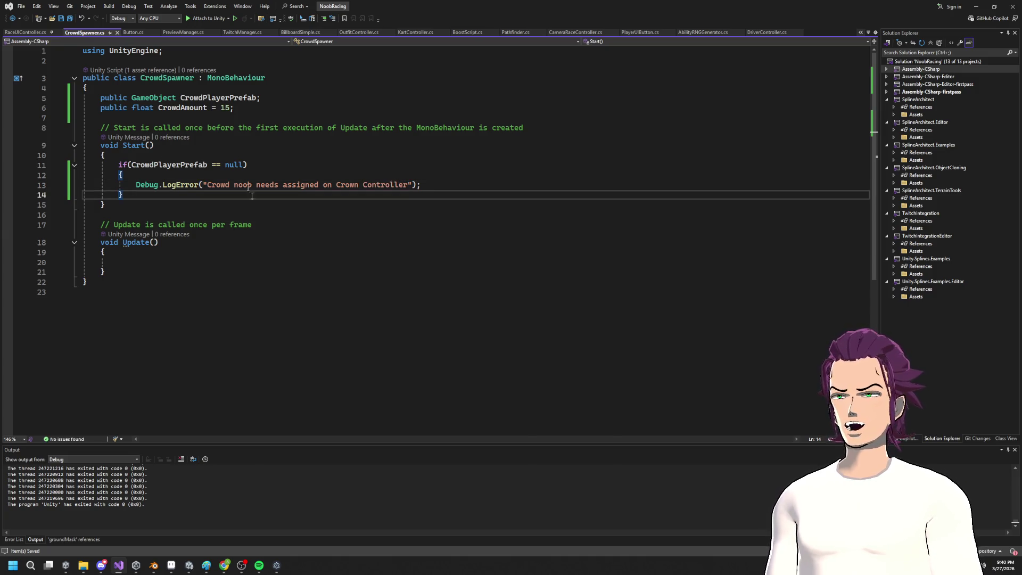
click(424, 186)
key(Return)
text(return;)
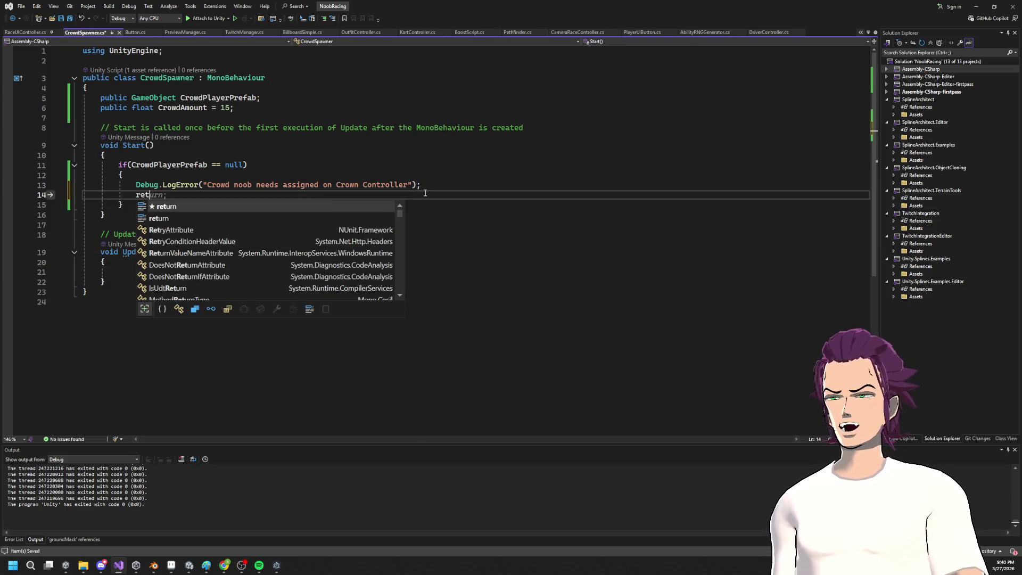
key(Down)
key(Return)
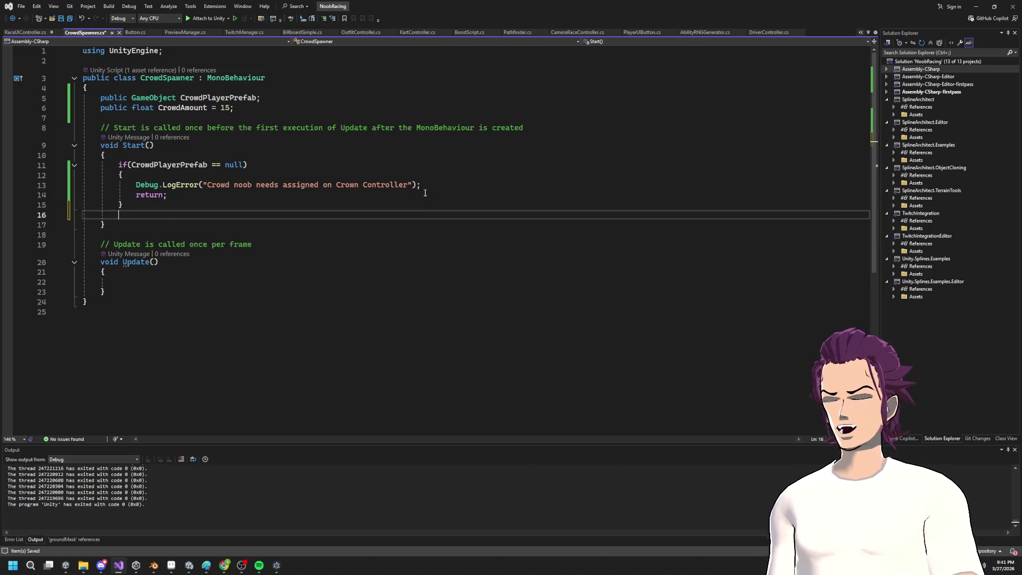
Step: Write a for loop running i up to CrowdAmount with i++ and an empty body
text(for(int i = 0)
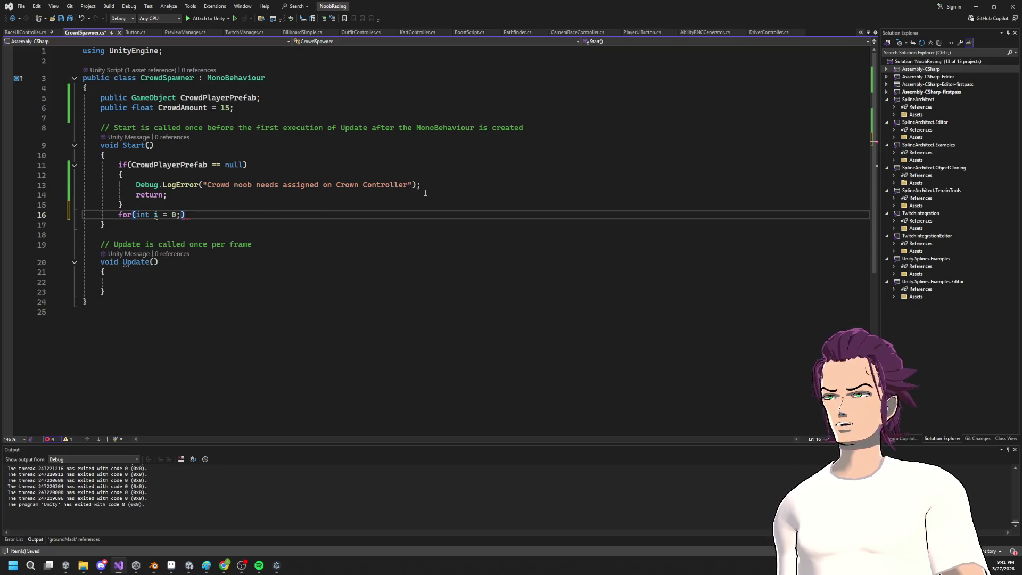
text(row)
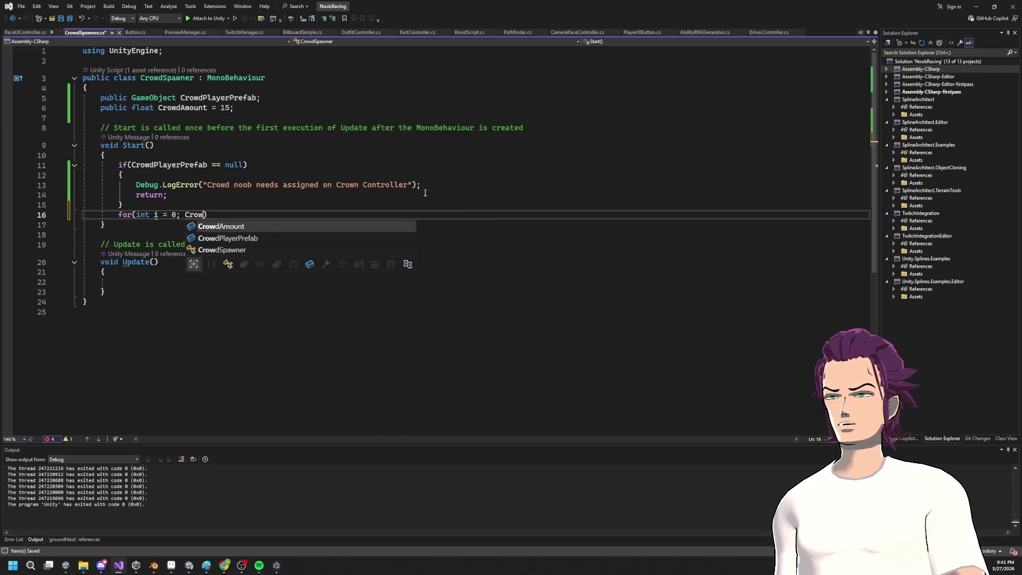
key(Tab)
text(: )
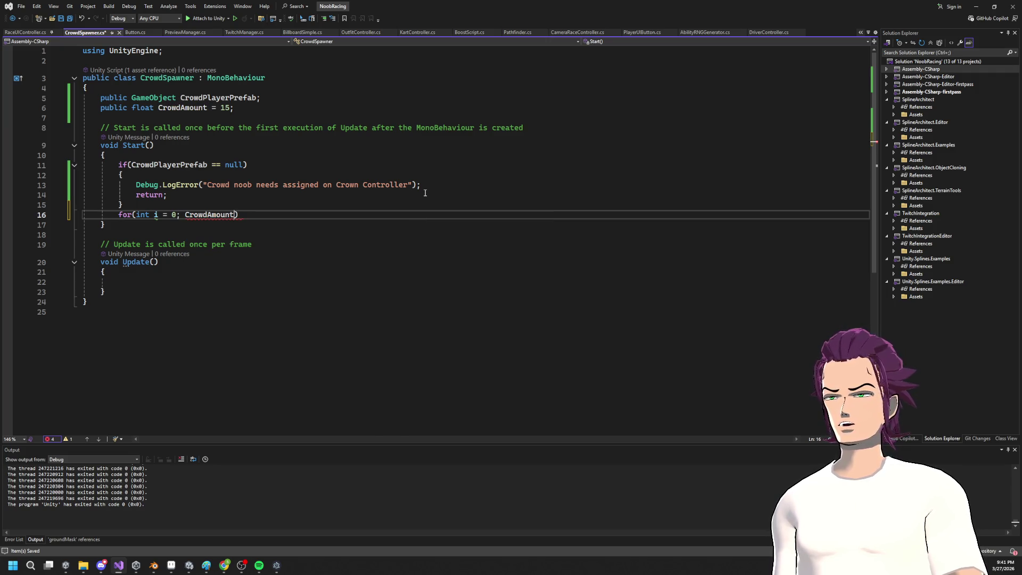
text(i++)
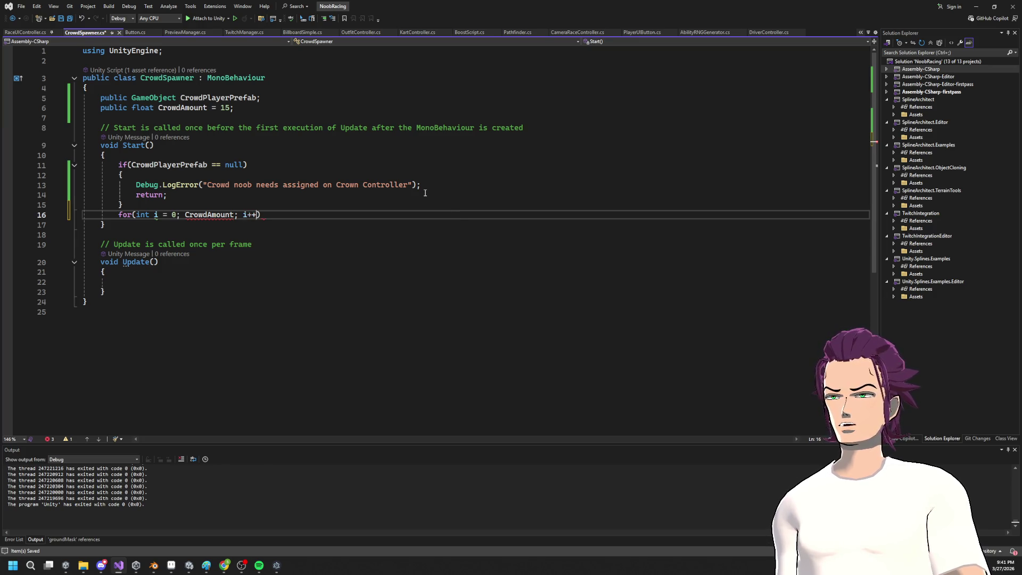
key(Return)
text({)
key(Return)
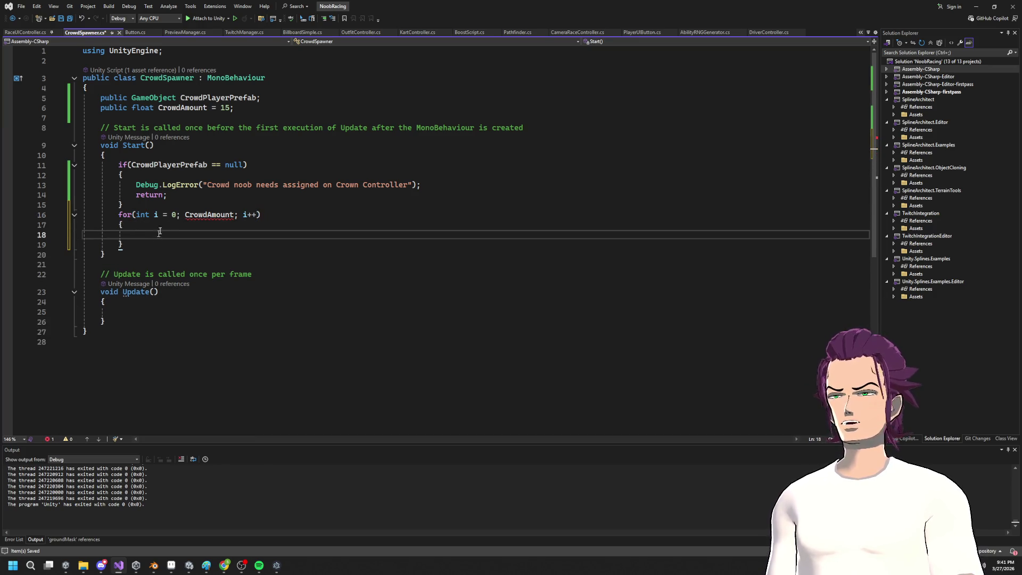
click(185, 215)
text(x >)
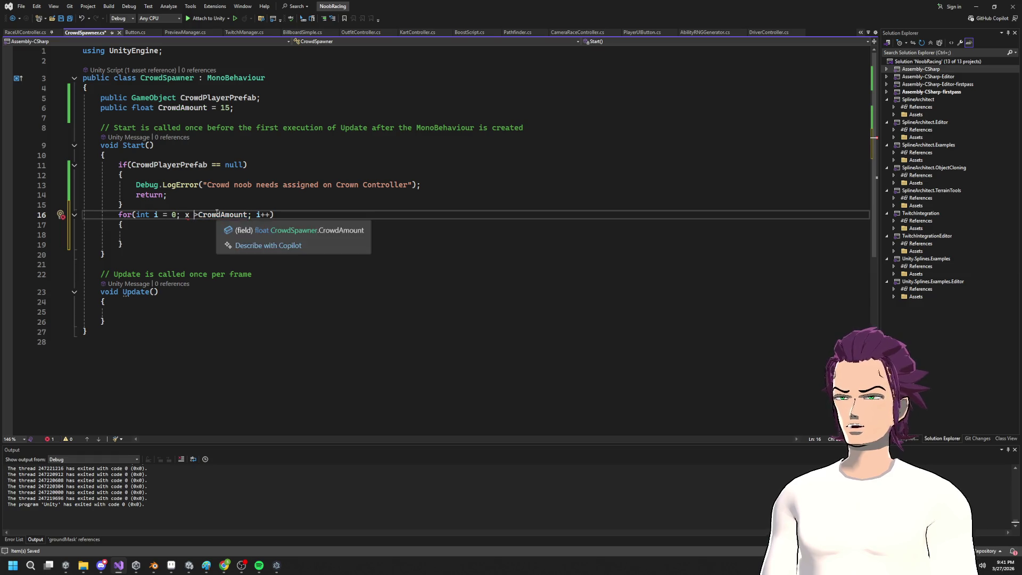
double_click(187, 215)
text(i)
click(150, 232)
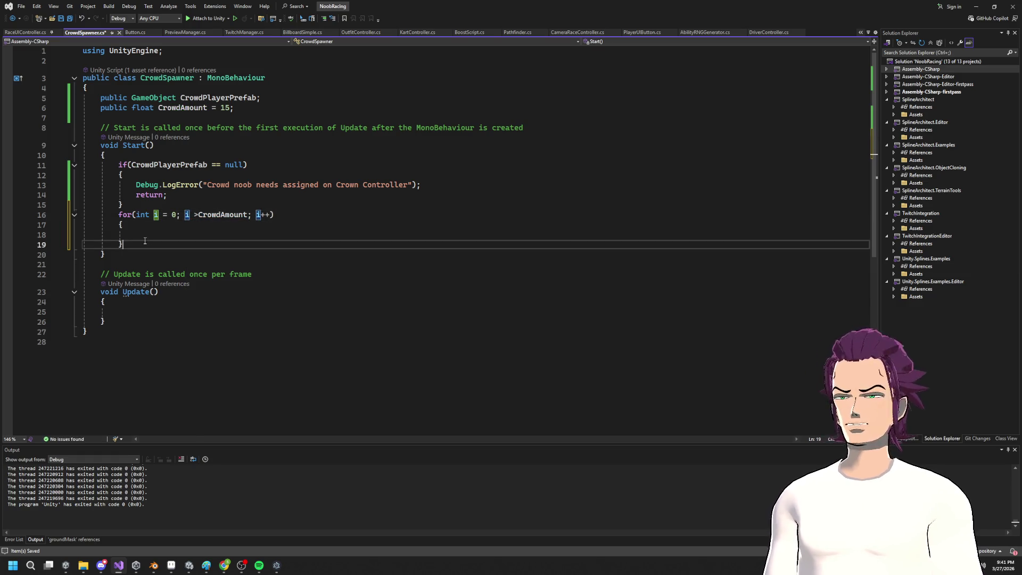
Step: Call Instantiate(CrowdPlayerPrefab, ) inside the loop, leaving the second argument empty, and save
text(Inst)
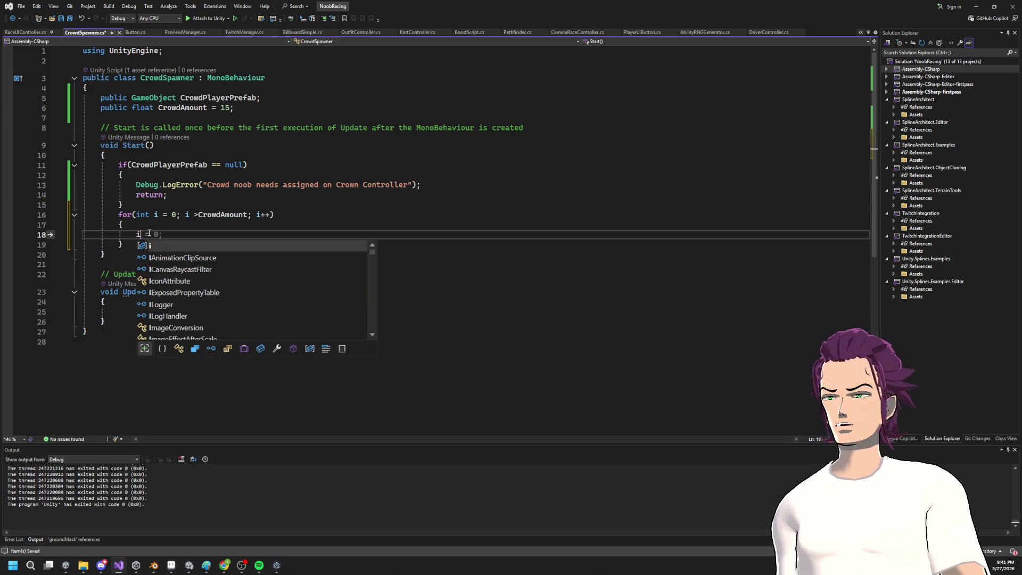
key(Down)
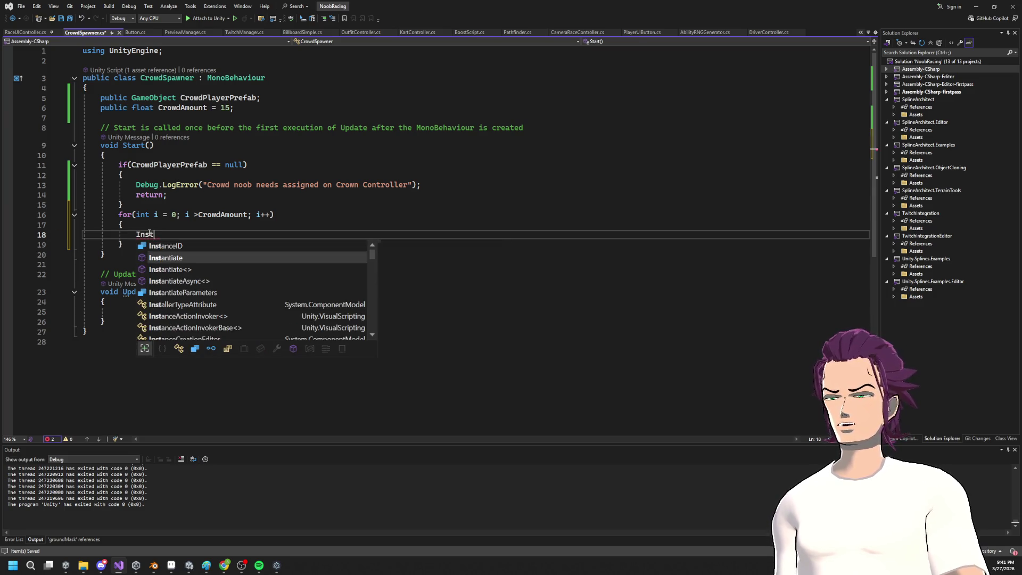
key(Tab)
text(()
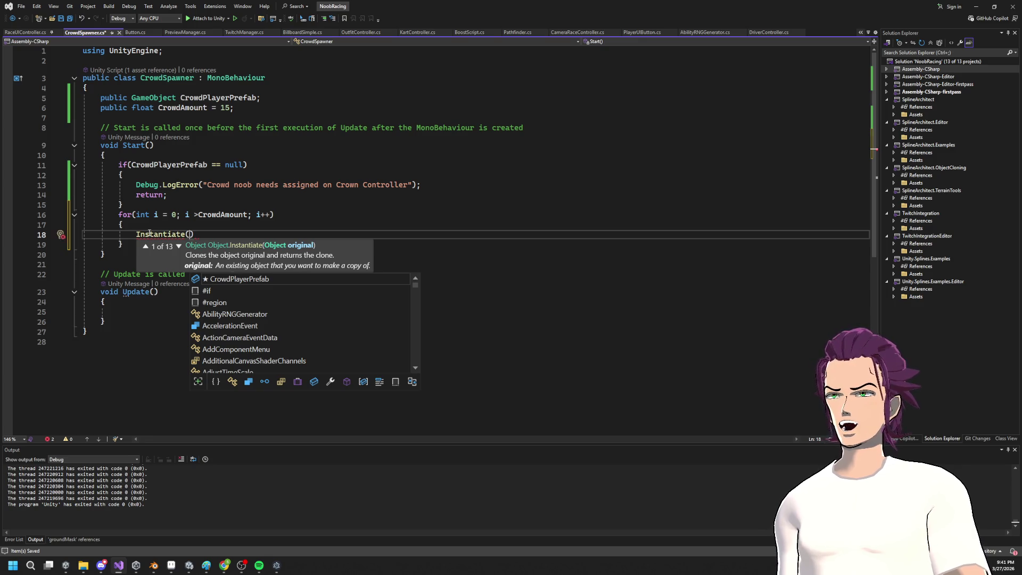
text(Cr)
key(Tab)
text())
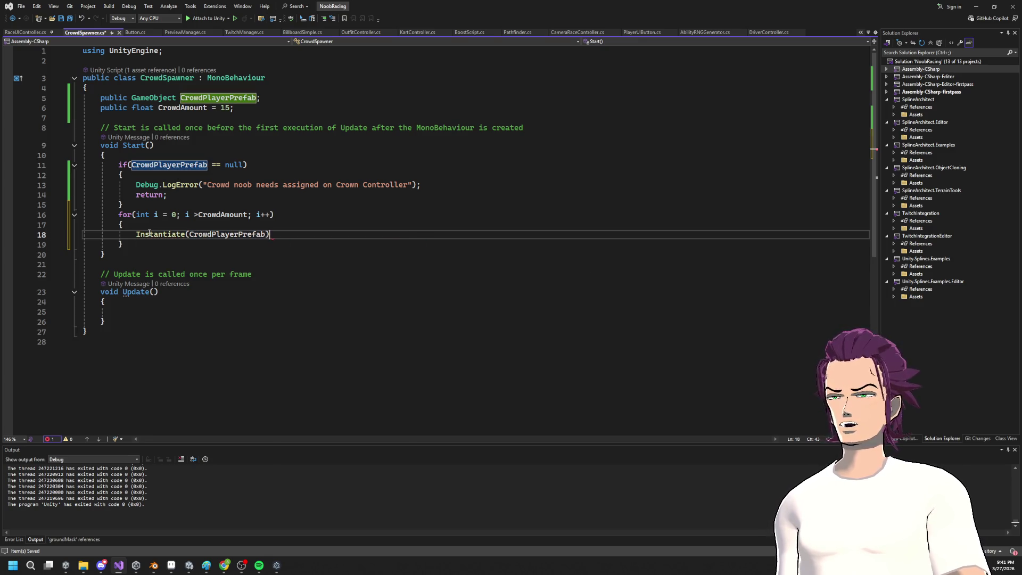
key(ctrl+s)
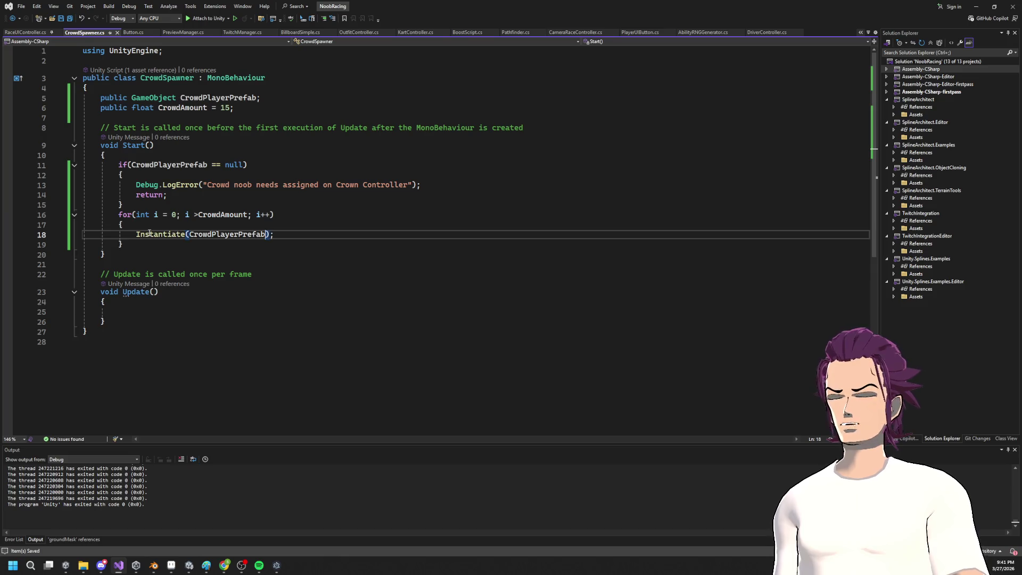
text(, transform)
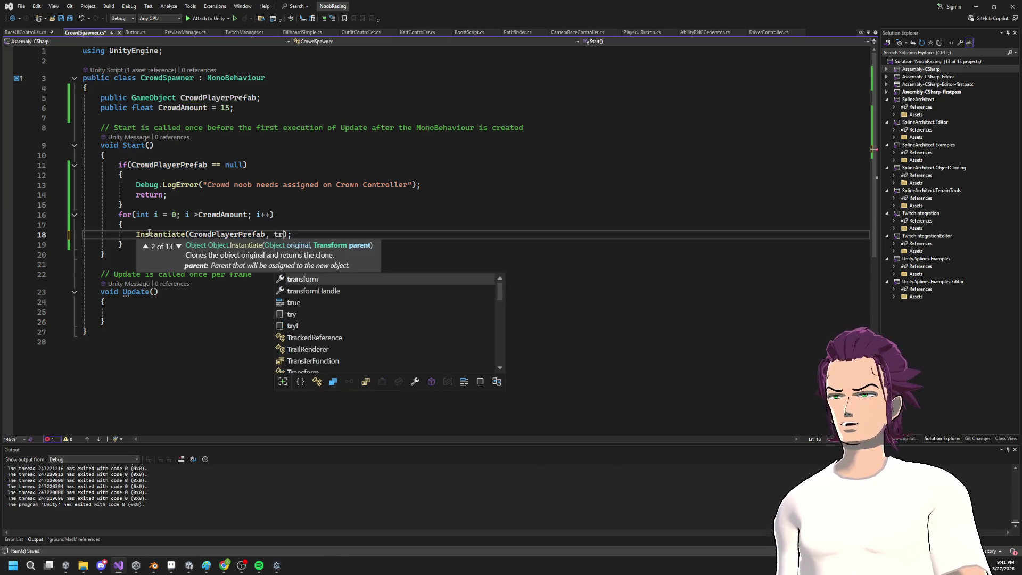
text(.po)
key(Tab)
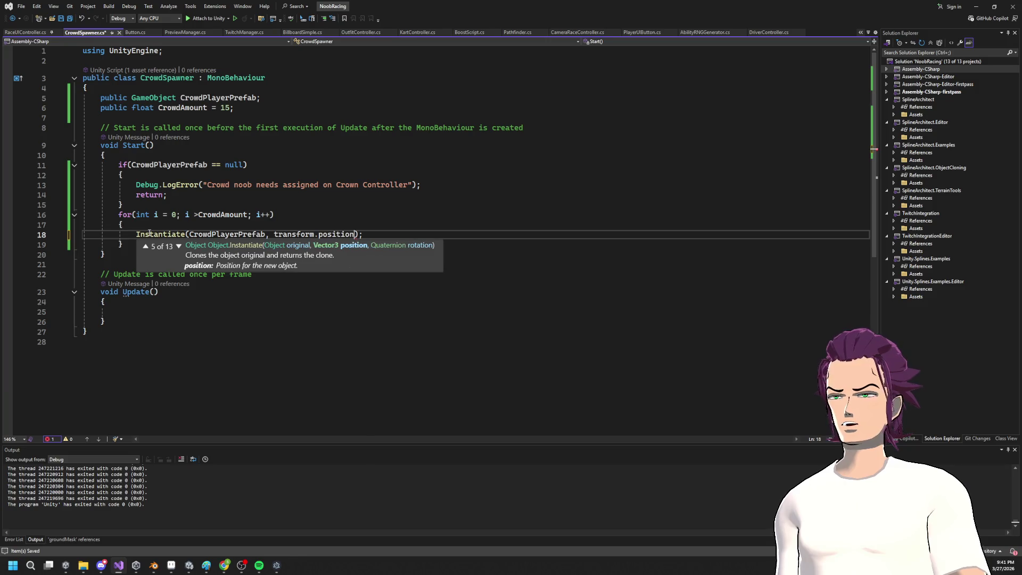
key(BackSpace)
key(BackSpace)
key(BackSpace)
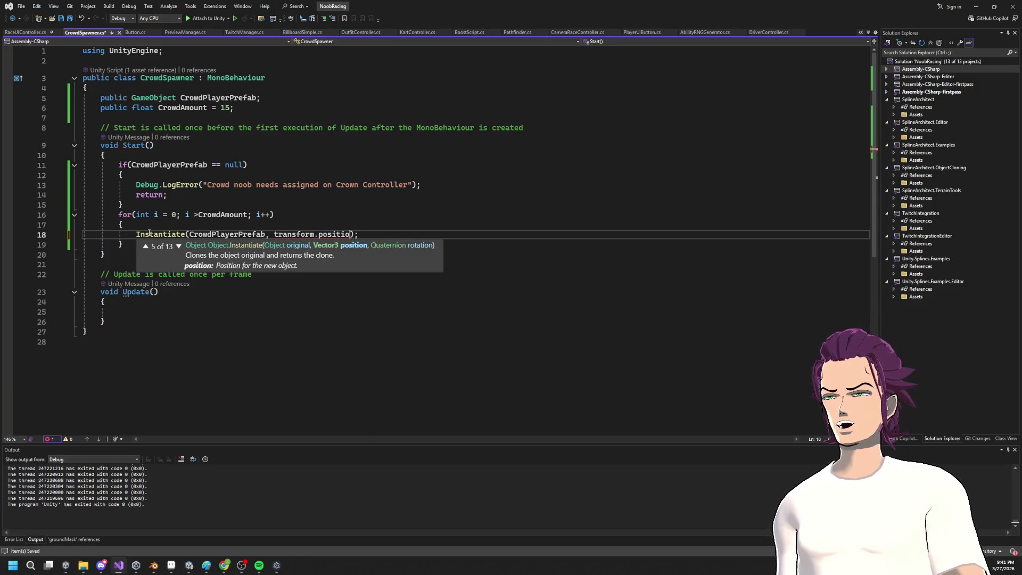
key(ctrl+s)
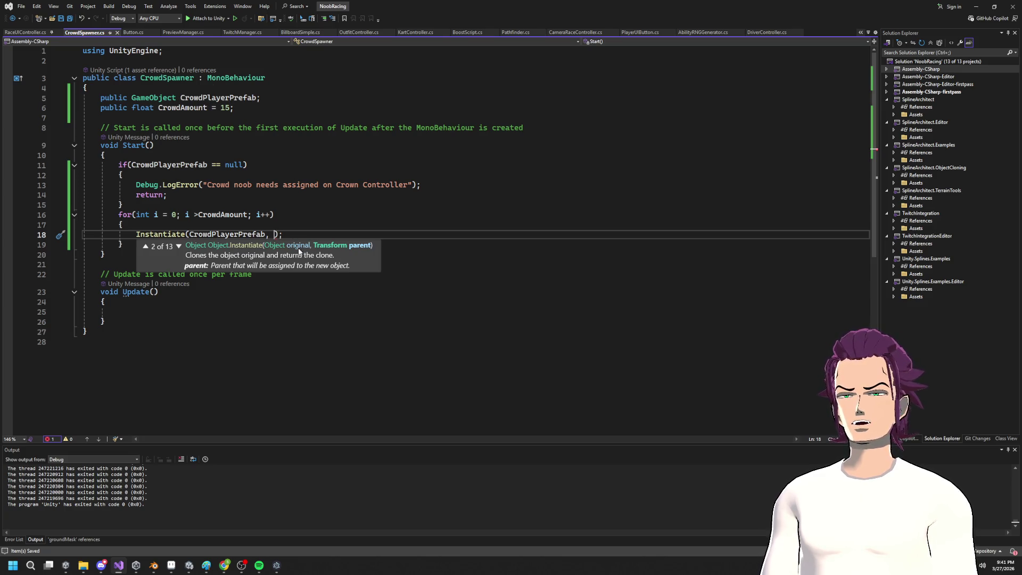
Step: Move to the empty line below Start() to begin a new method
click(239, 224)
click(121, 274)
click(122, 265)
text(Get)
key(BackSpace)
key(BackSpace)
key(BackSpace)
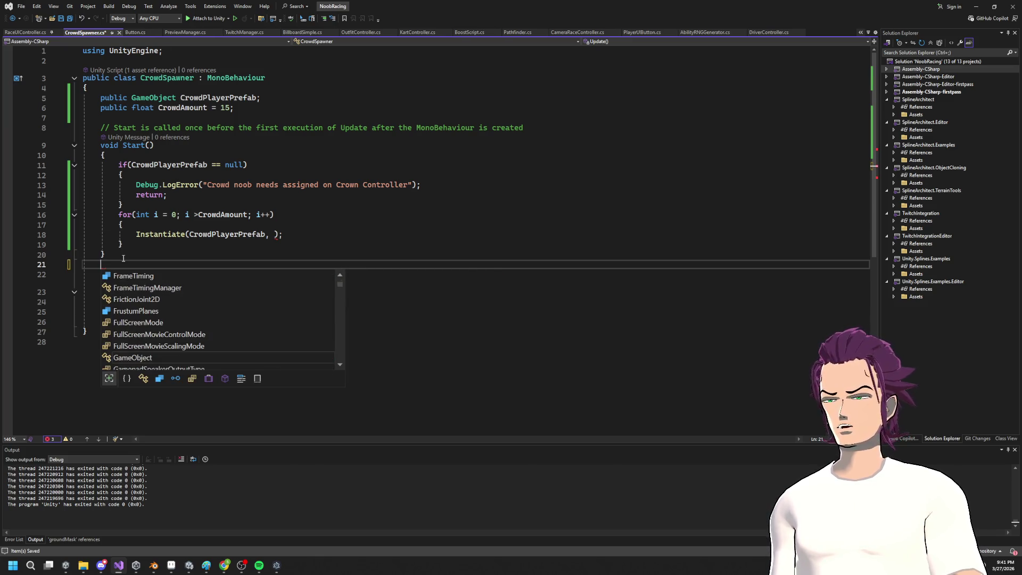
Step: Declare Vector3 GetSpawnPosition() with a suggested body returning transform.position
text(Vector3 Getr)
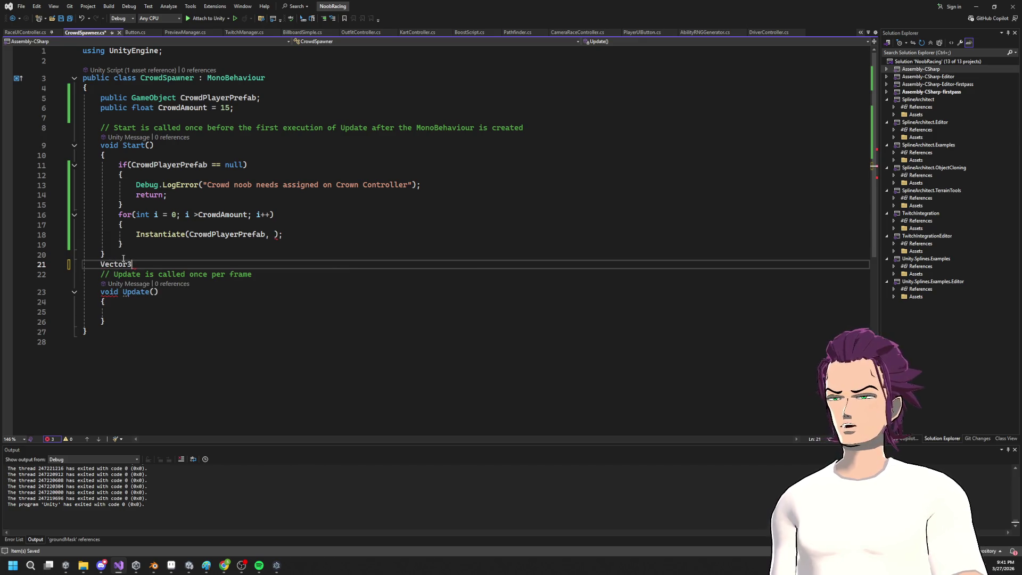
key(BackSpace)
text(SpawnPosition()
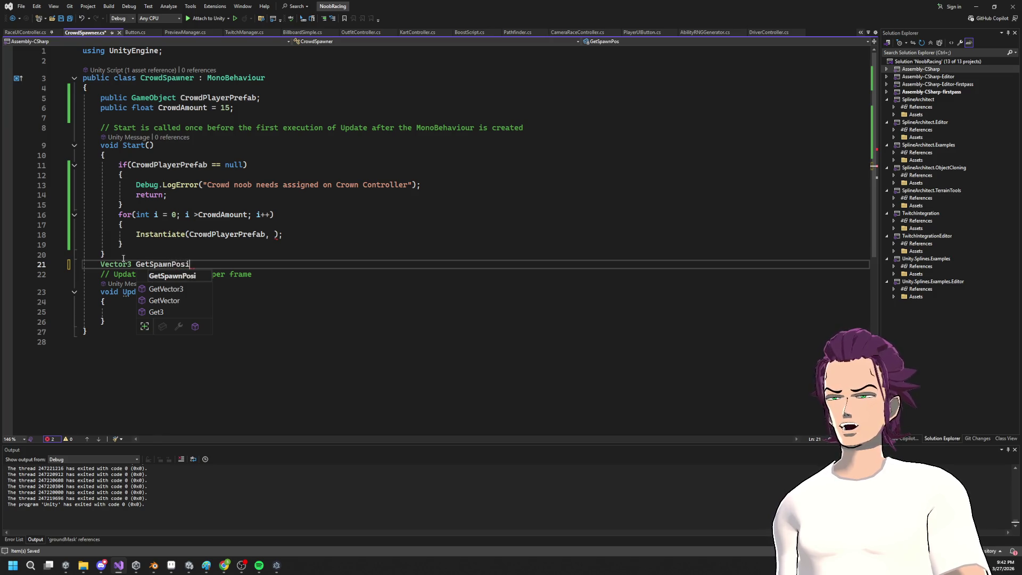
key(Return)
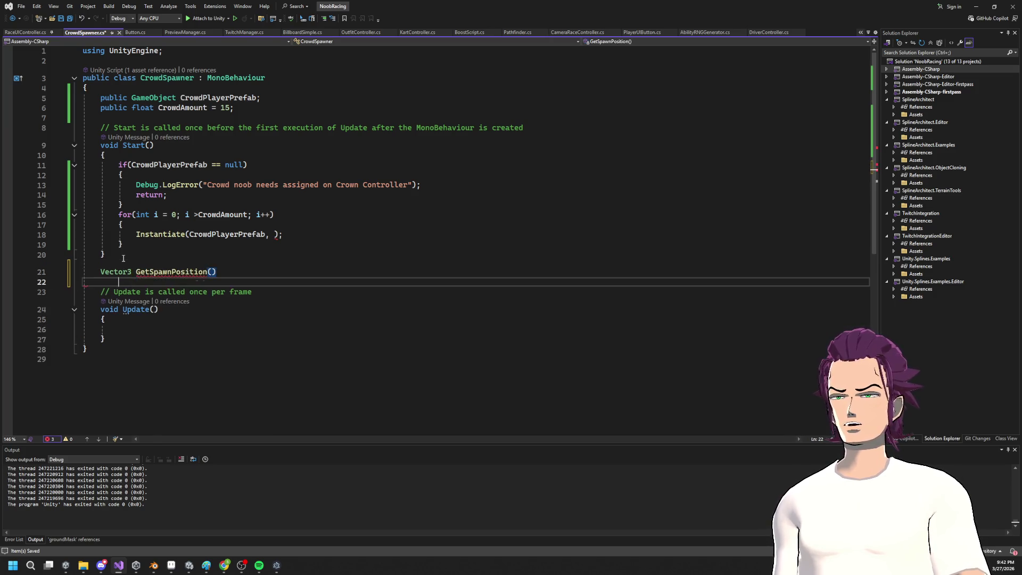
text({)
key(Return)
key(Tab)
key(Up)
key(Return)
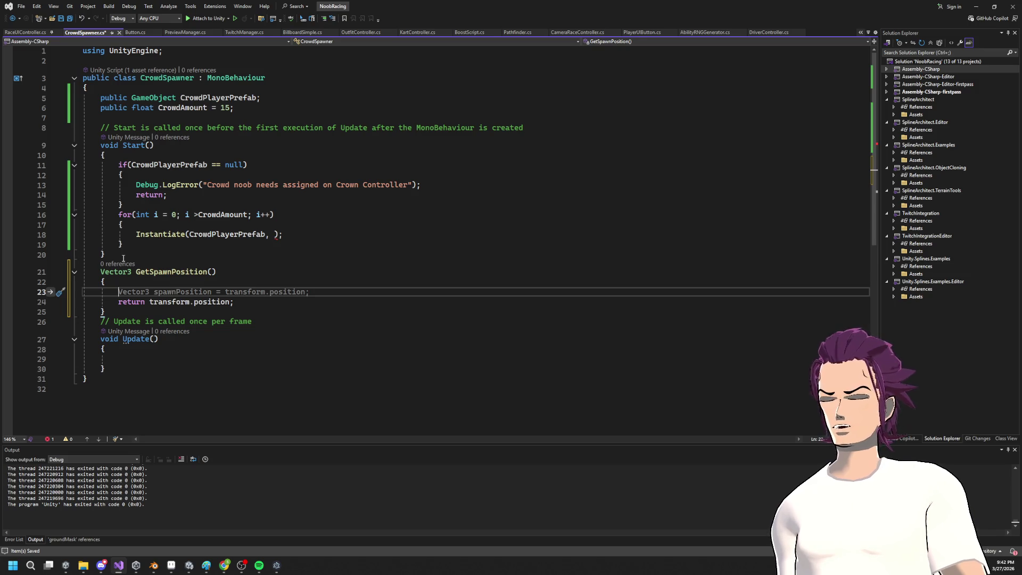
Step: Add BoxCollider collider = GetComponent<BoxCollider>(); inside GetSpawnPosition
text(box)
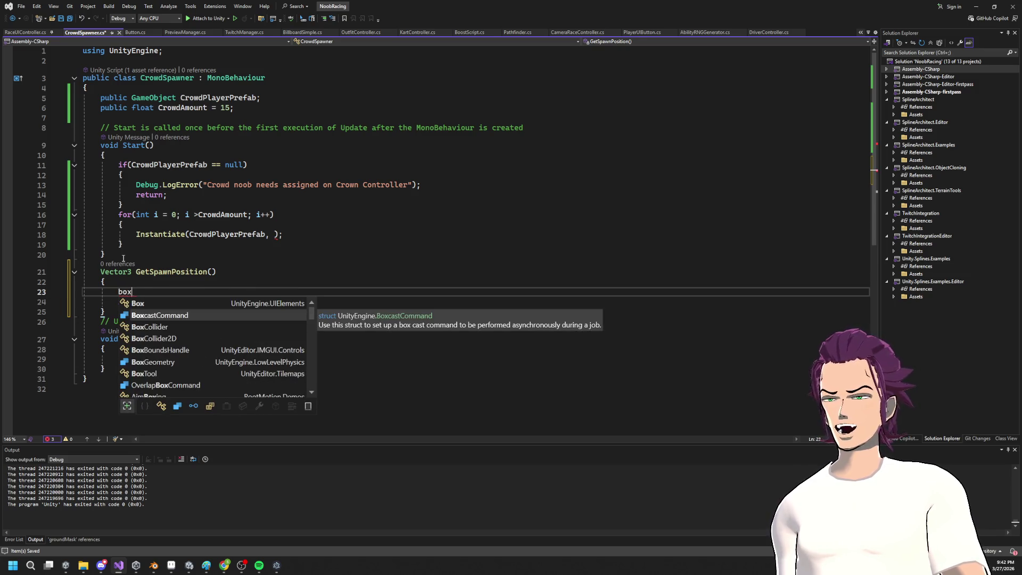
key(Down)
key(Tab)
key(Tab)
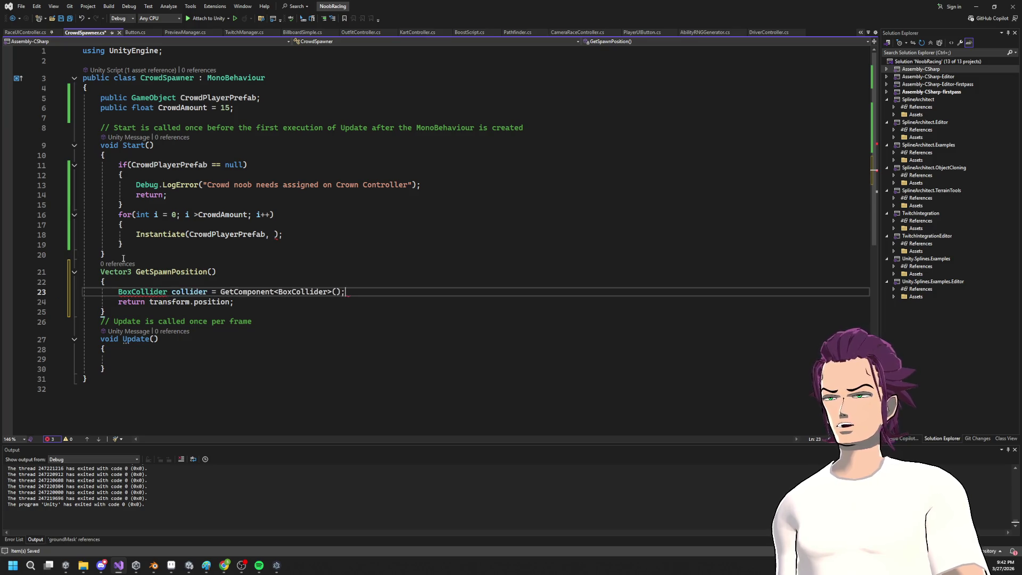
key(Return)
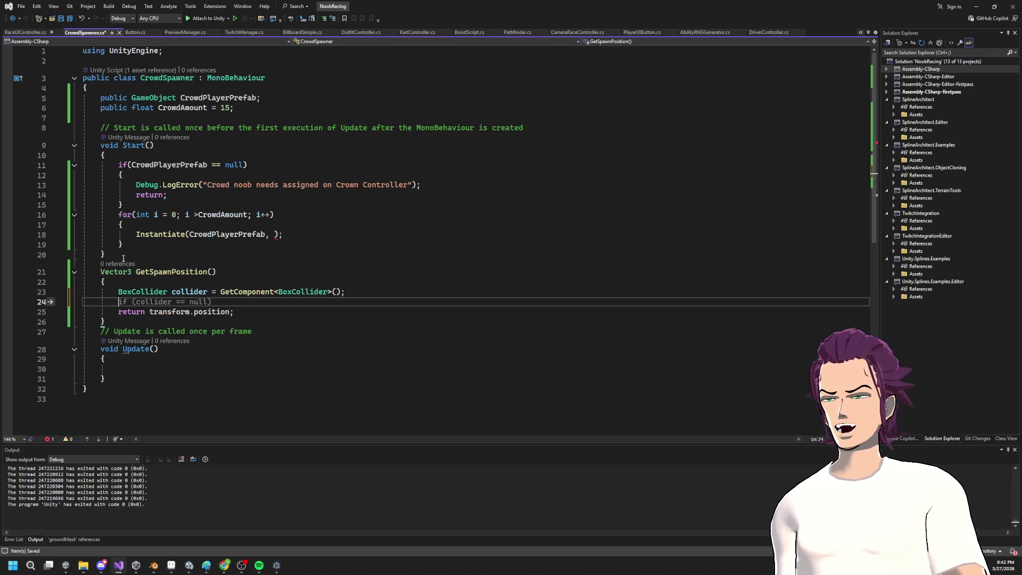
Step: Start the next line with collider.bounds
text(collider)
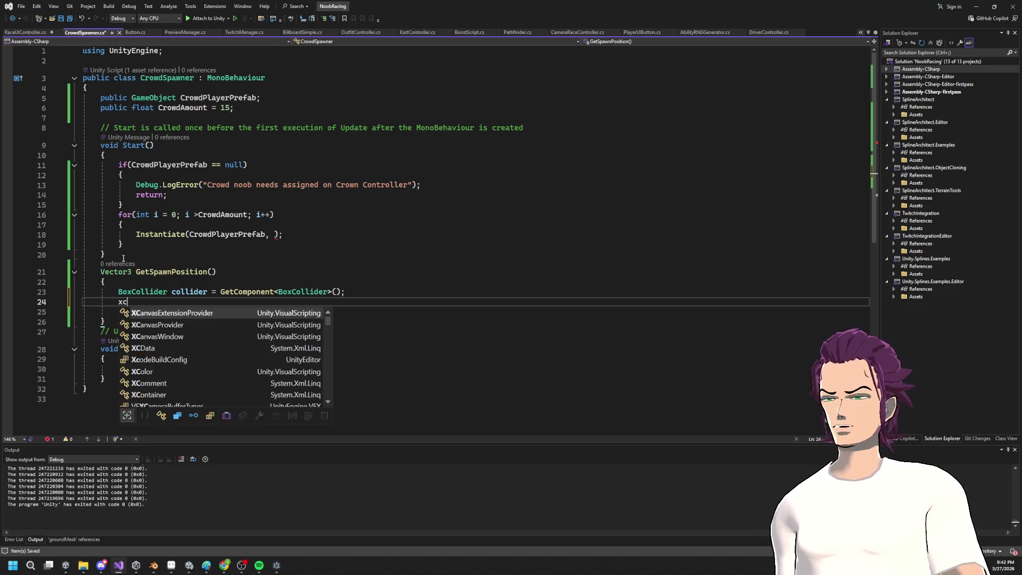
key(Escape)
text(.)
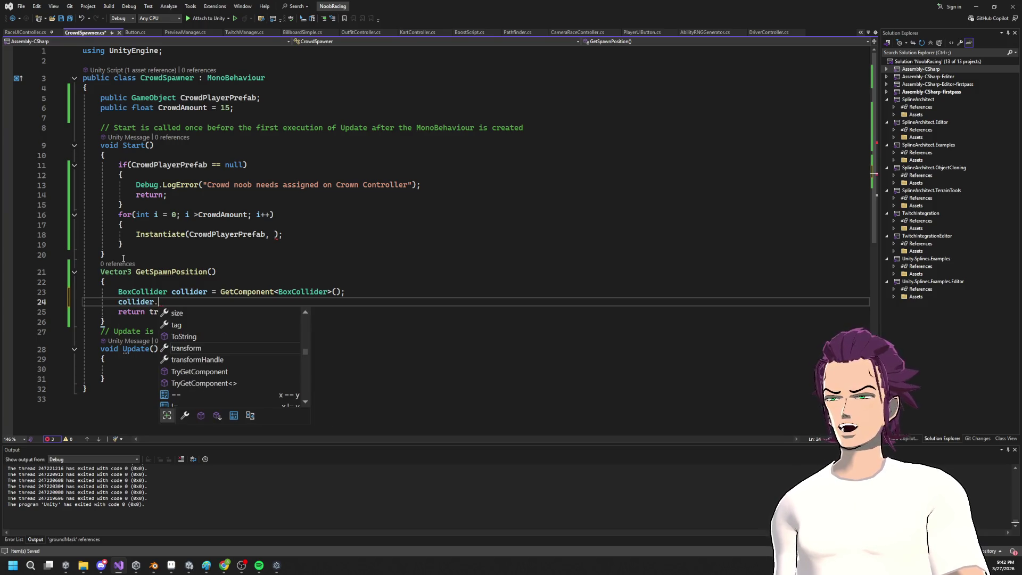
key(Up)
key(Up)
key(Up)
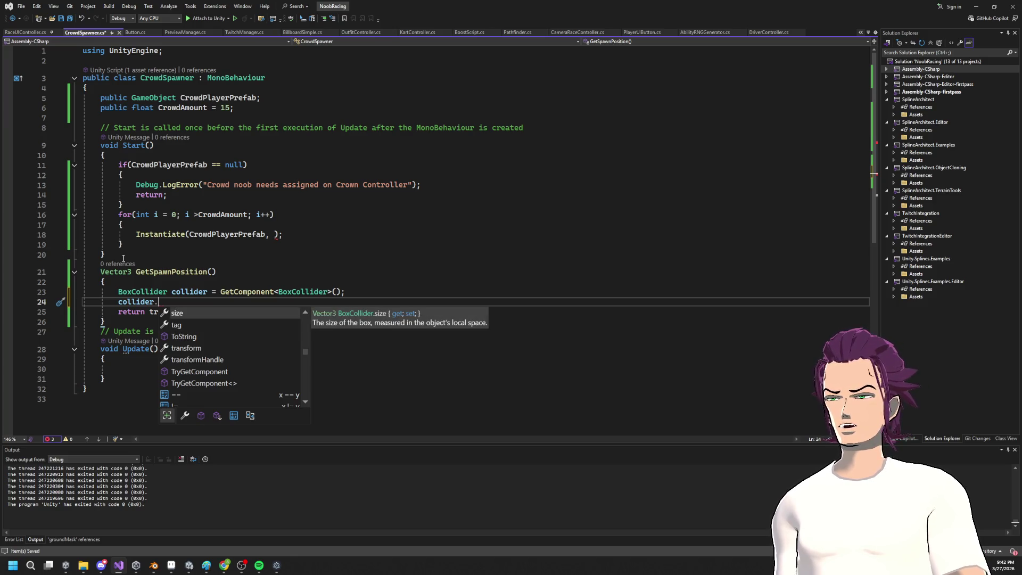
scroll(228, 328, up, 2)
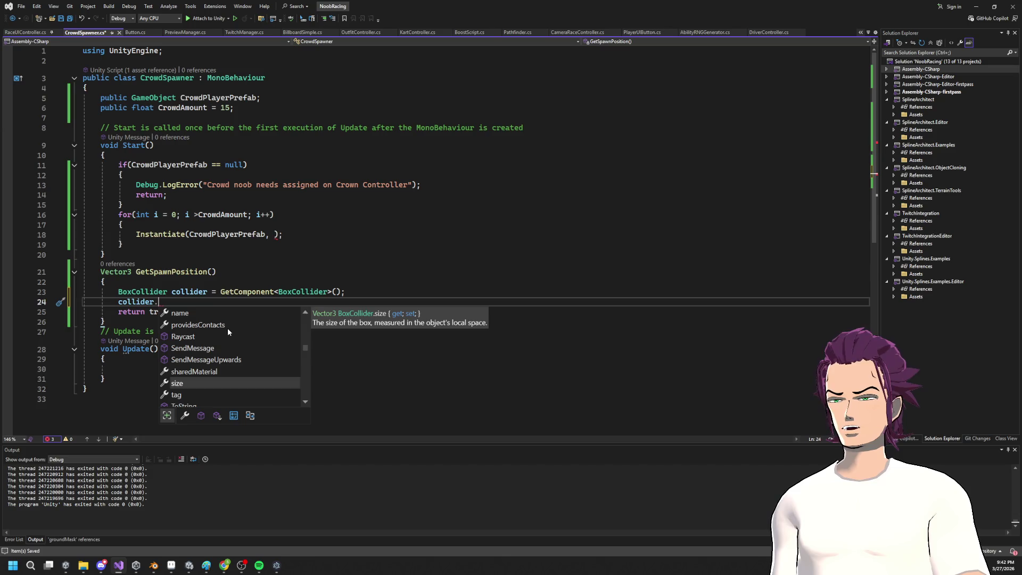
scroll(229, 328, up, 3)
scroll(229, 328, up, 5)
scroll(231, 330, down, 2)
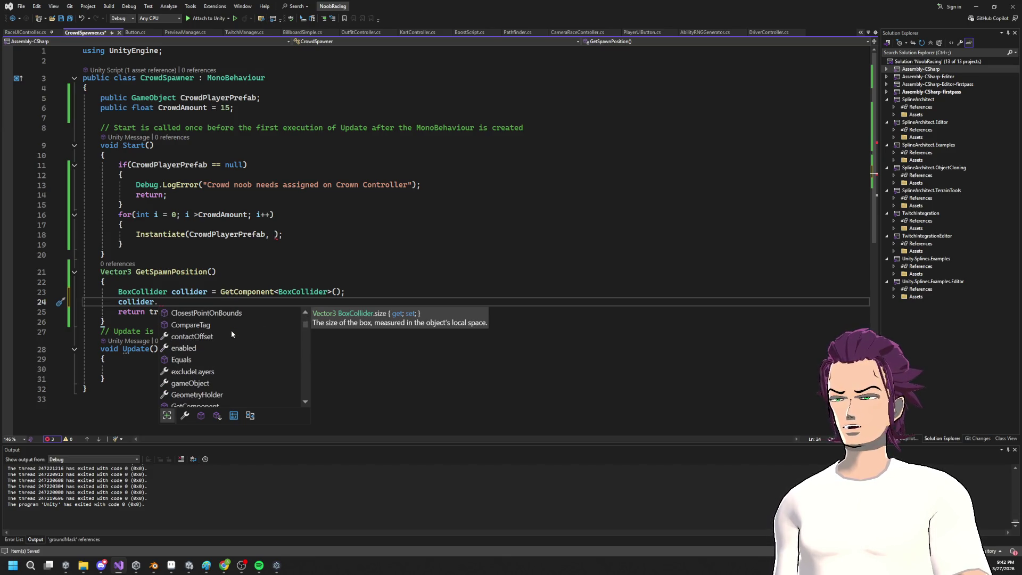
scroll(231, 330, down, 1)
scroll(231, 329, up, 3)
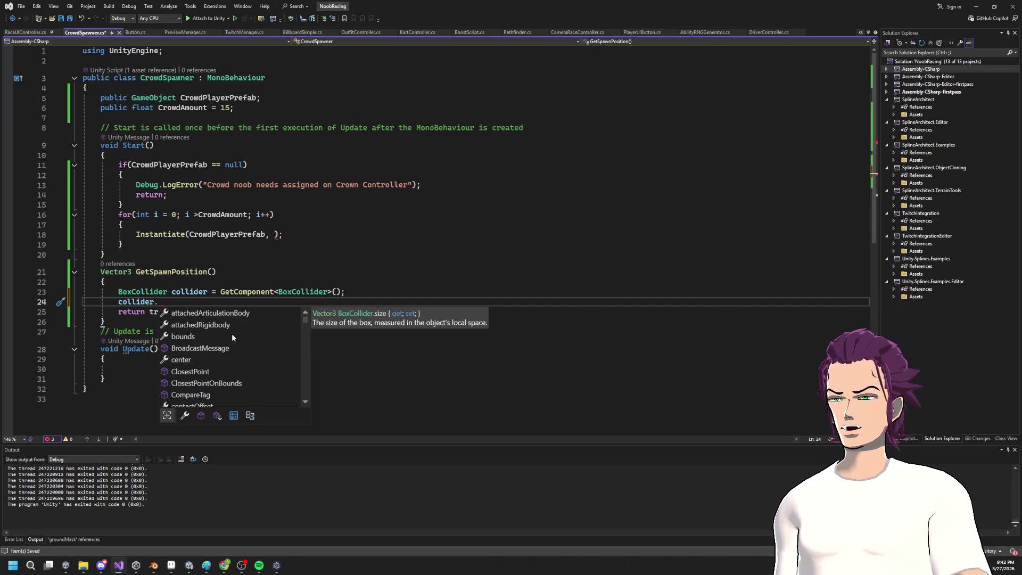
double_click(175, 336)
Step: Extend the line to read collider.bounds.size
text(.)
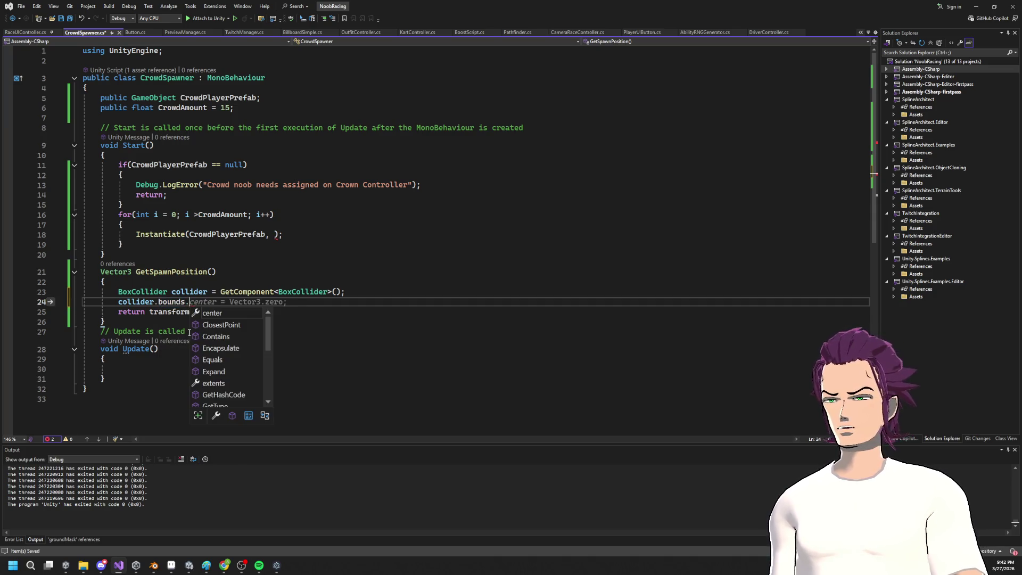
key(BackSpace)
double_click(178, 301)
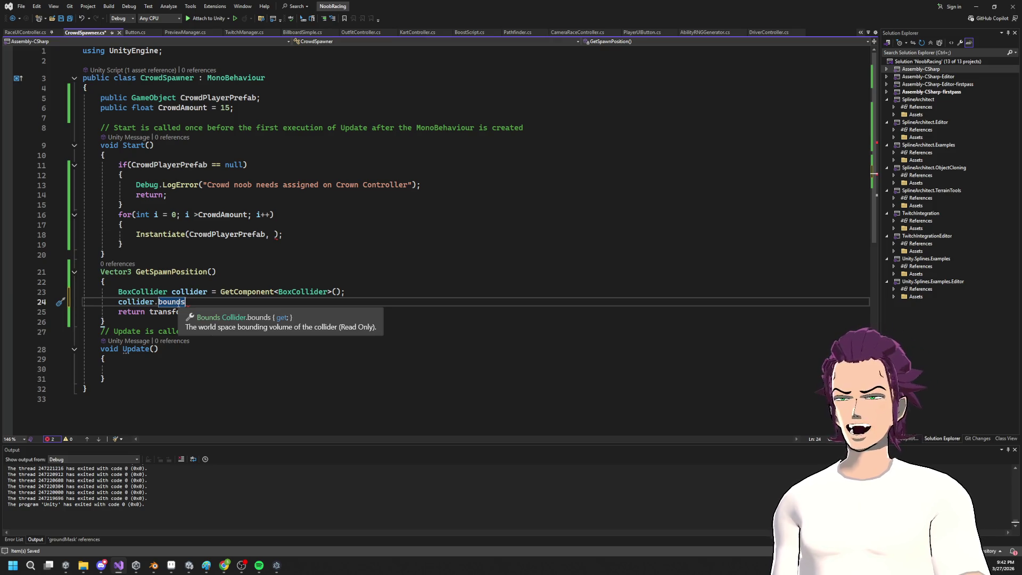
click(185, 302)
text(.)
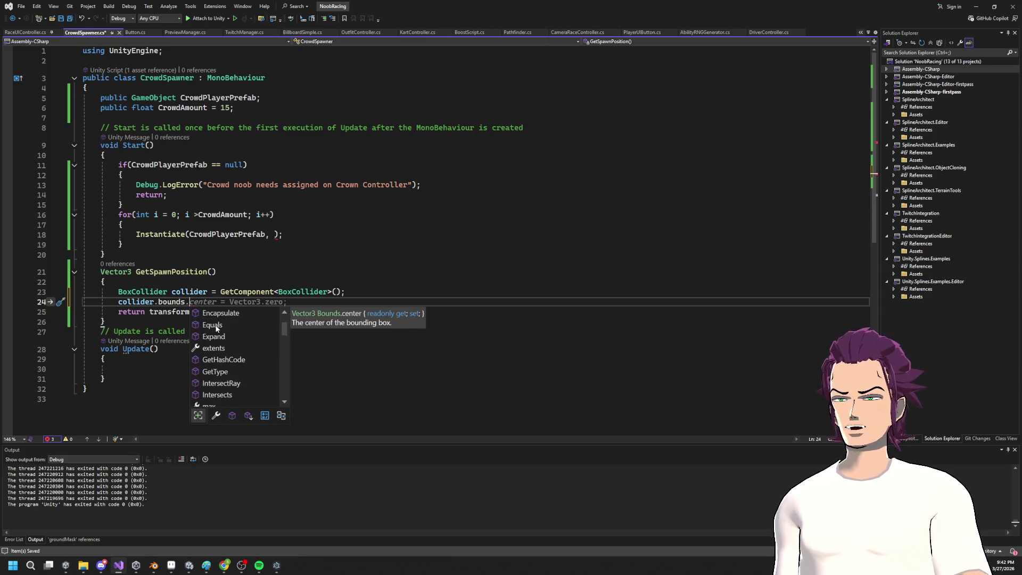
scroll(222, 327, down, 5)
scroll(251, 345, up, 3)
scroll(255, 352, down, 1)
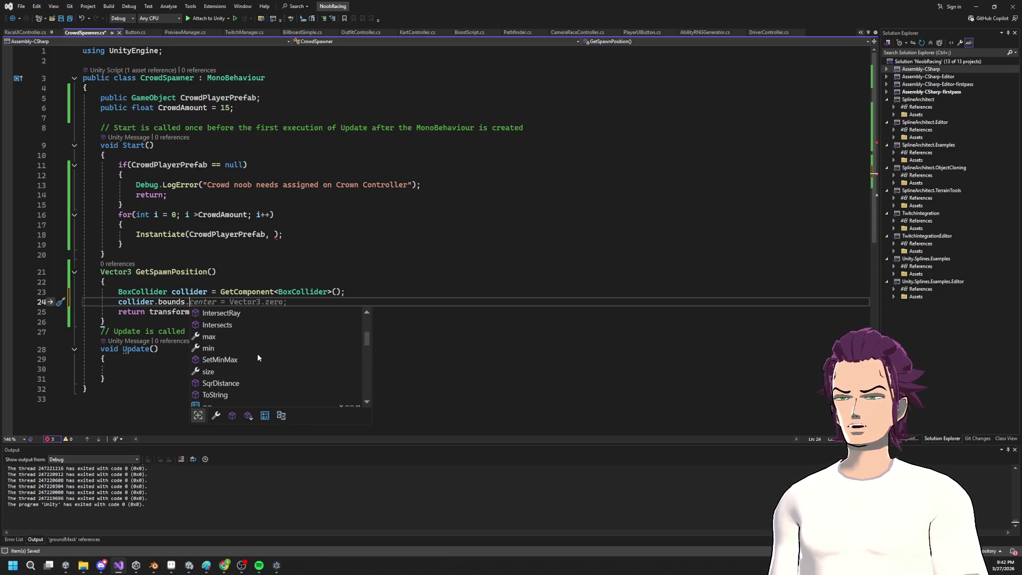
scroll(257, 354, down, 6)
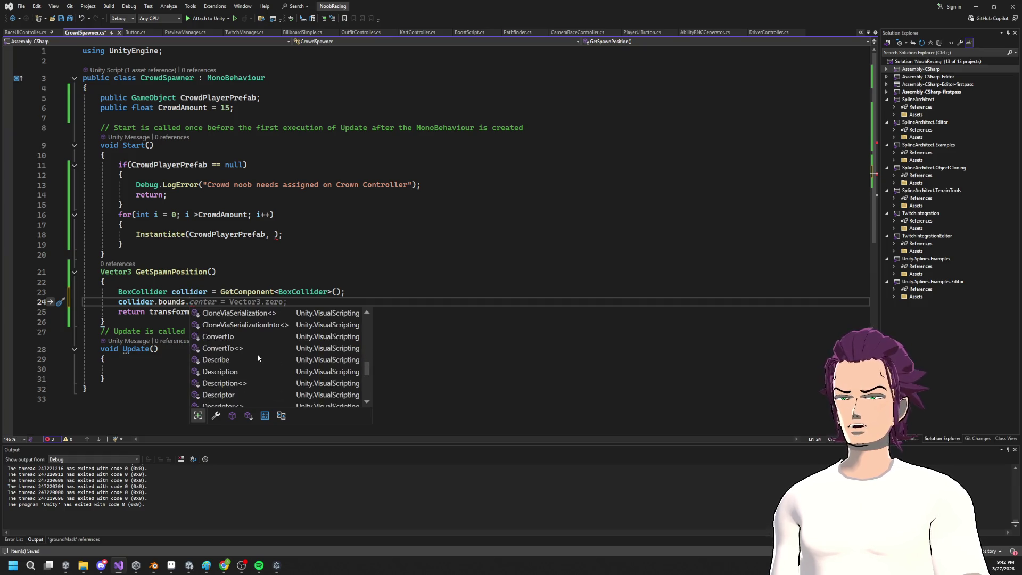
scroll(257, 360, up, 3)
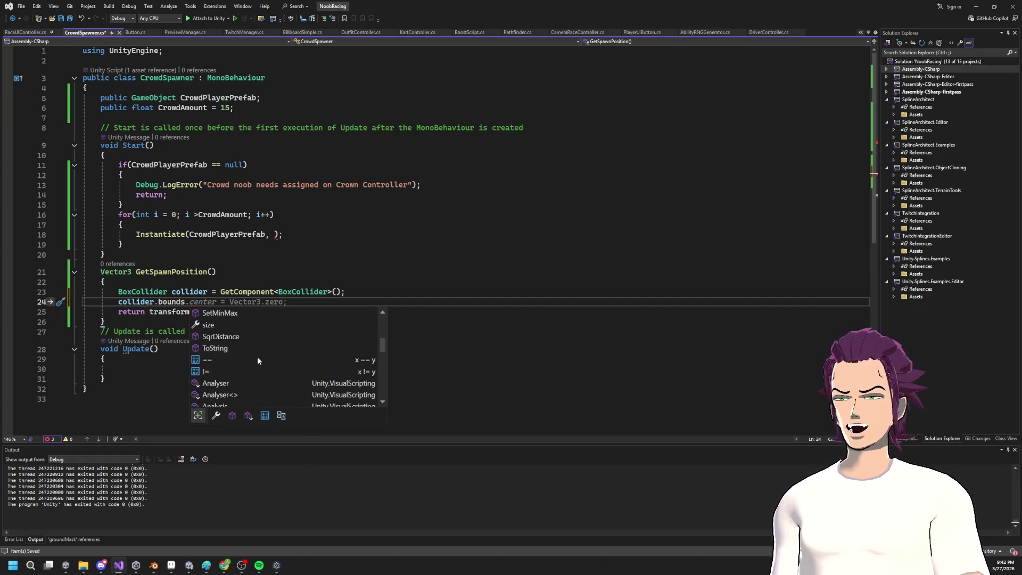
click(222, 325)
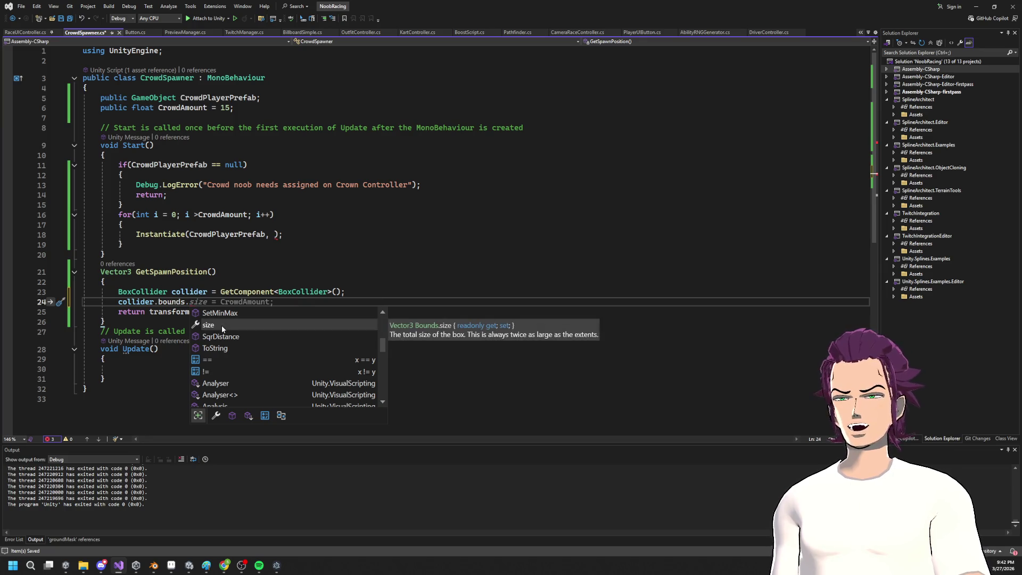
double_click(221, 325)
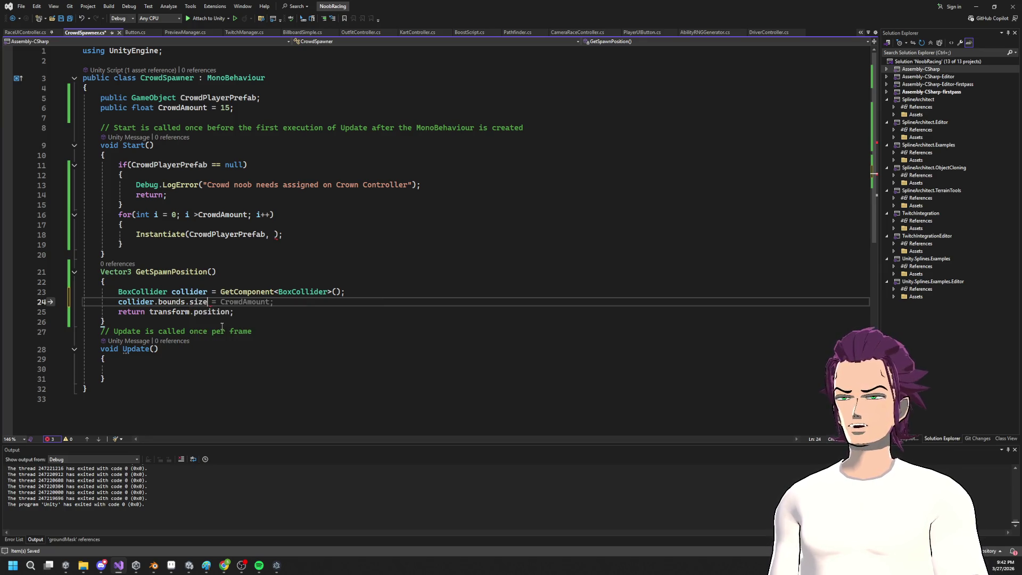
Step: Store it as Vector3 boundryScale = collider.bounds.size; and save the script
key(Home)
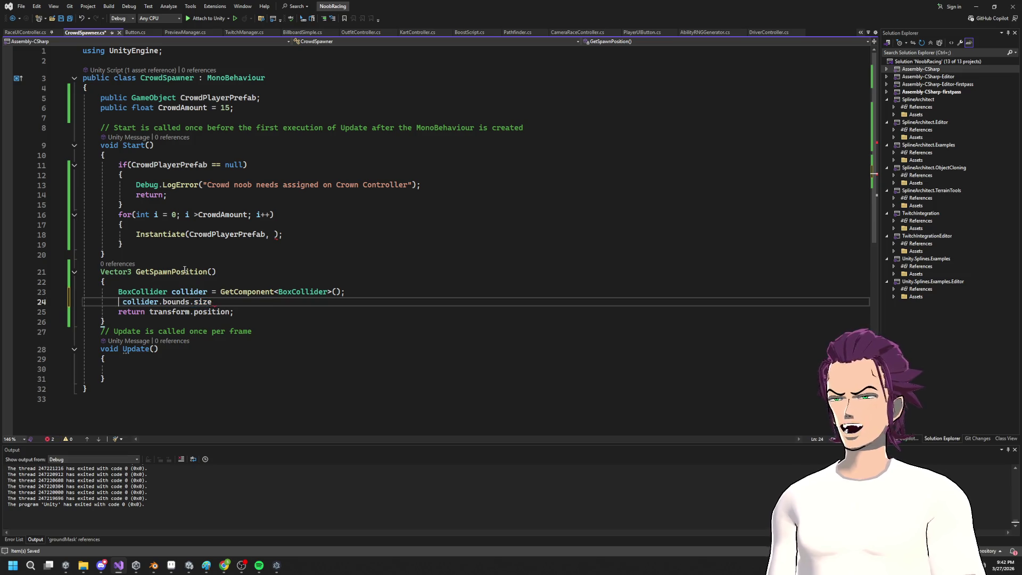
text(Vec)
key(Tab)
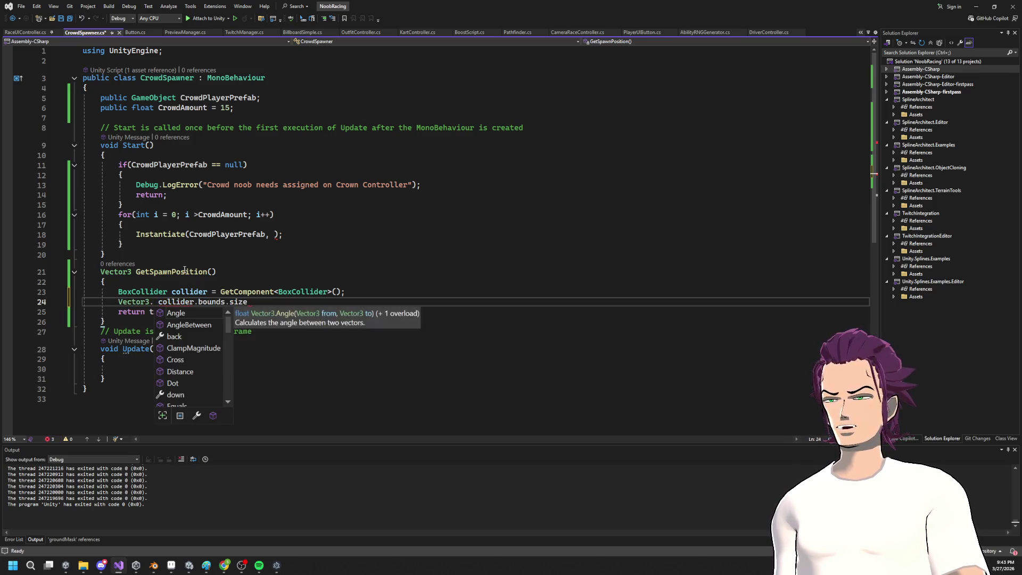
text(boundry)
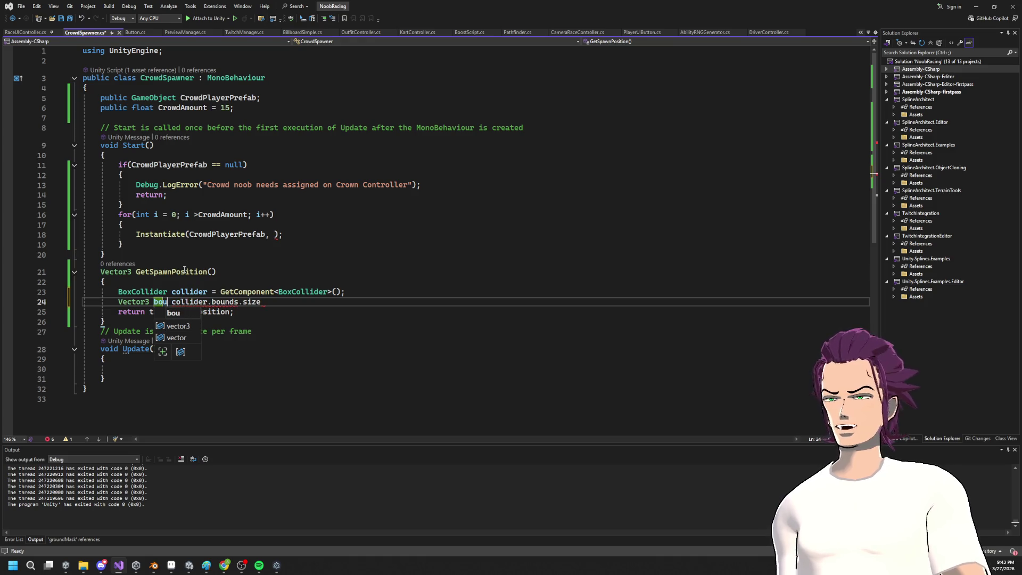
text(Scale =)
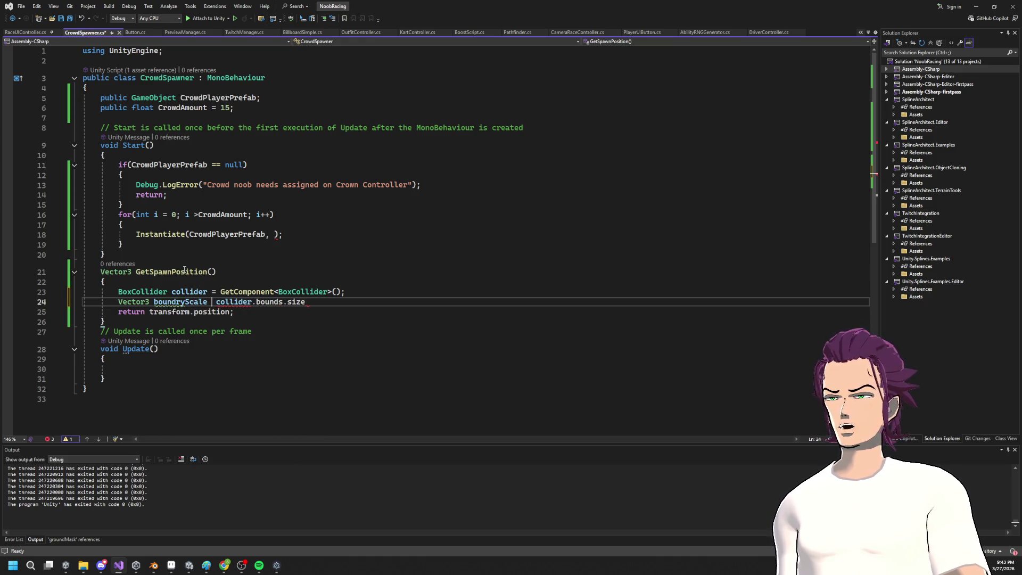
click(334, 304)
text(;)
key(ctrl+s)
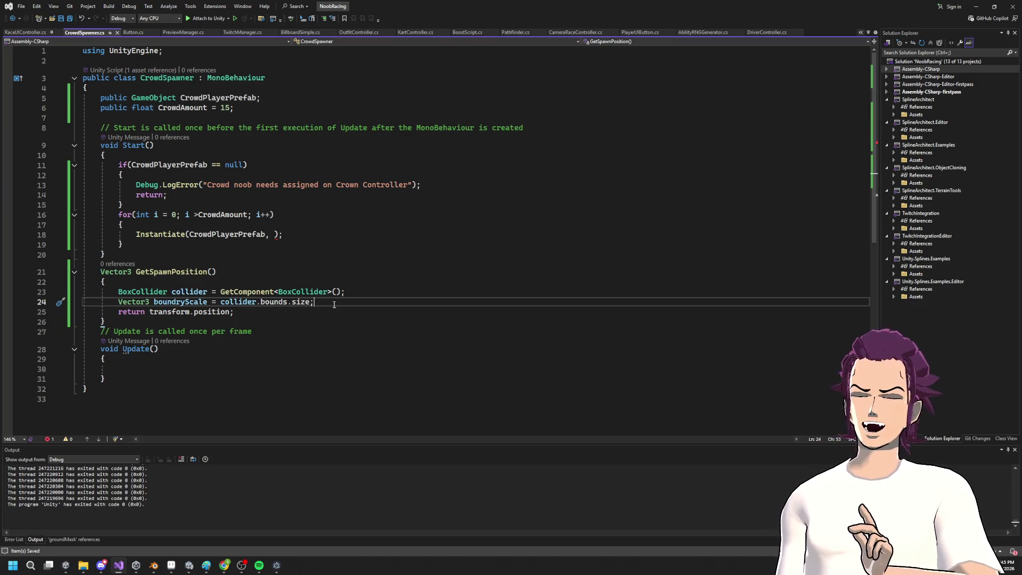
key(Return)
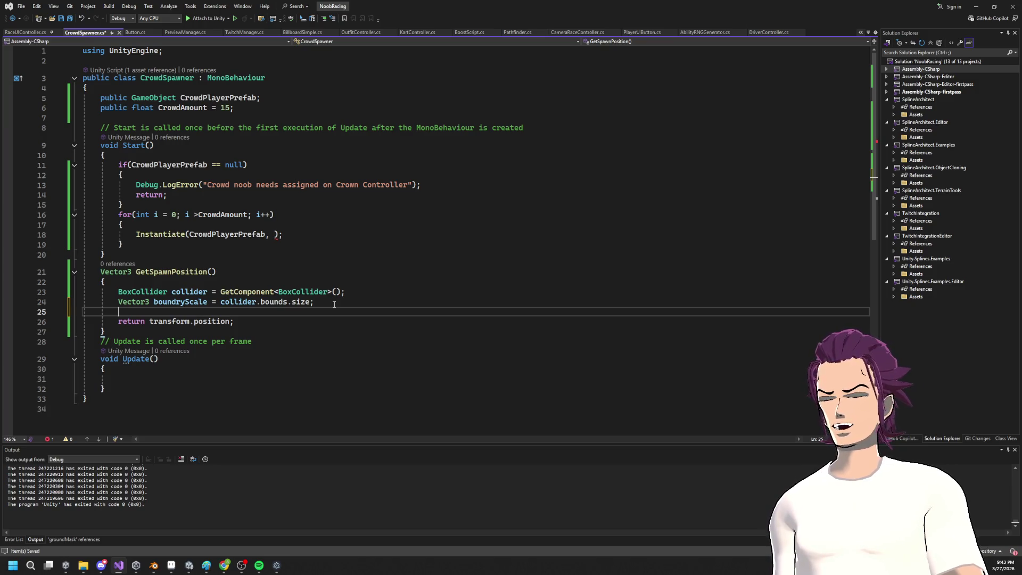
Step: Begin Vector3 spawnPosition = new Vector3(Random.Range(boundryScale.x)) on line 25
text(V)
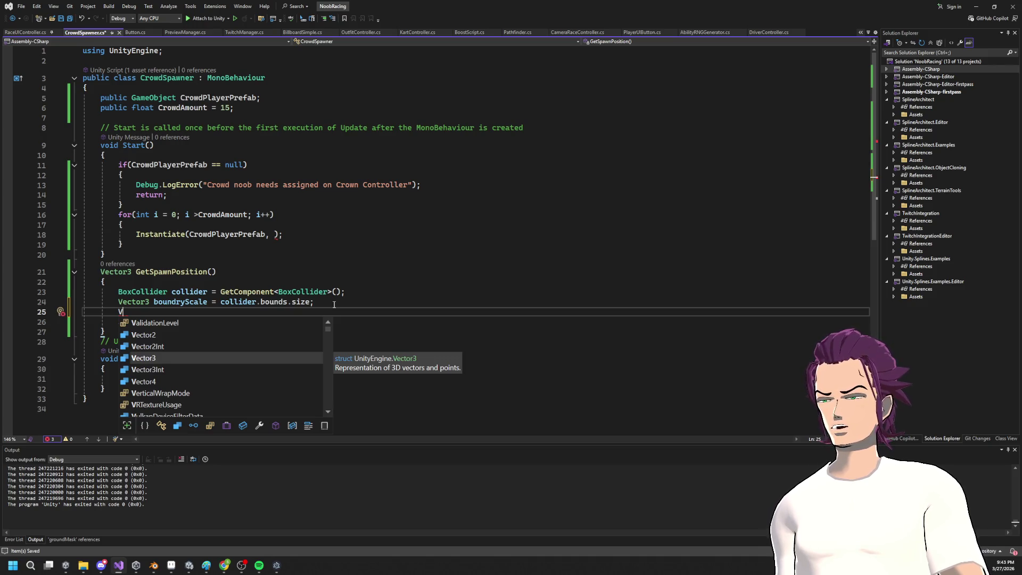
key(Tab)
text(spa)
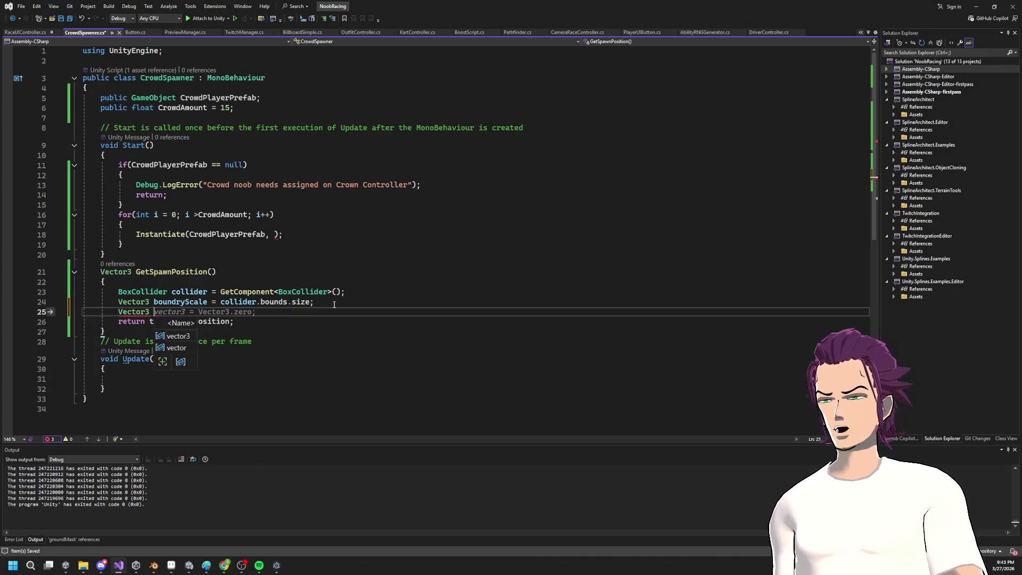
text(wn)
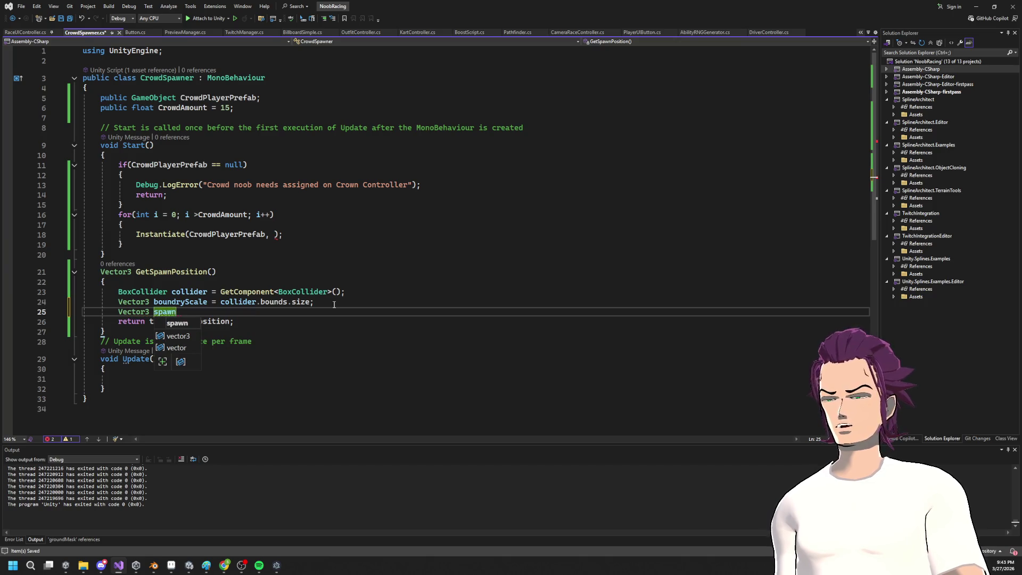
text(Position = )
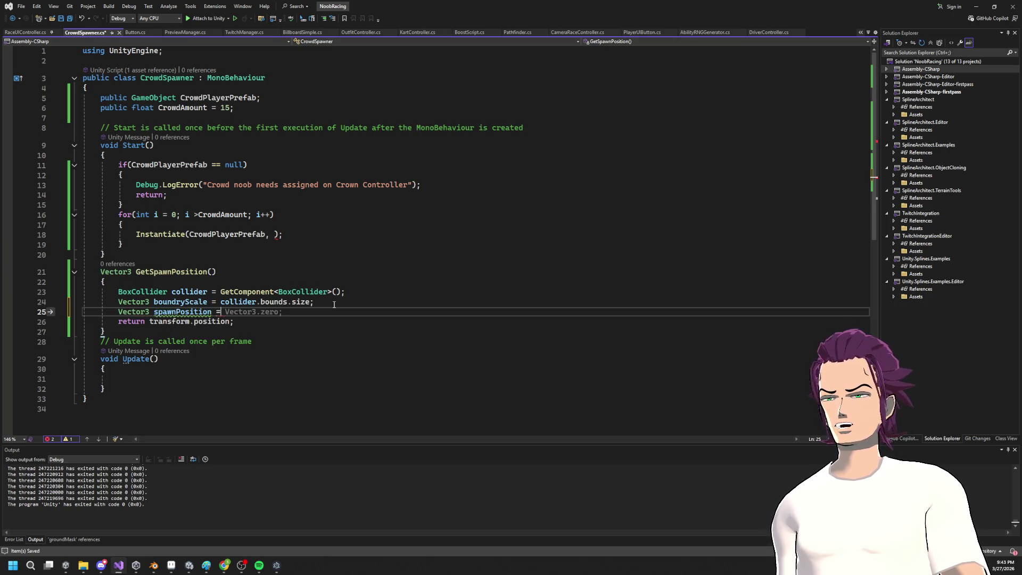
text(new Vector3()
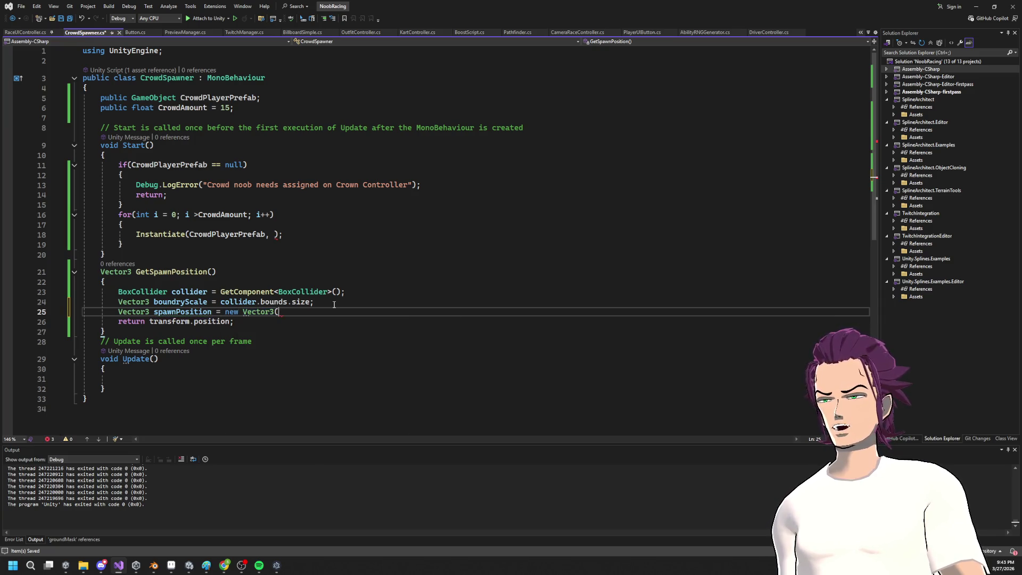
text( Mat)
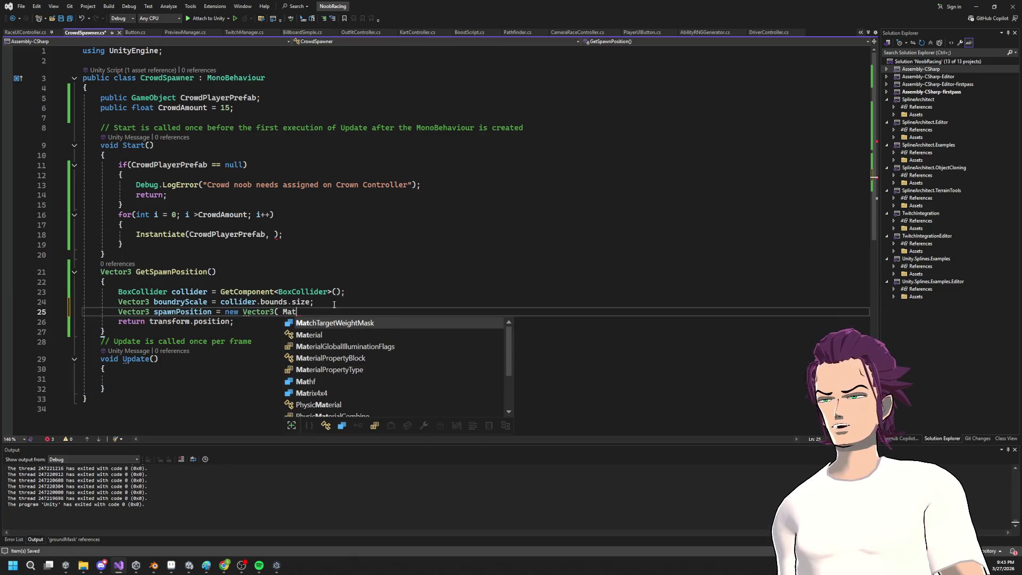
key(BackSpace)
key(BackSpace)
key(BackSpace)
text(Random.)
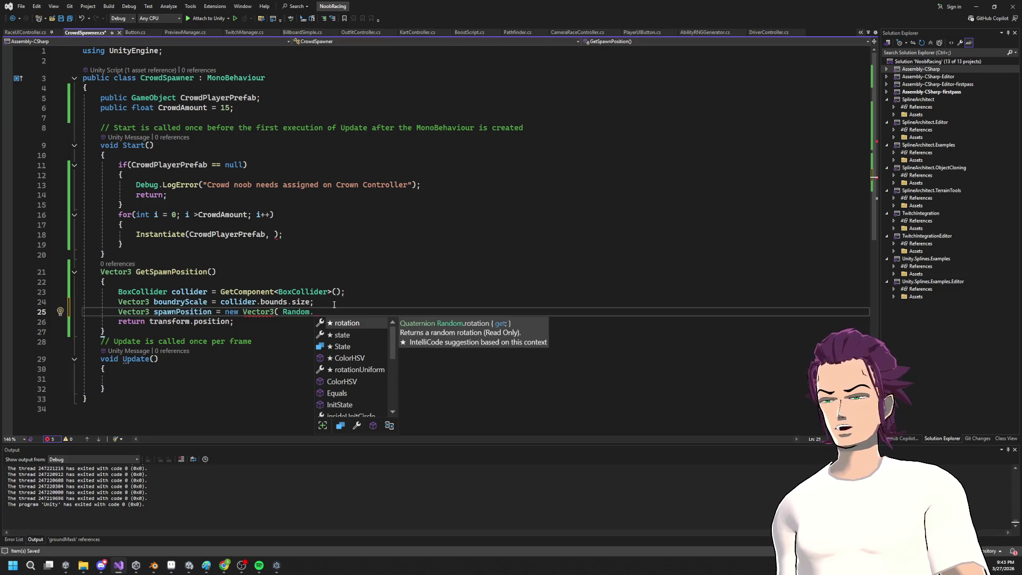
text(ra)
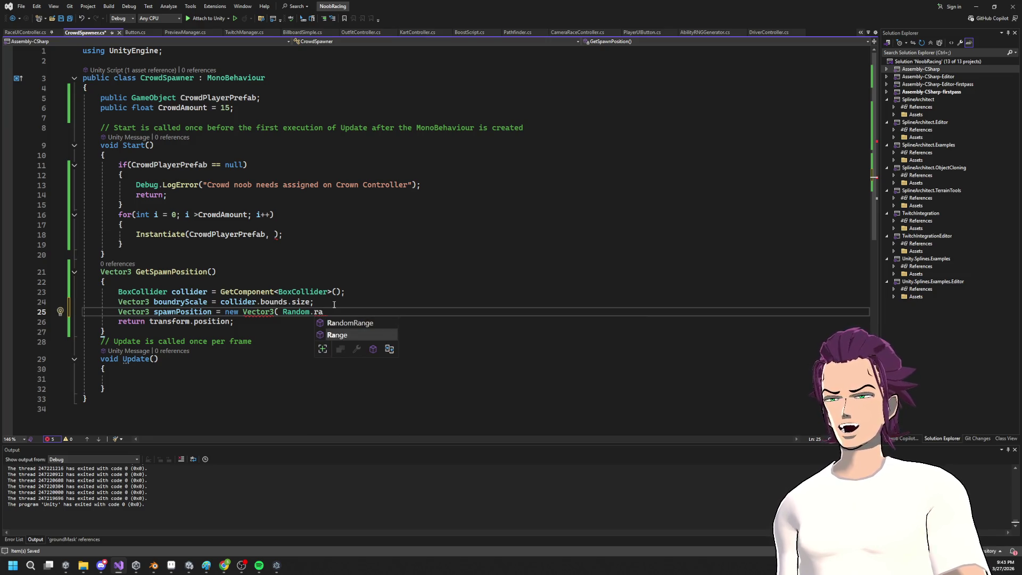
key(Tab)
text(())
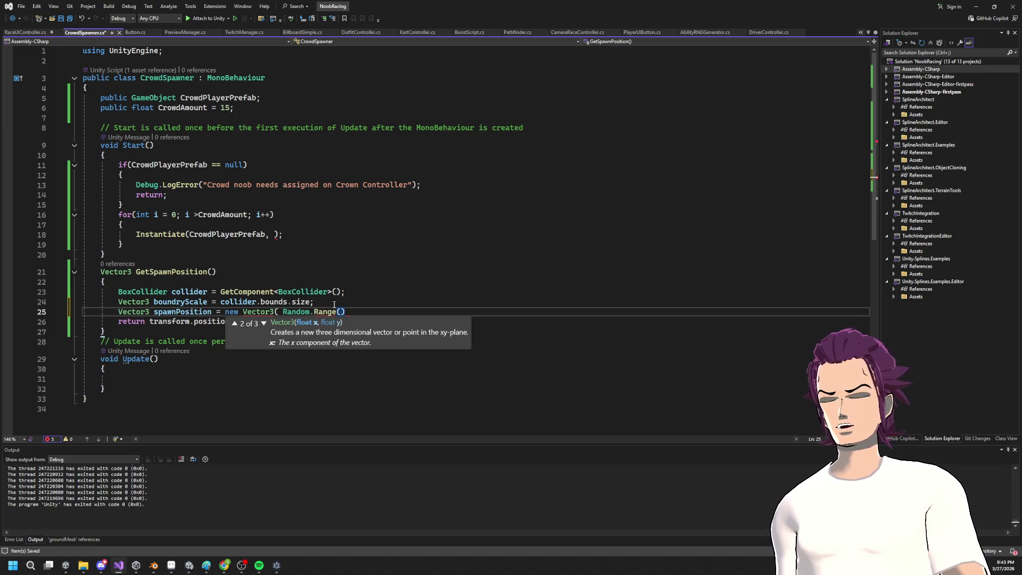
key(Left)
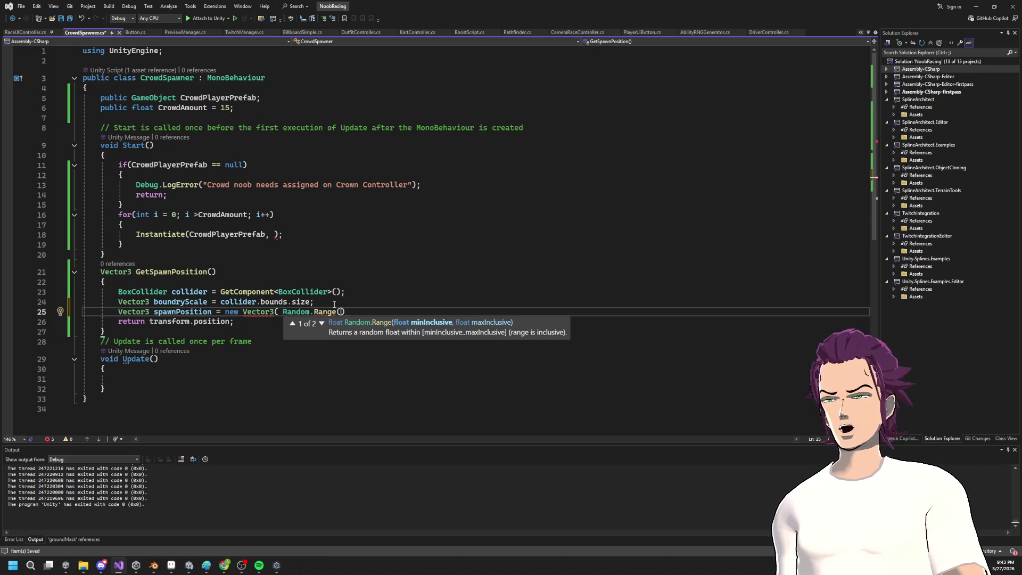
text(boundryScale.x)
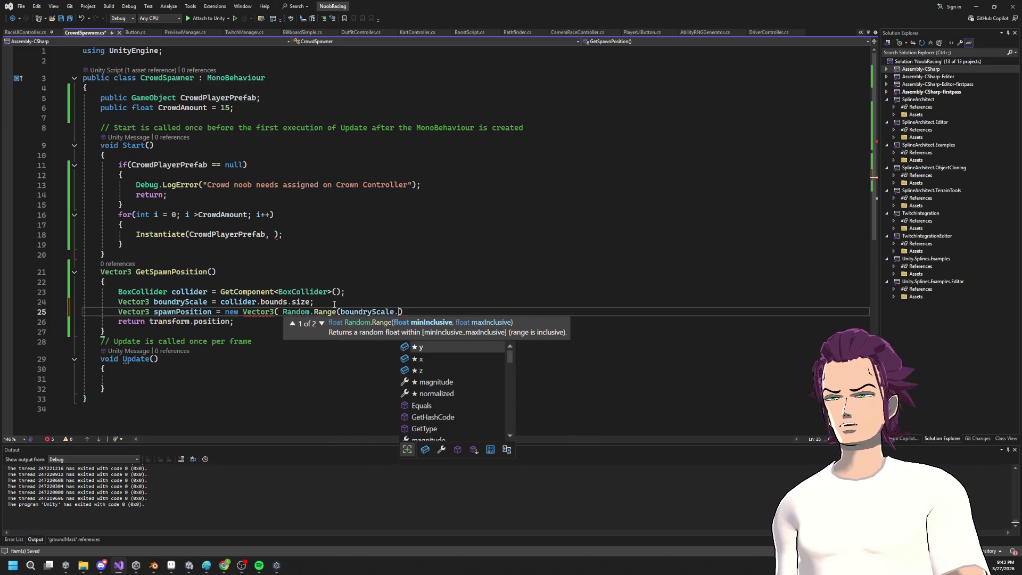
text())
Step: Change the x component to Random.Range(0, boundryScale.x)
key(Left)
key(Left)
key(Left)
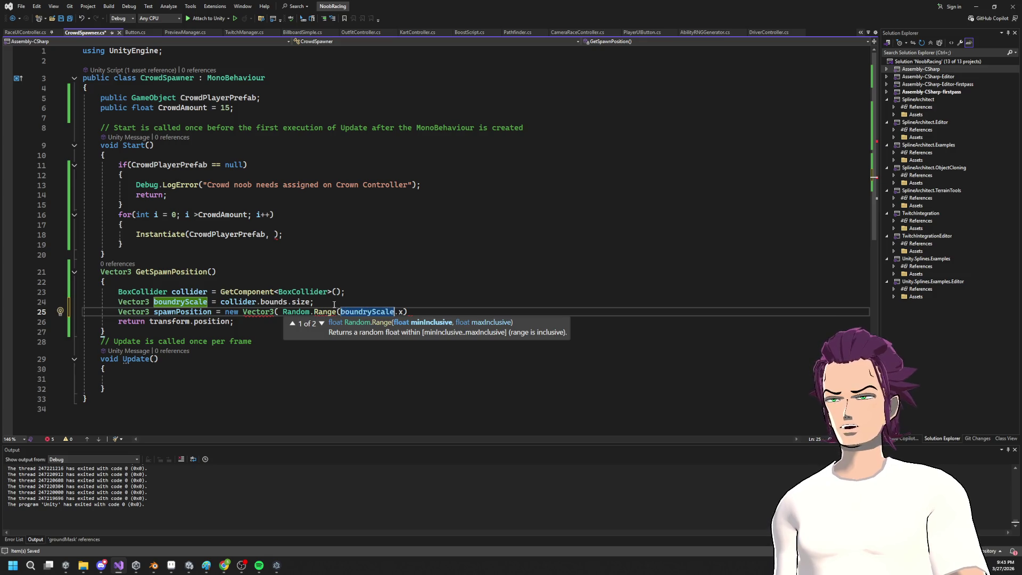
key(Right)
key(Right)
key(ctrl+shift+Left)
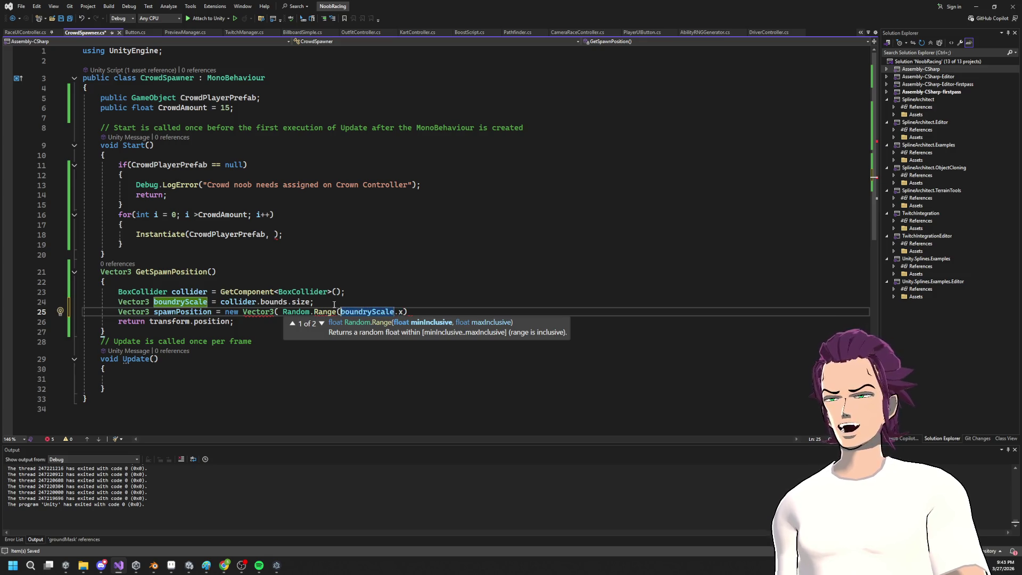
key(Left)
text(-)
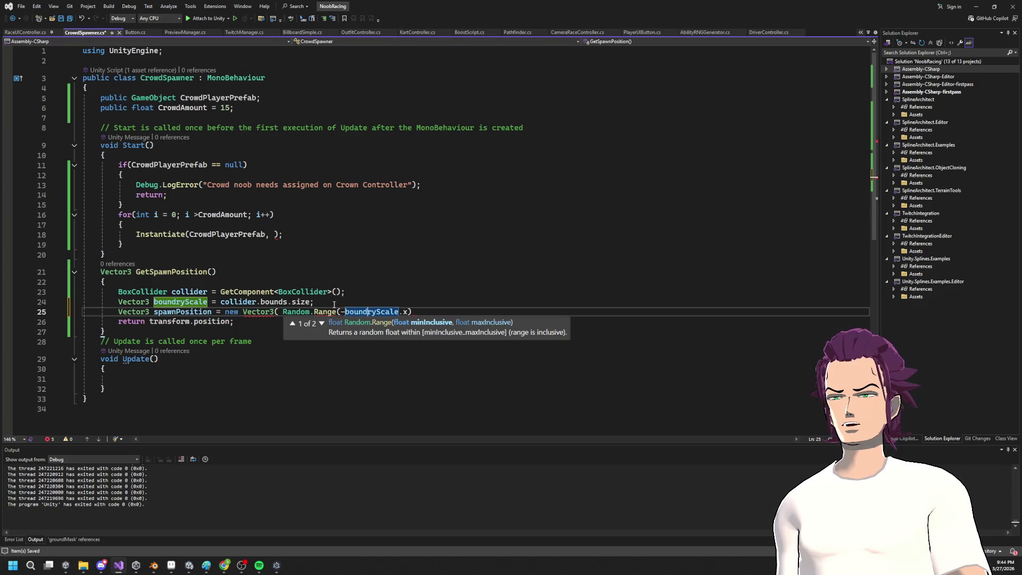
key(BackSpace)
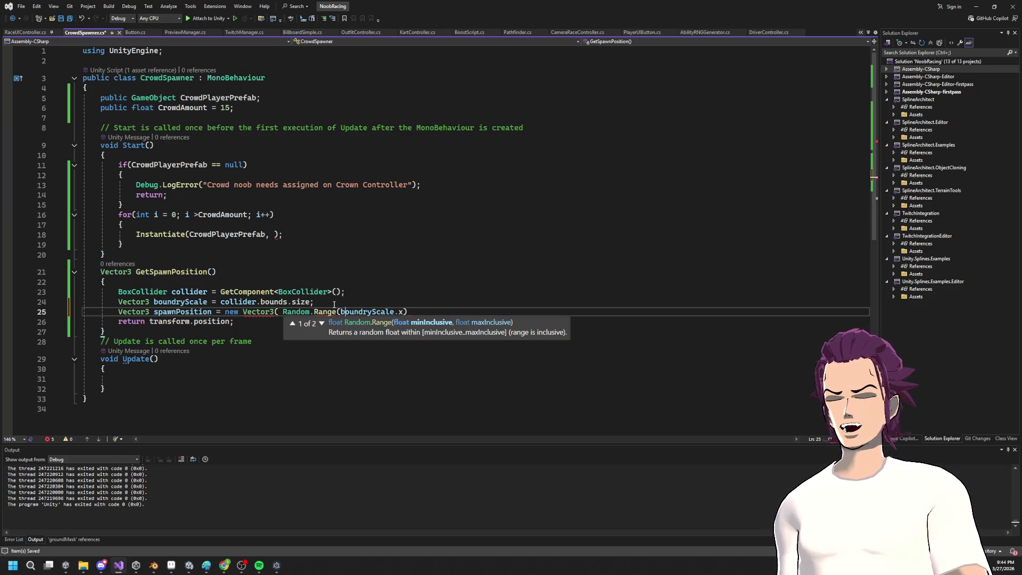
key(Down)
key(Home)
key(Home)
key(Up)
key(End)
key(Left)
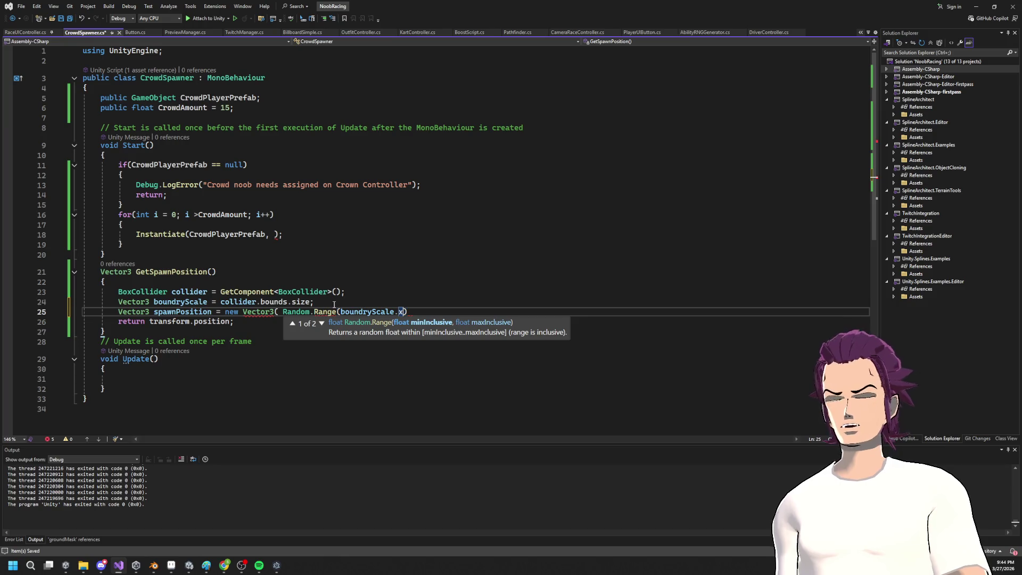
key(ctrl+Left)
key(ctrl+Left)
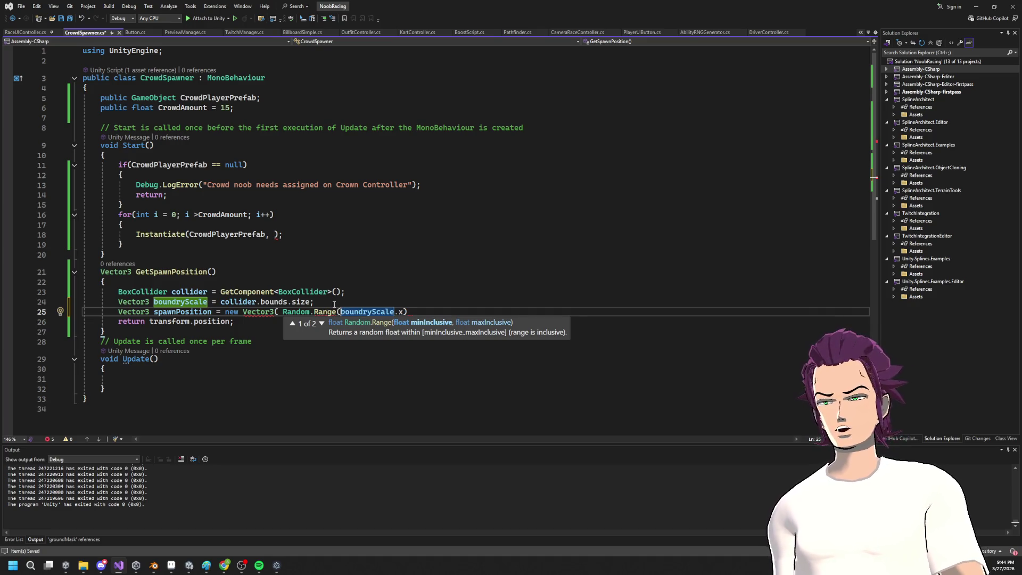
text(-)
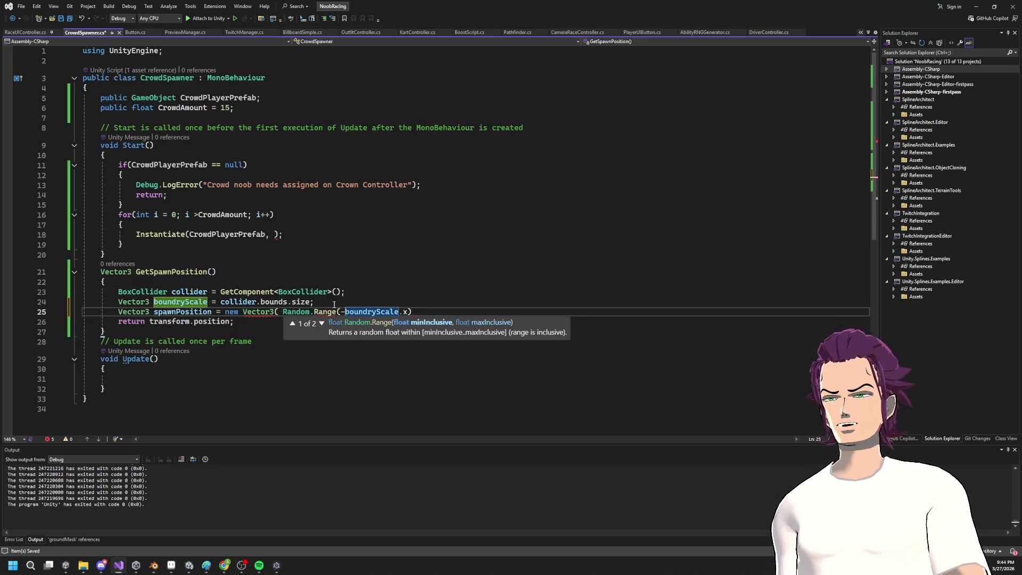
key(BackSpace)
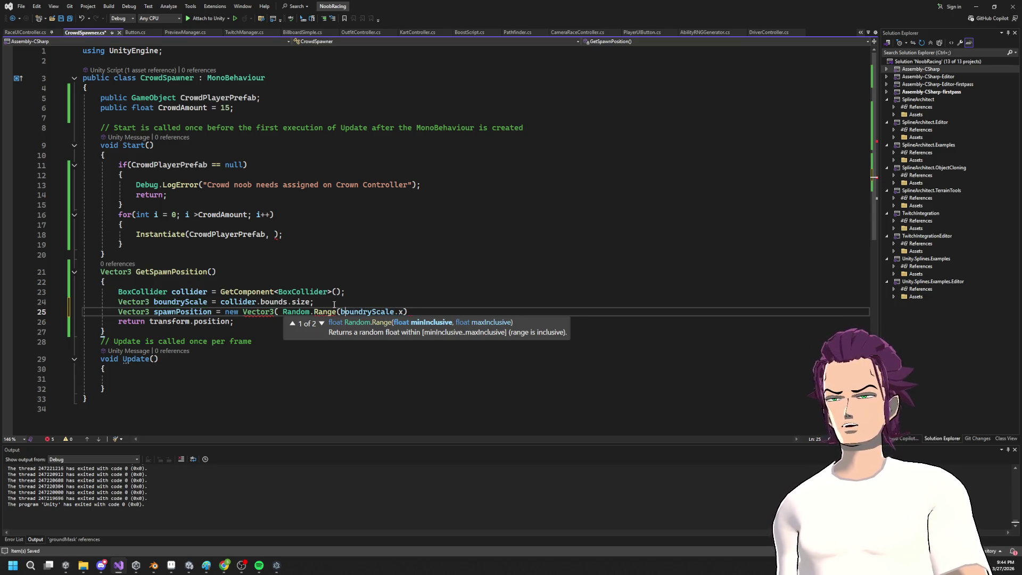
key(ctrl+Left)
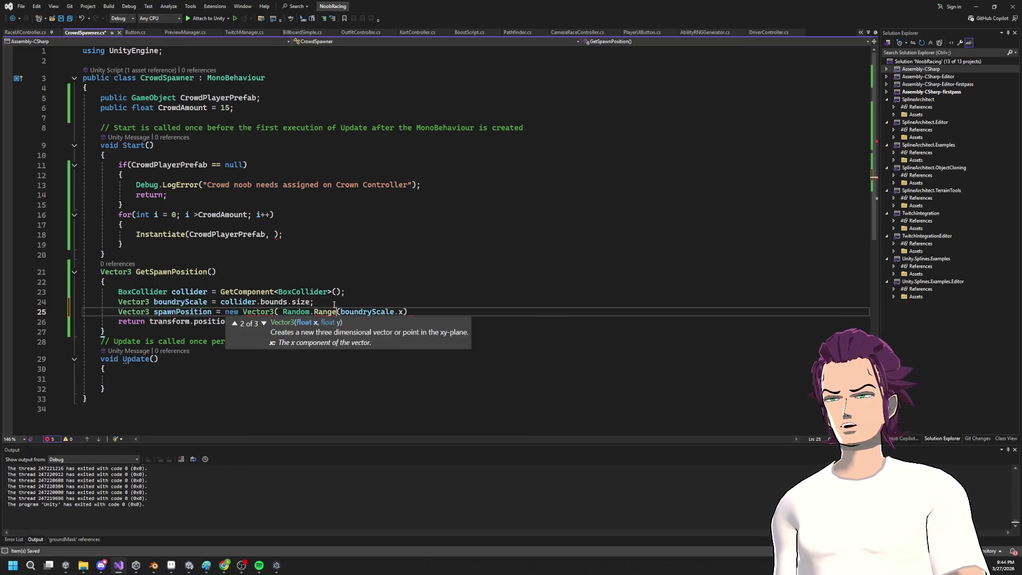
text(0.)
key(BackSpace)
text(,)
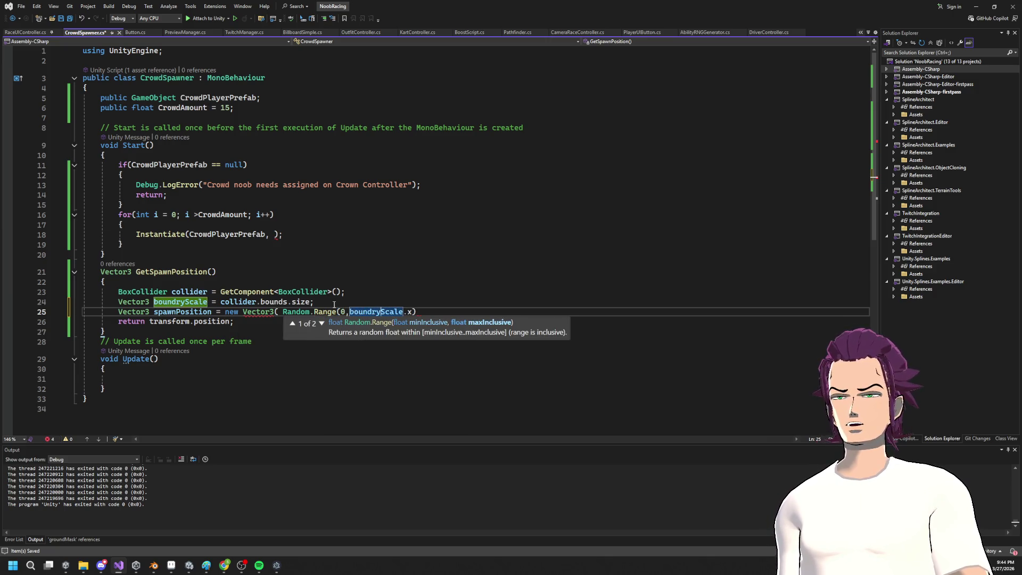
key(End)
key(Left)
text(,)
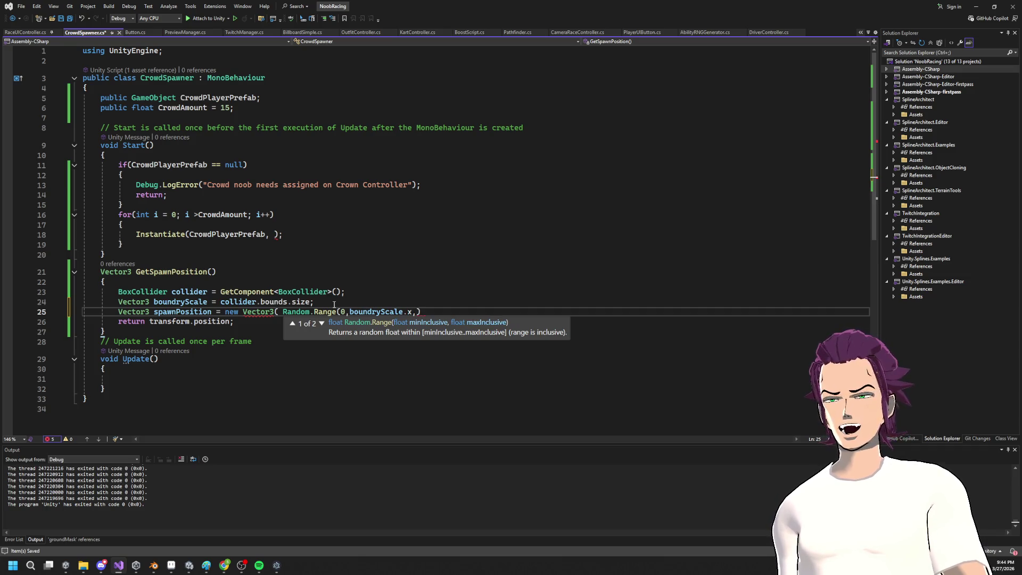
key(BackSpace)
text(,)
Step: Add the y and z components as Random.Range(0, boundryScale.y) and Random.Range(0, boundryScale.z)
key(Tab)
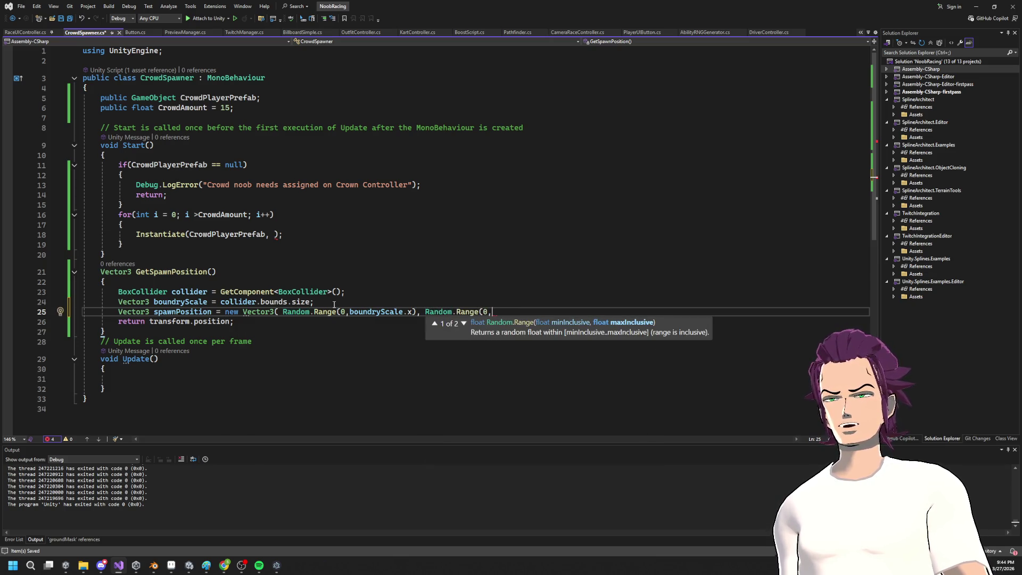
text(np)
key(BackSpace)
key(BackSpace)
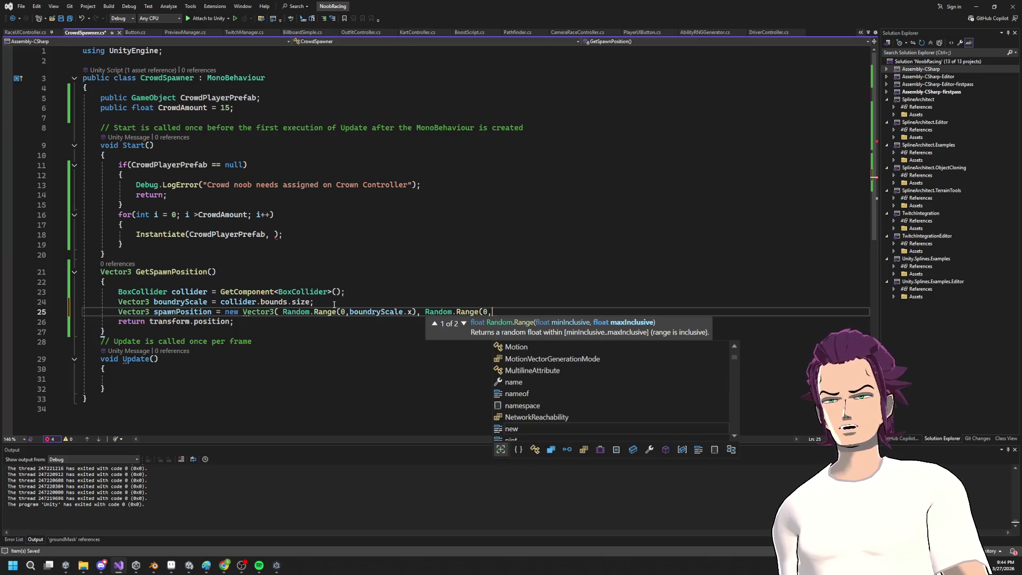
text(boundryScale.)
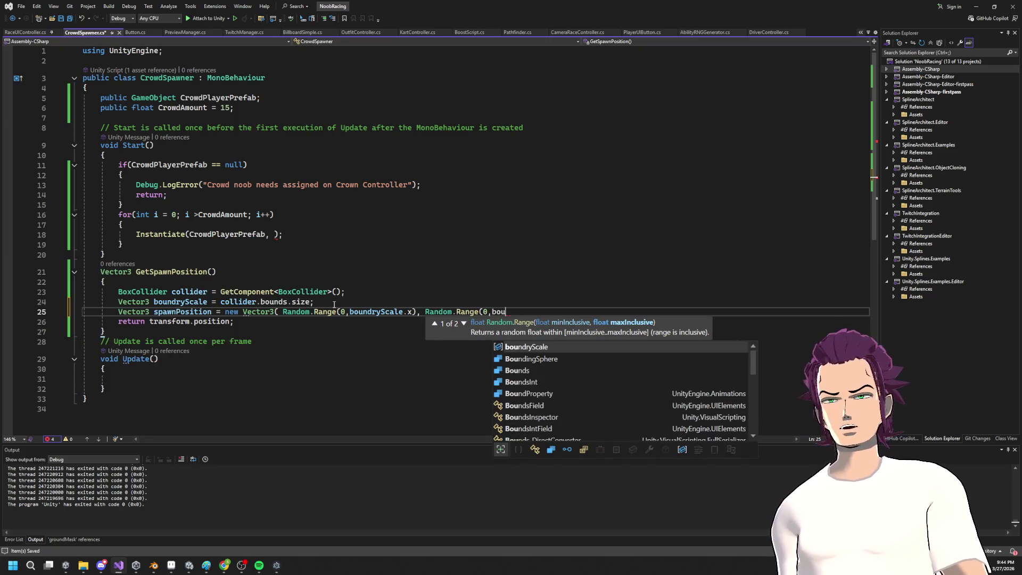
text(y), Random.Range(0,)
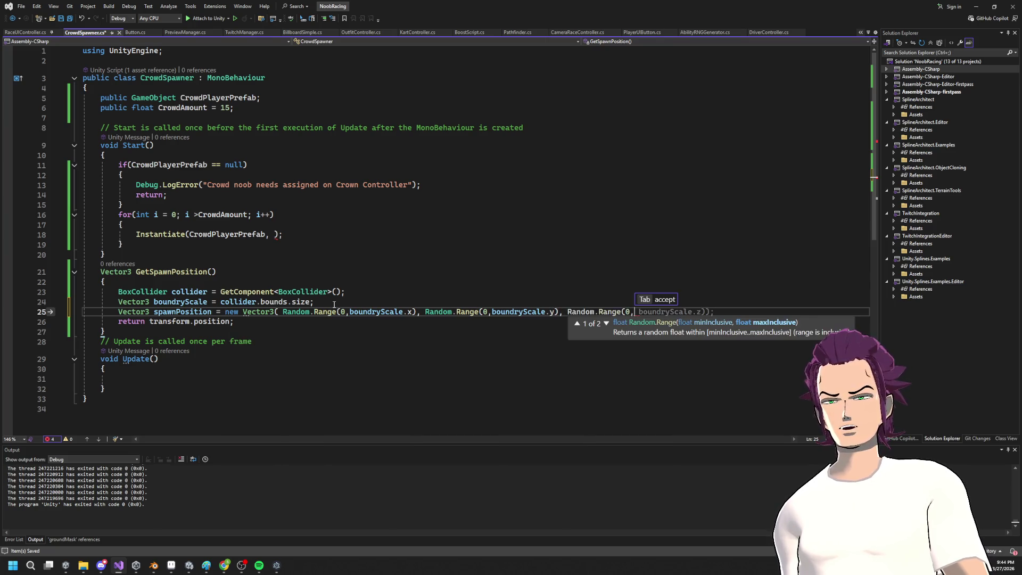
key(Tab)
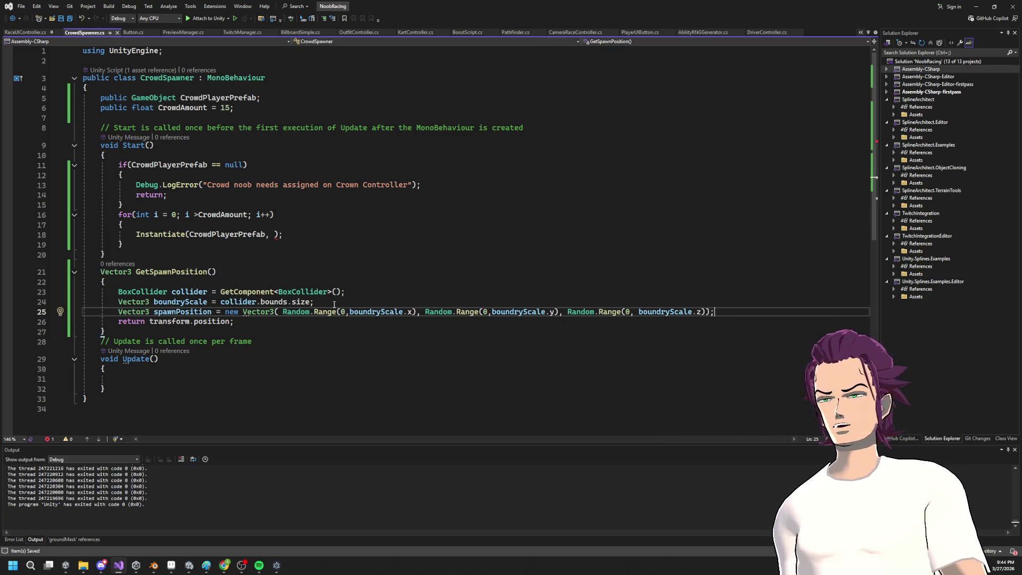
Step: Replace transform.position in the return statement with spawnPosition
double_click(185, 311)
key(ctrl+c)
drag(230, 322, 150, 321)
key(ctrl+v)
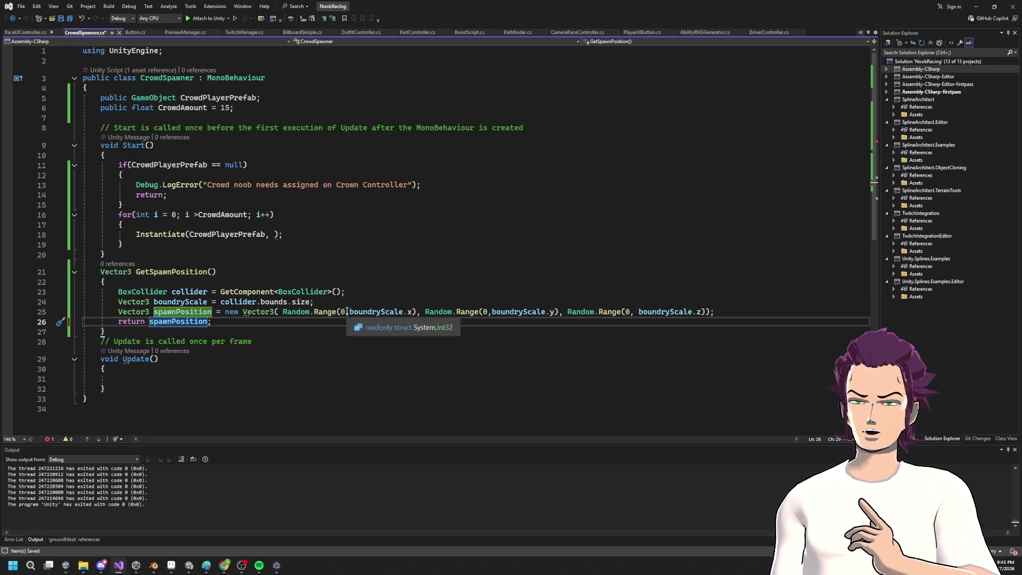
Step: Search Windows for Paint
click(346, 311)
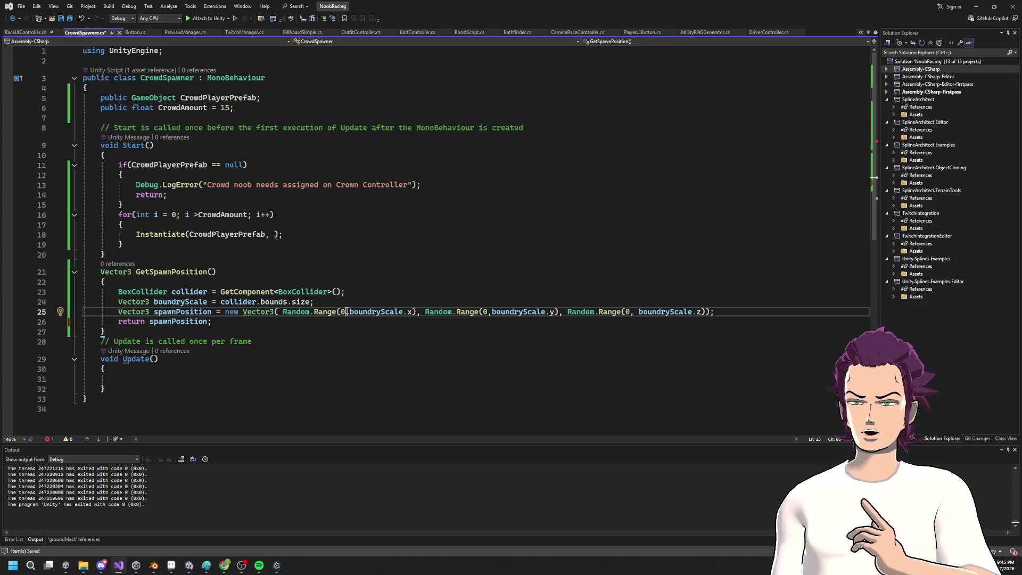
key(super)
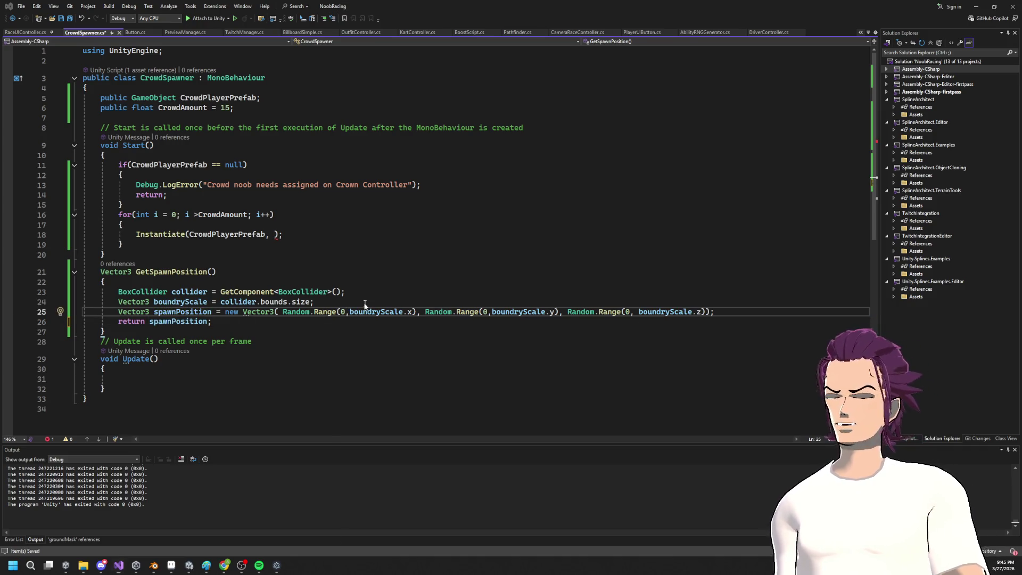
text(paai)
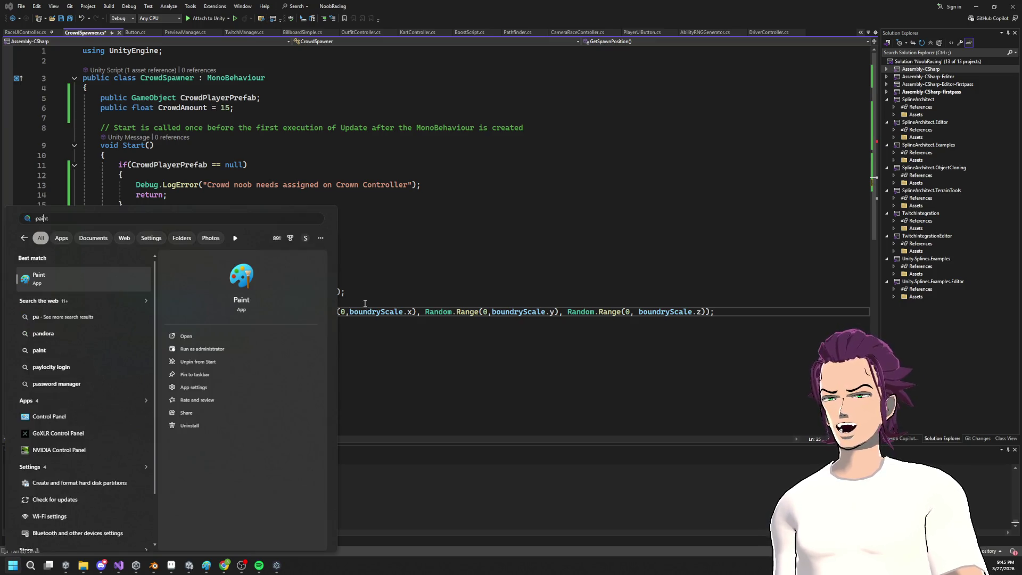
Step: Open Paint and sketch the spawn box outline with a small centre loop
key(Escape)
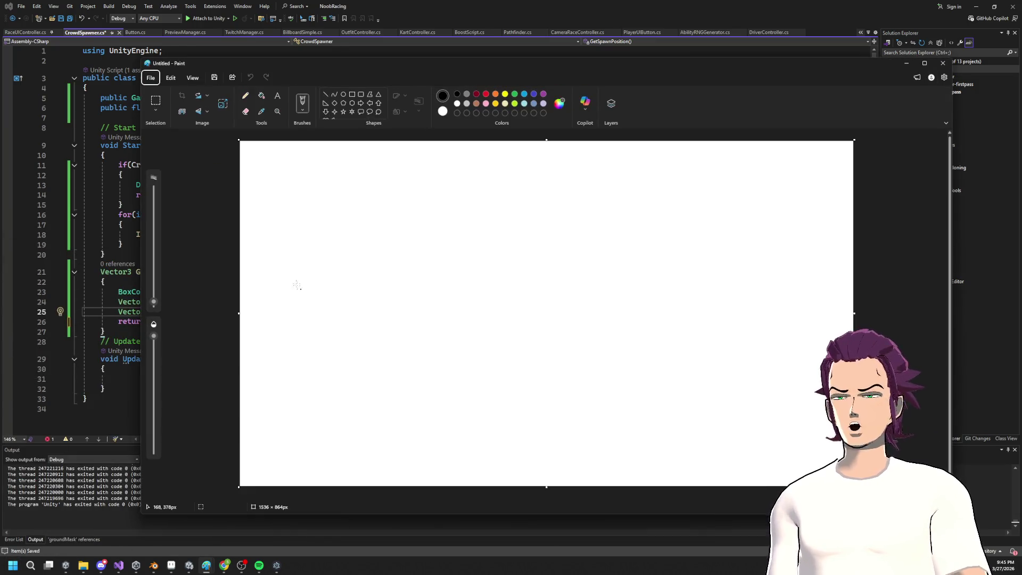
mouse_move(348, 218)
mouse_down()
mouse_move(347, 260)
mouse_move(643, 411)
mouse_move(722, 220)
mouse_move(356, 222)
mouse_up()
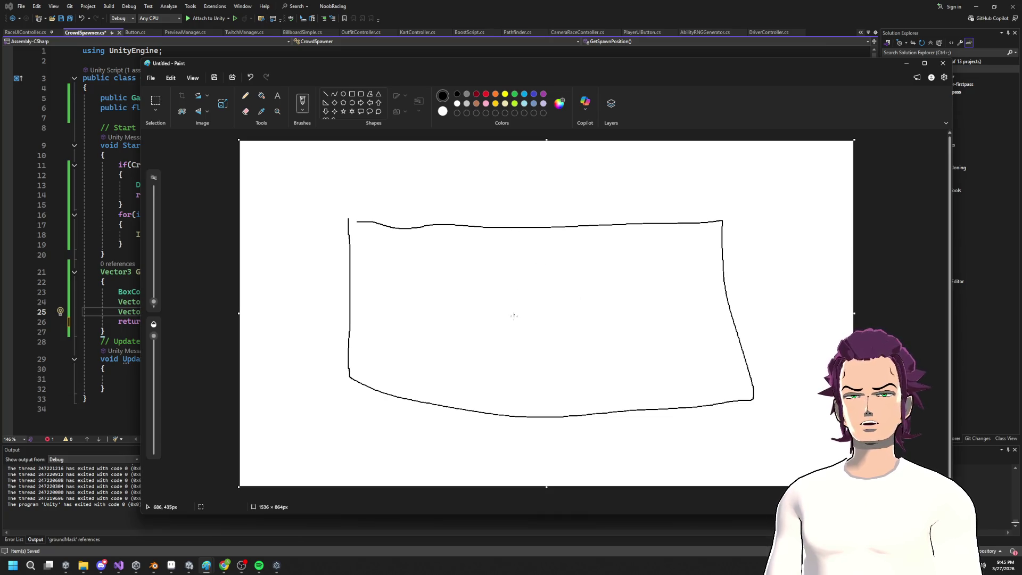
drag(528, 314, 538, 315)
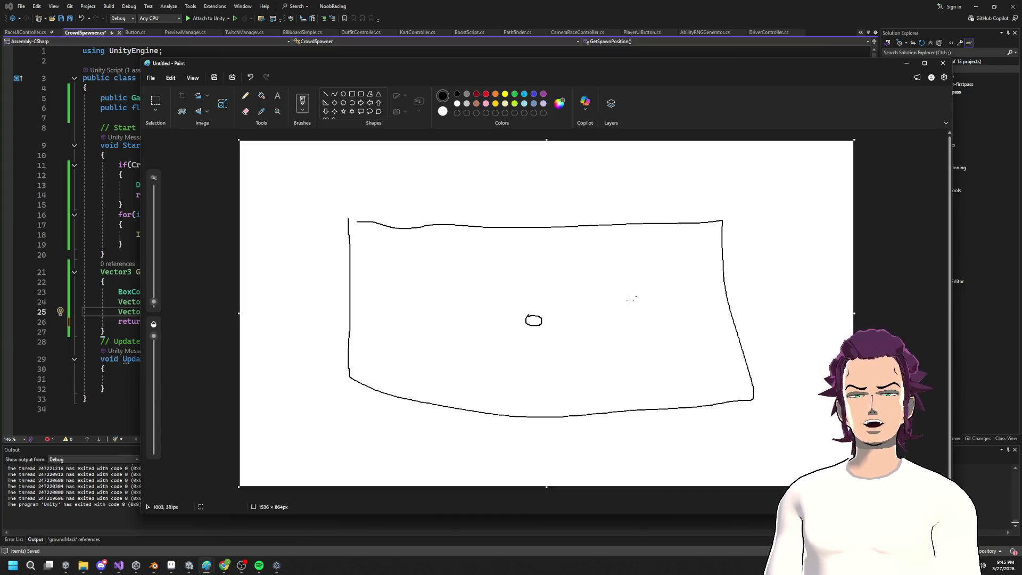
drag(543, 318, 810, 308)
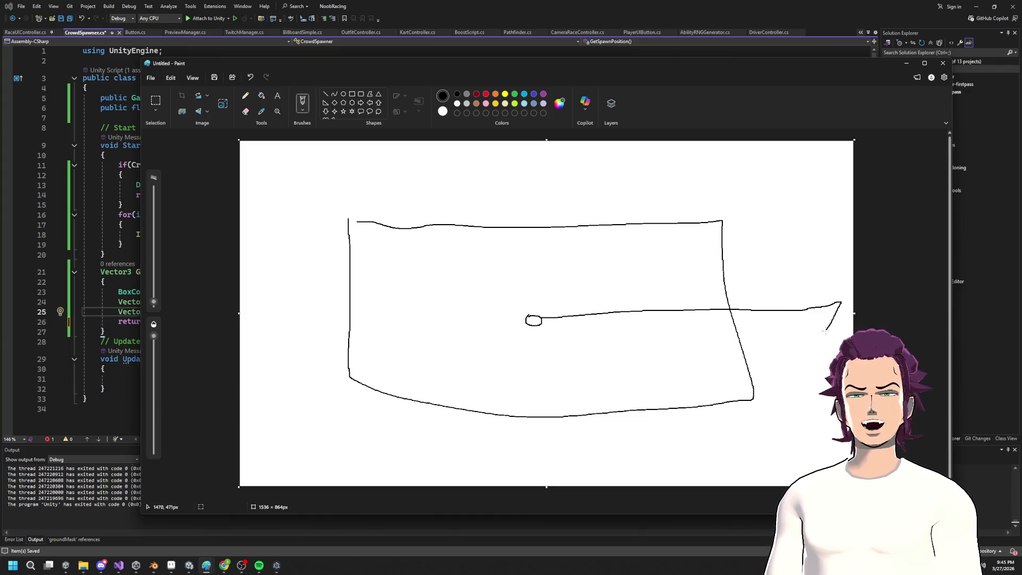
mouse_move(538, 215)
mouse_down()
mouse_move(563, 399)
mouse_move(792, 428)
mouse_move(820, 198)
mouse_move(534, 228)
mouse_up()
key(ctrl+z)
key(ctrl+z)
key(ctrl+z)
Step: Draw green guide lines and a leftward arrow, then minimize Paint
click(514, 94)
mouse_move(527, 214)
mouse_down()
mouse_move(525, 388)
mouse_move(635, 464)
mouse_move(851, 457)
mouse_up()
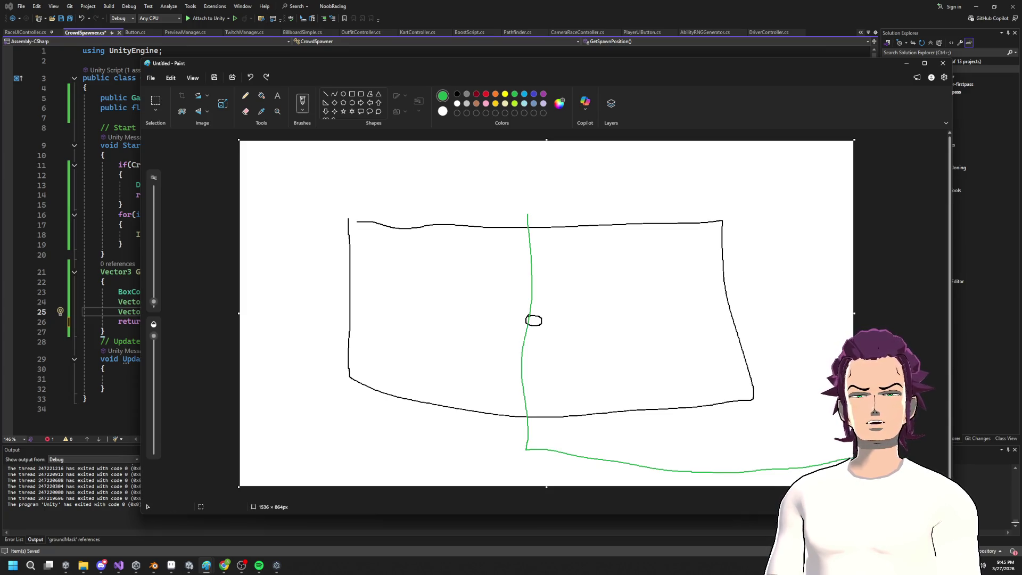
drag(859, 199, 543, 226)
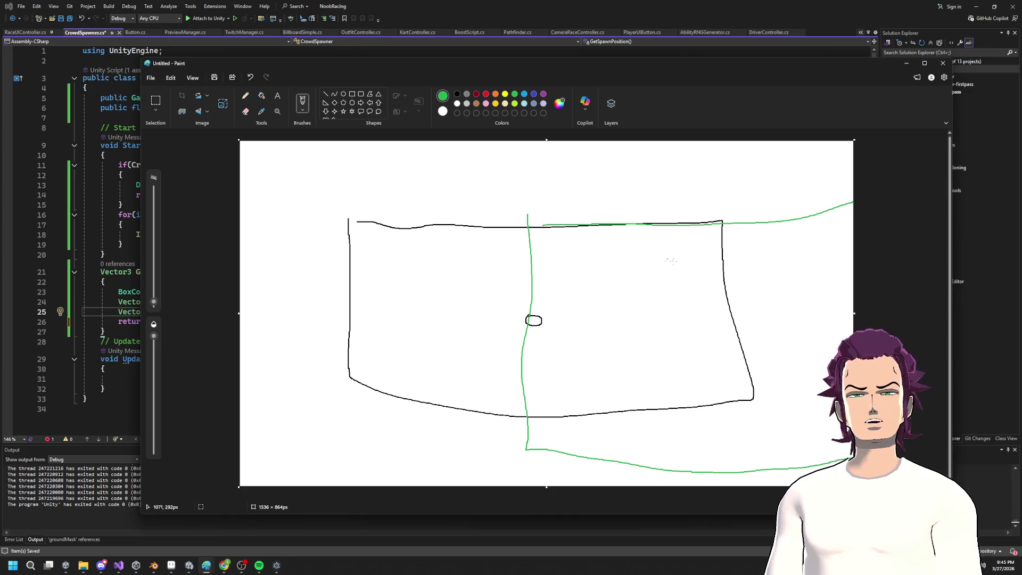
mouse_move(567, 248)
mouse_down()
mouse_move(416, 242)
mouse_move(489, 209)
mouse_up()
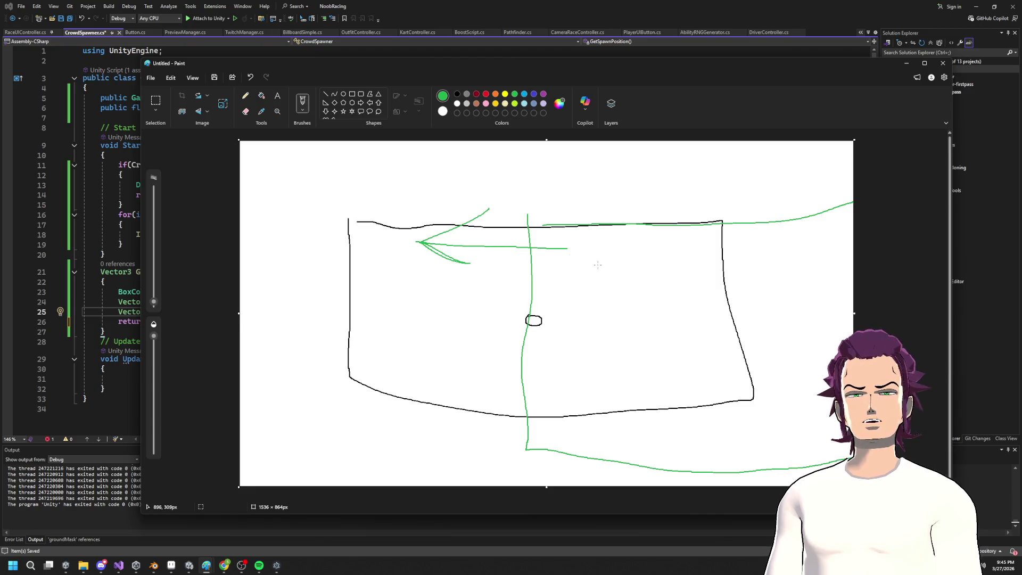
click(907, 63)
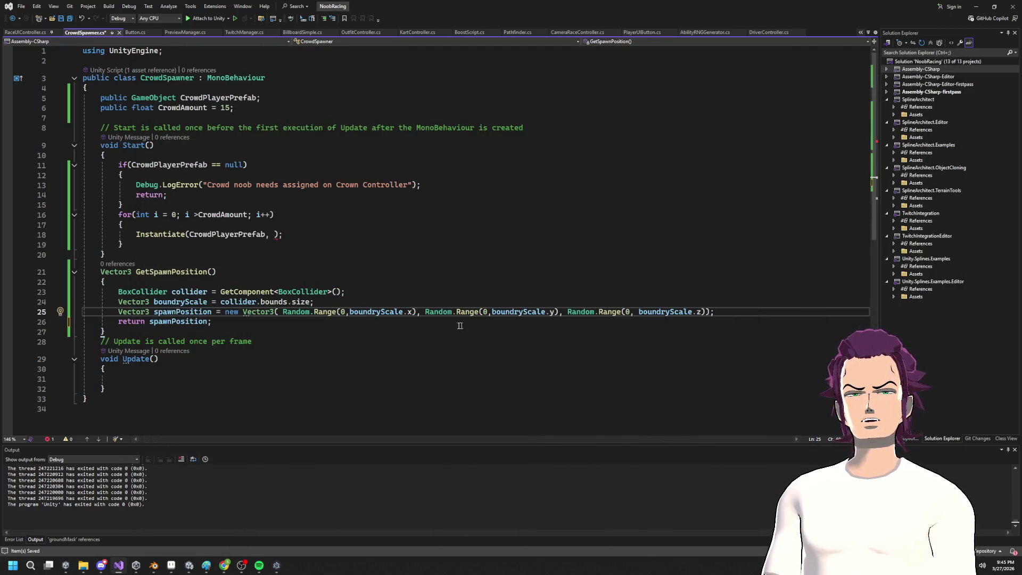
Step: Replace the 0 minimum in the x Random.Range with boundryScale.x
click(189, 302)
click(747, 311)
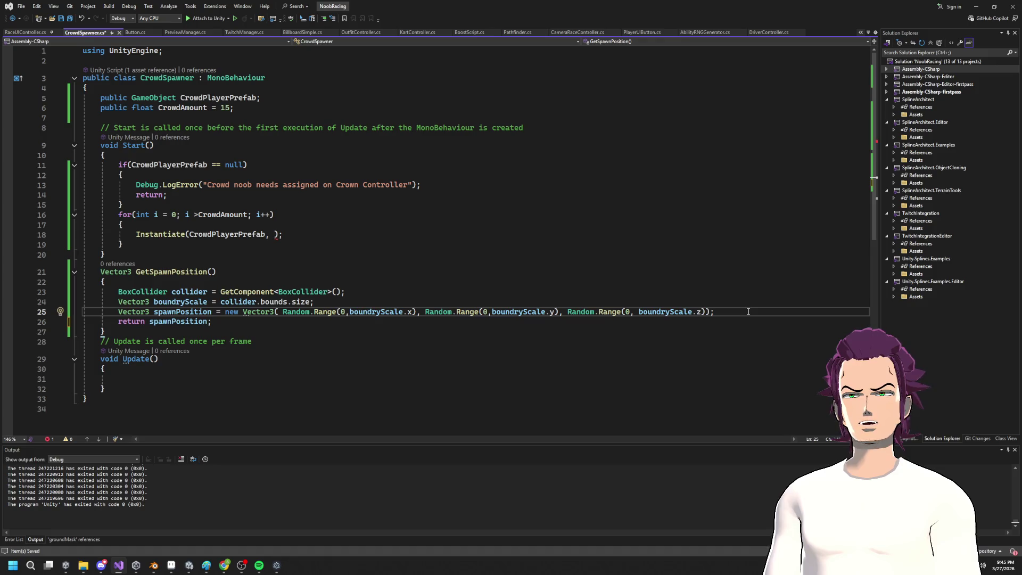
key(Down)
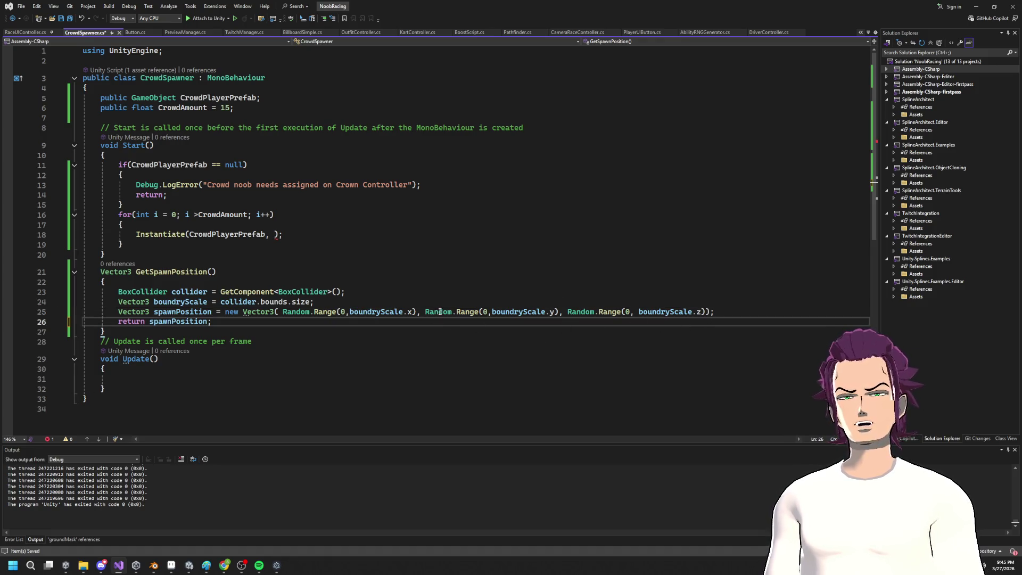
click(342, 312)
double_click(343, 312)
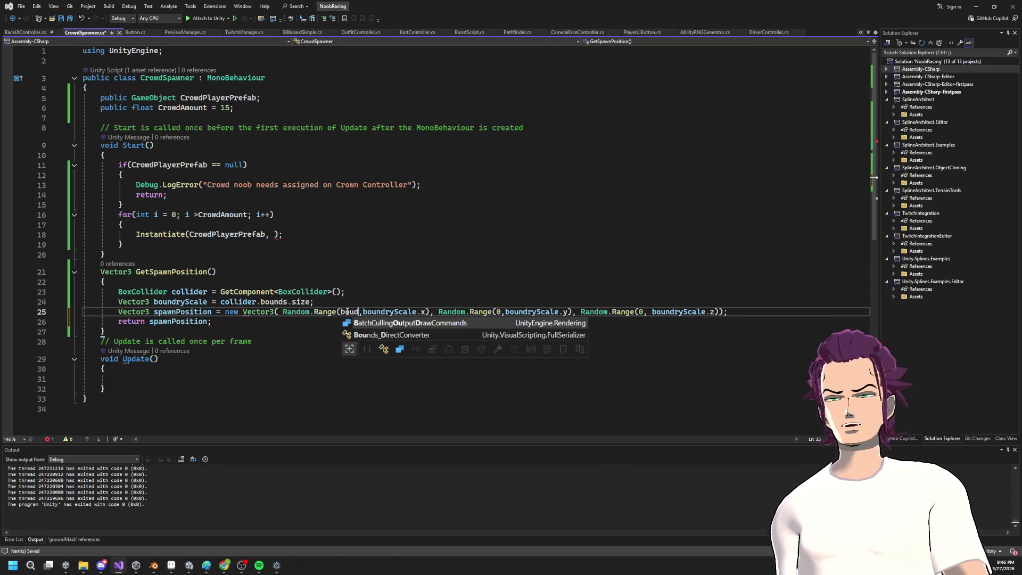
text(bo)
key(Tab)
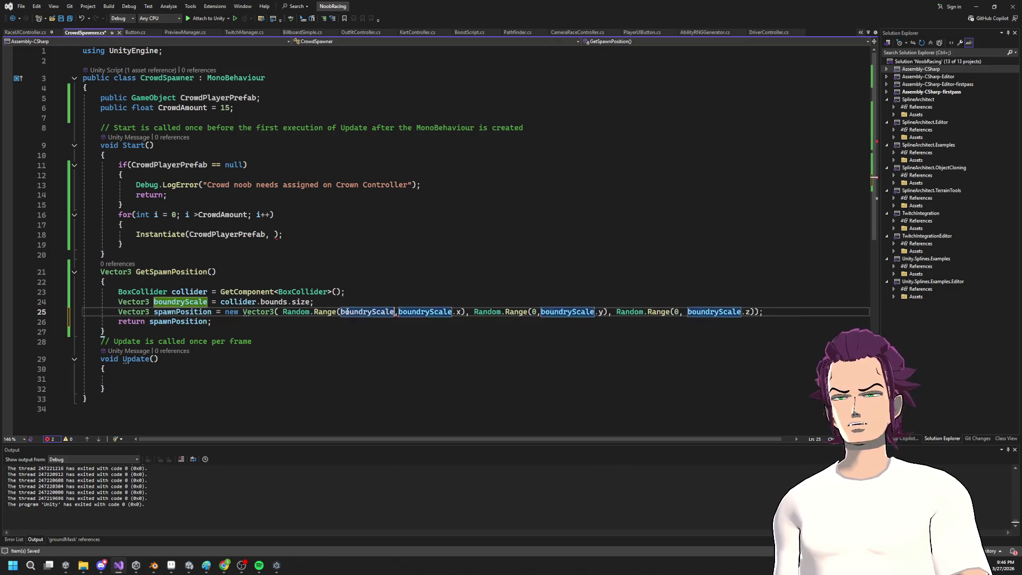
text(.x)
key(Escape)
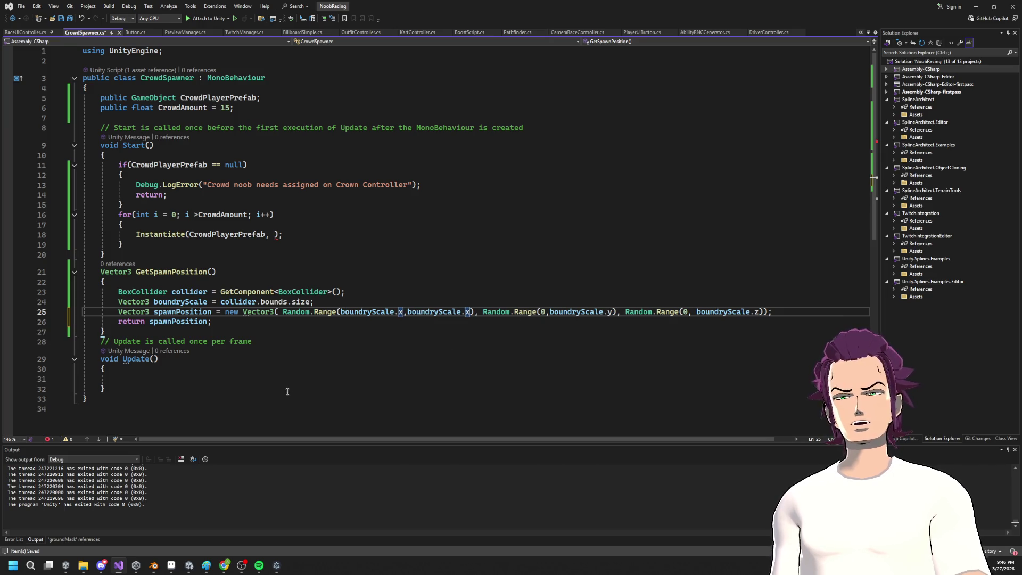
Step: Negate the x minimum to -boundryScale.x, divide the x range by 2f, and save
click(343, 311)
text(!)
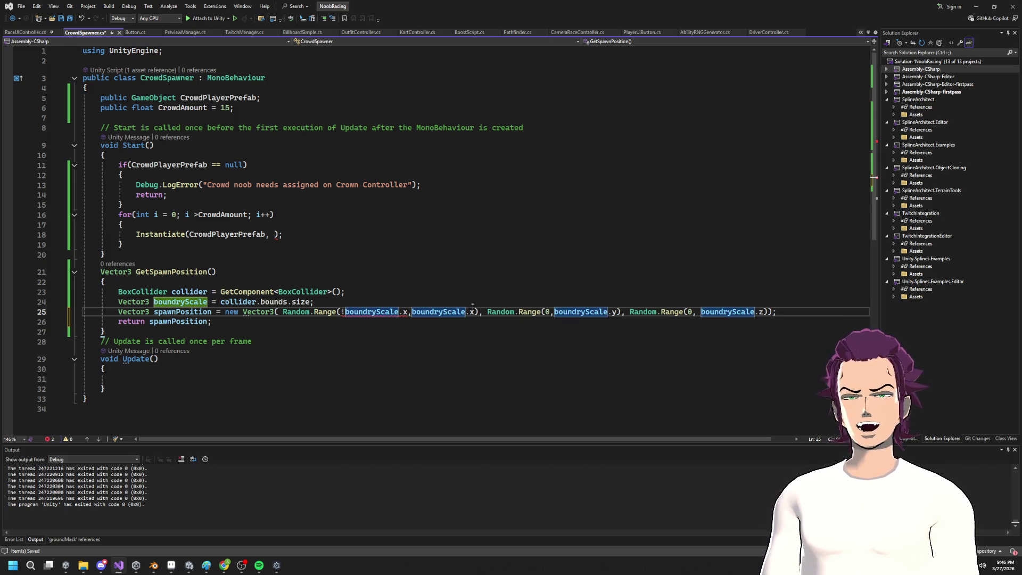
key(BackSpace)
text(-)
key(Right)
key(Right)
key(Right)
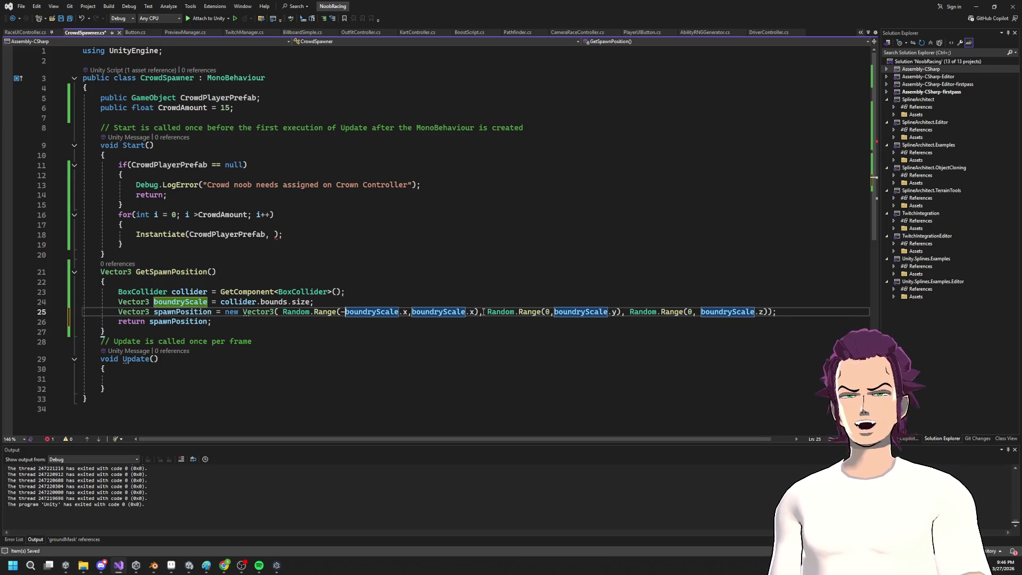
text(/2f)
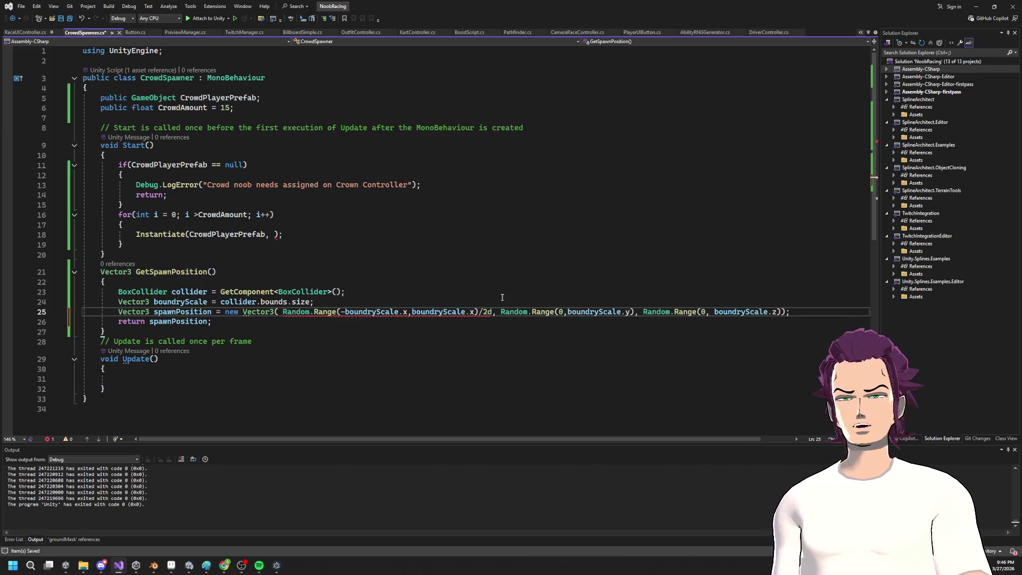
key(ctrl+s)
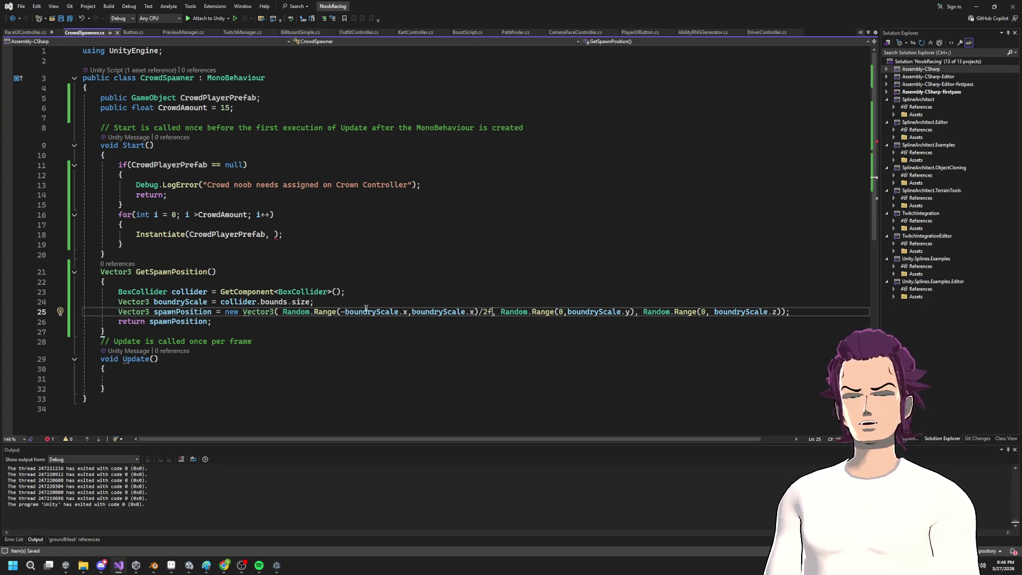
Step: Make the y range Random.Range(-boundryScale.y, boundryScale.y) divided by 2
click(596, 311)
click(564, 312)
key(BackSpace)
text(boundryScale.y)
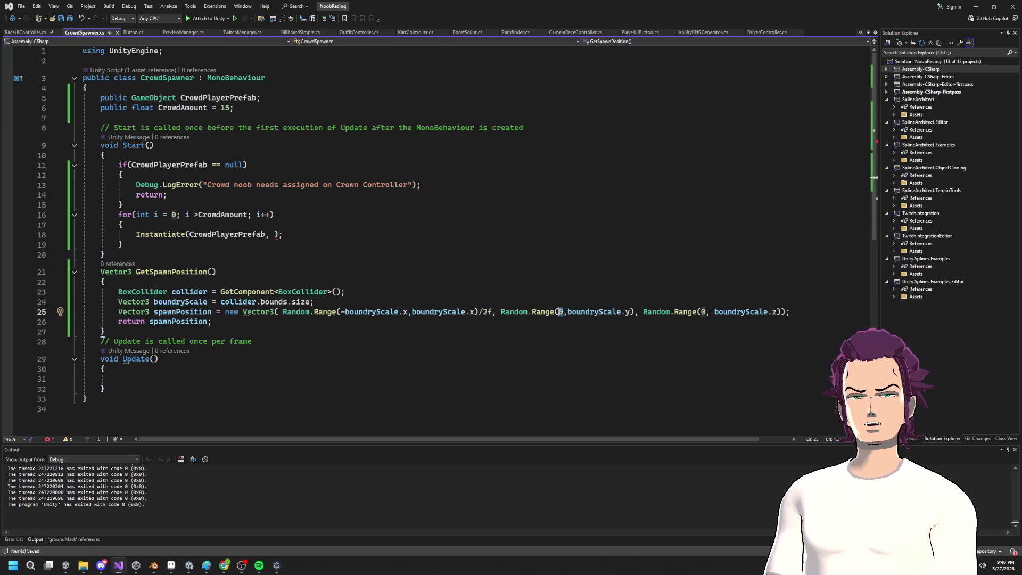
click(559, 311)
text(-boundryScale.y)
click(701, 311)
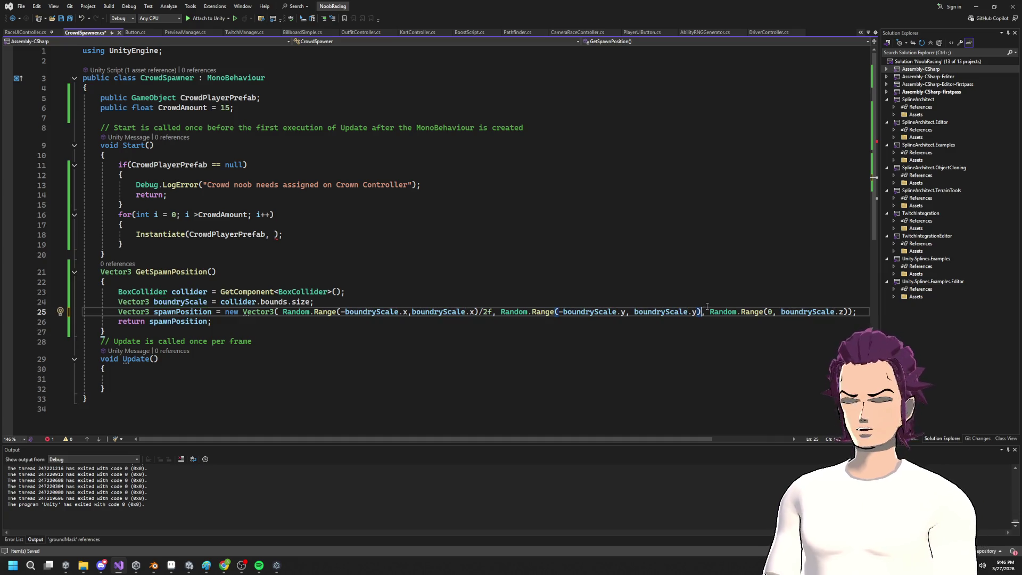
text(/2)
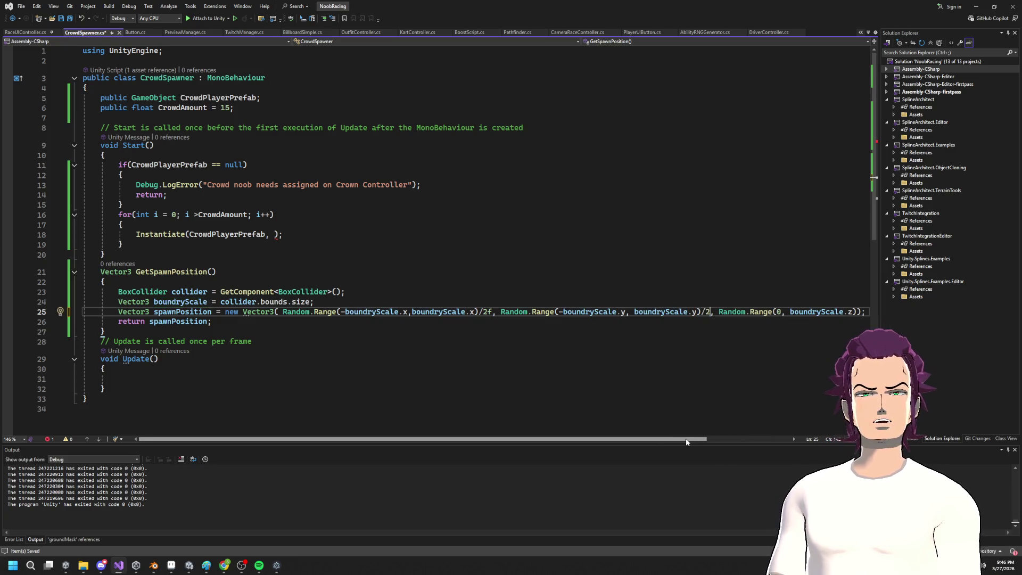
scroll(758, 429, right, 3)
Step: Set the z range minimum to -boundryScale.z, divide it by 2, and save
drag(754, 312, 690, 315)
click(678, 311)
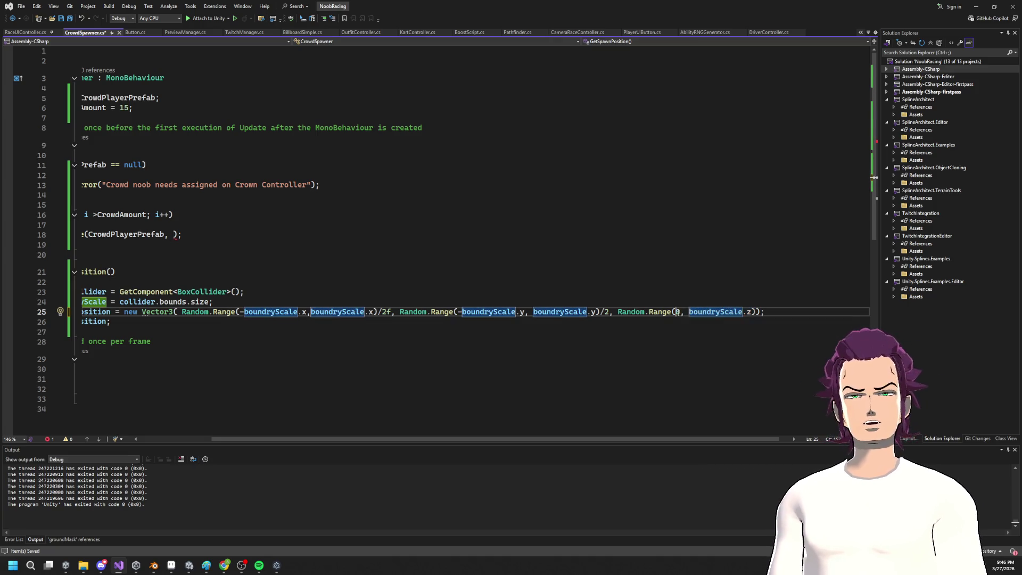
text(-)
text(boundryScale.z))
key(ctrl+s)
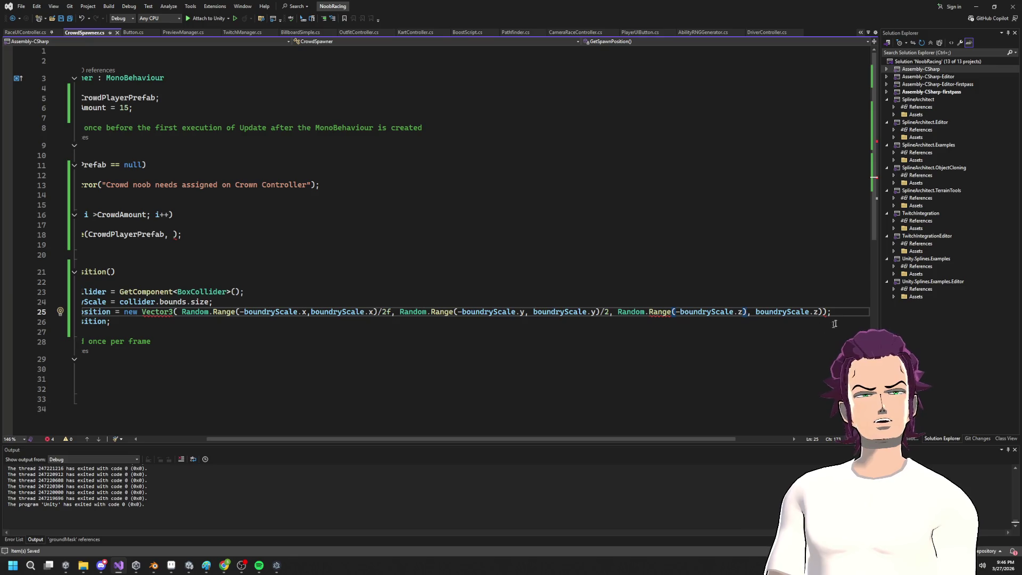
text(/2f)
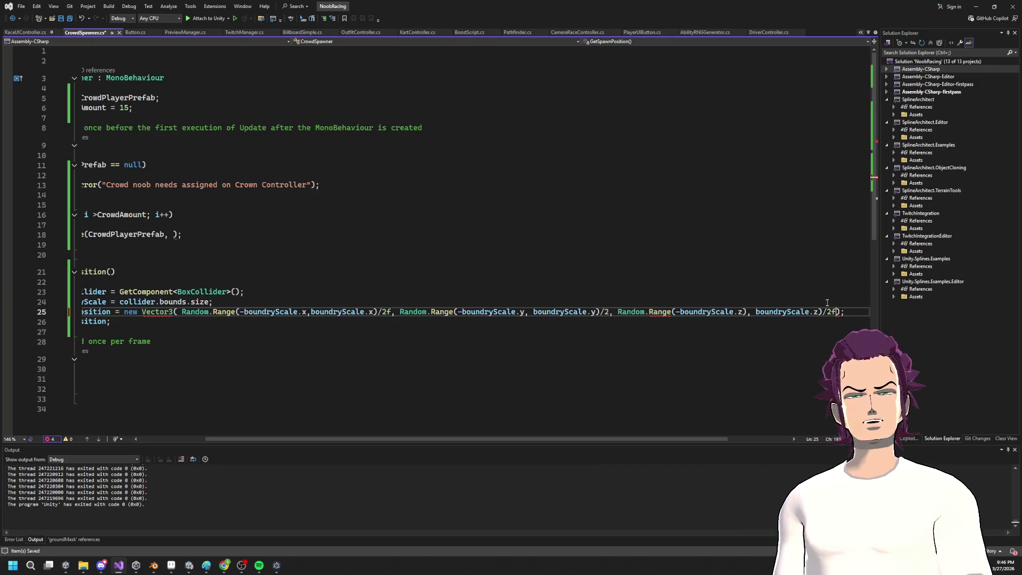
text(f)
key(ctrl+s)
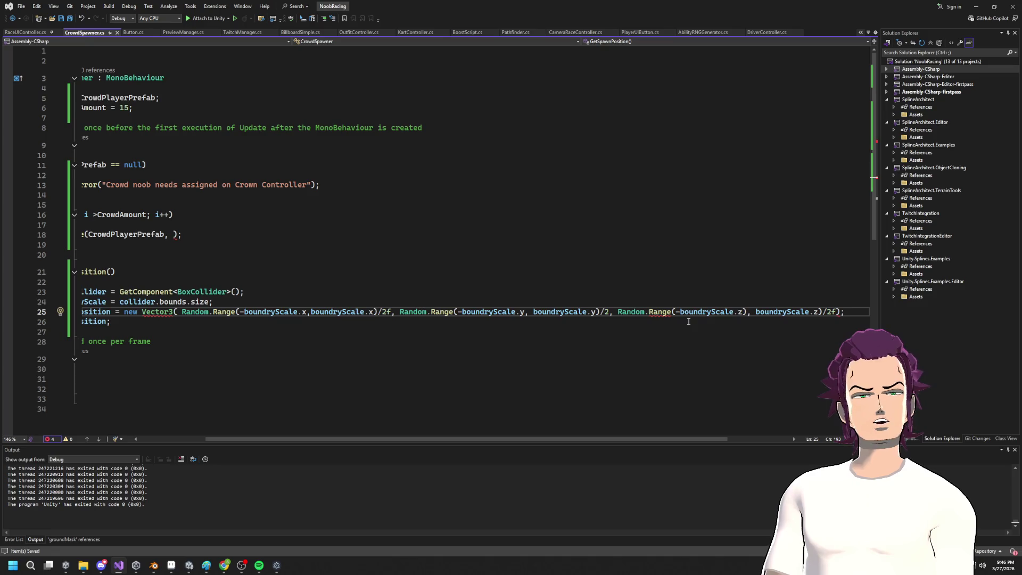
Step: Delete the stray ')' after boundryScale.z on line 25
click(747, 312)
key(BackSpace)
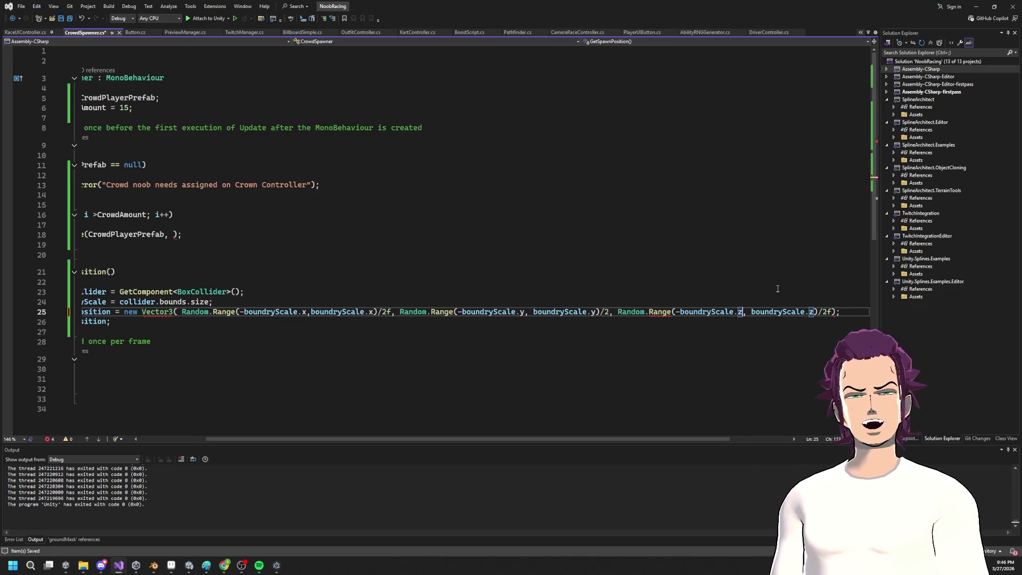
drag(611, 438, 215, 328)
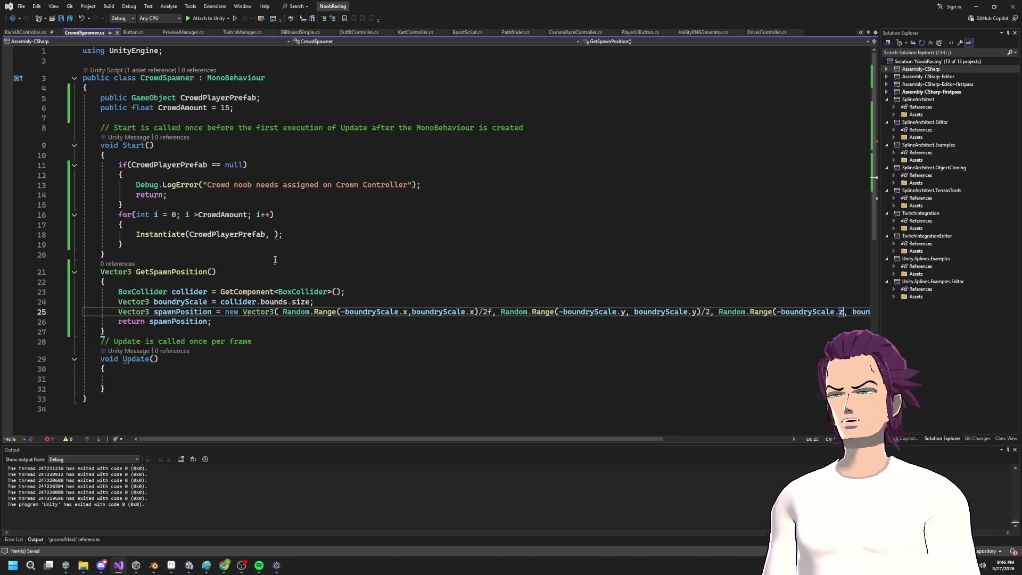
Step: Copy GetSpawnPosition and paste it into Instantiate as the position argument
click(270, 235)
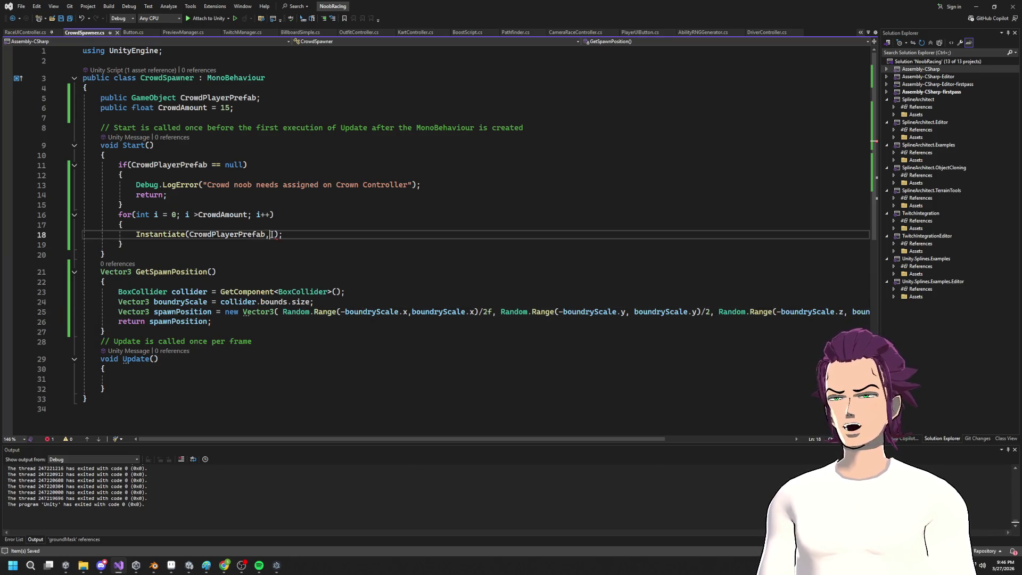
click(208, 273)
double_click(207, 273)
key(ctrl+c)
click(278, 235)
key(ctrl+v)
Step: Add transform.rotation as Instantiate's rotation argument, then return to Unity
text(,)
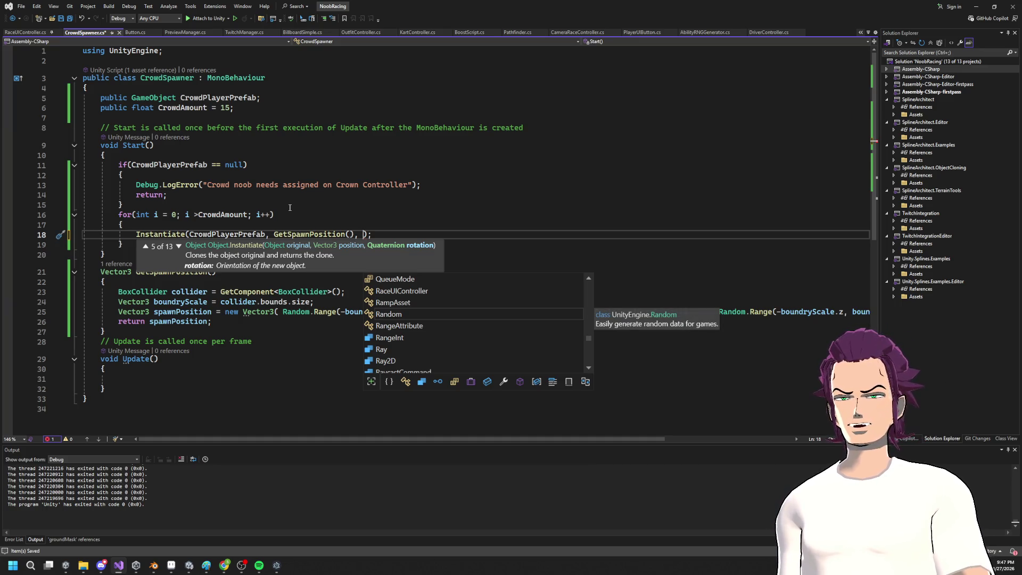
text(transform.nam)
key(BackSpace)
key(BackSpace)
key(BackSpace)
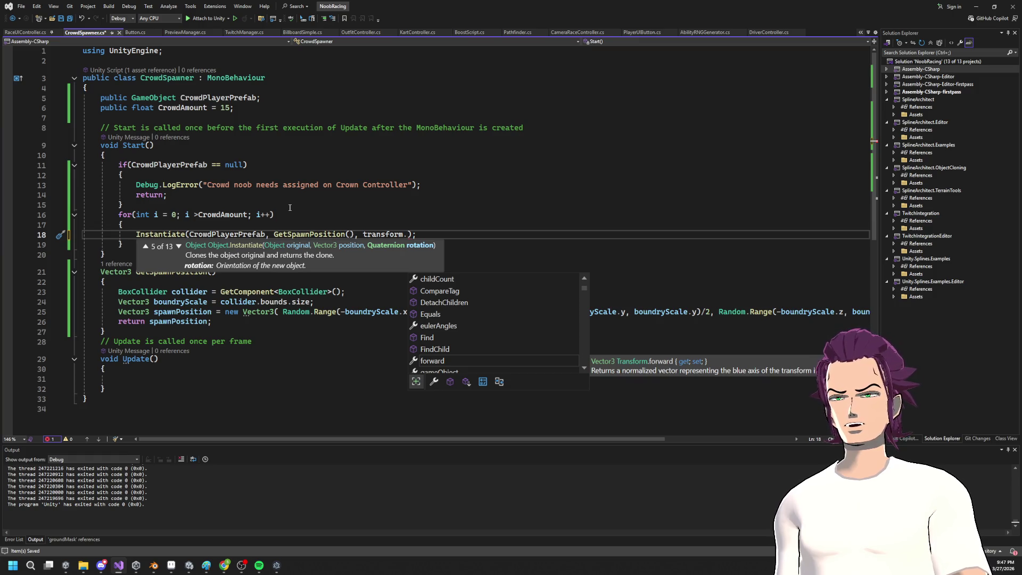
key(BackSpace)
key(BackSpace)
key(BackSpace)
text(, id)
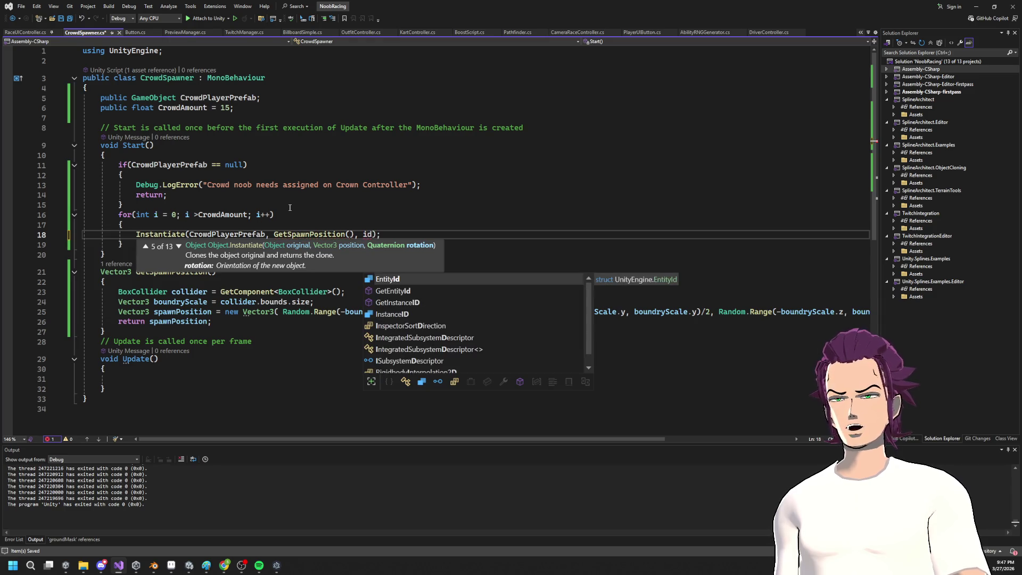
key(BackSpace)
key(BackSpace)
text(transform.)
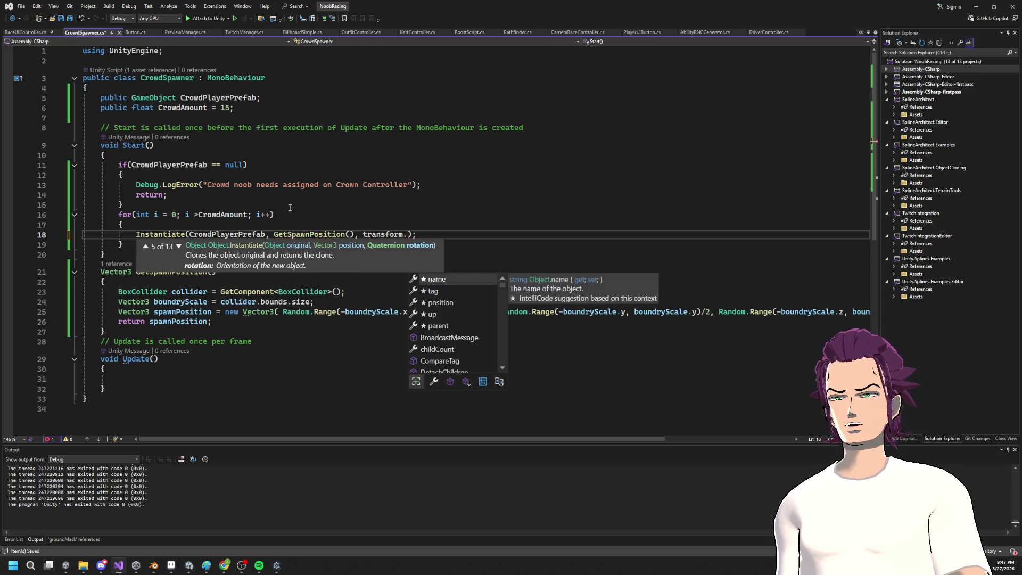
text(rotation.)
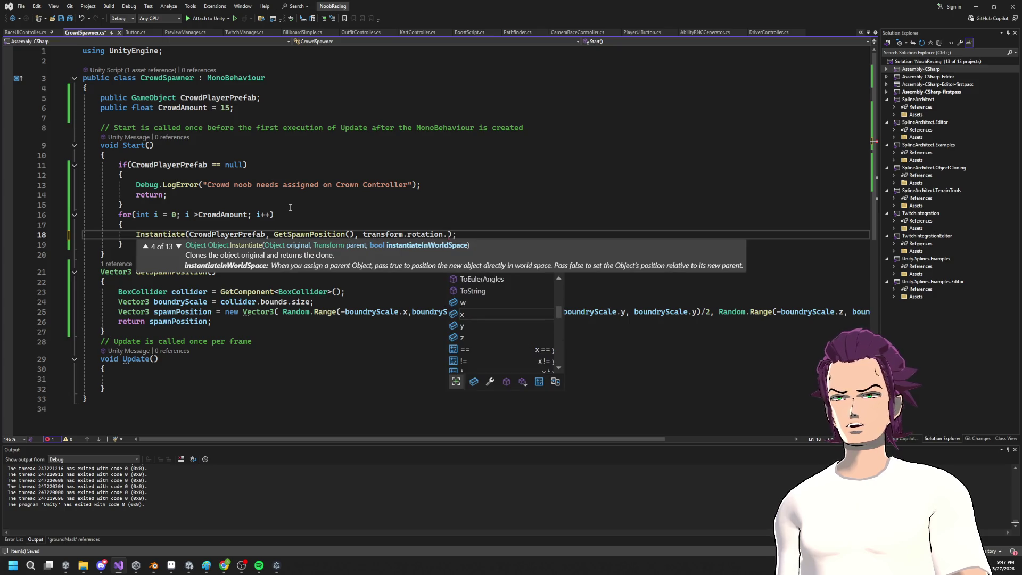
key(BackSpace)
key(BackSpace)
key(BackSpace)
key(BackSpace)
key(BackSpace)
key(BackSpace)
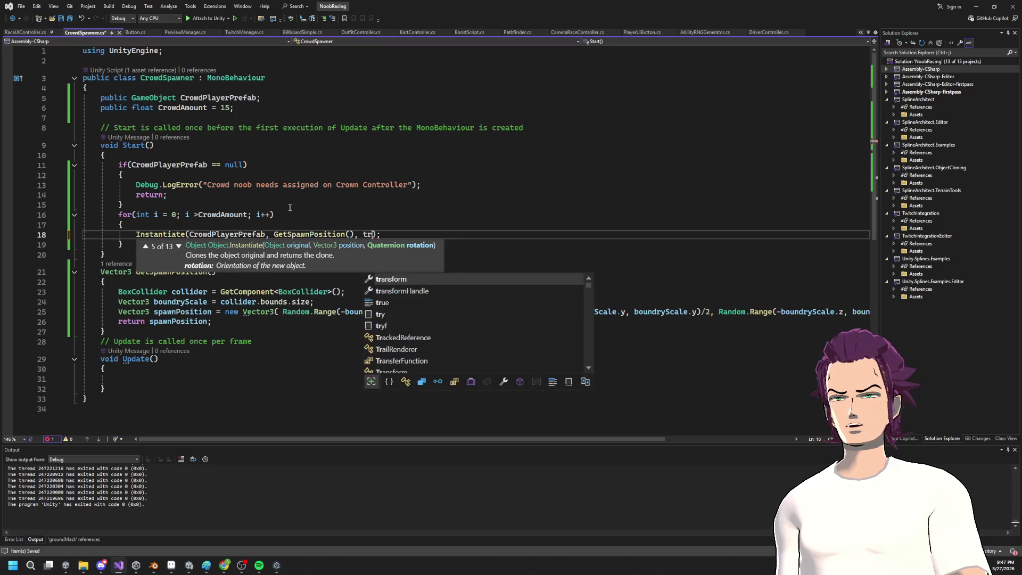
text(ansform.ro)
key(Tab)
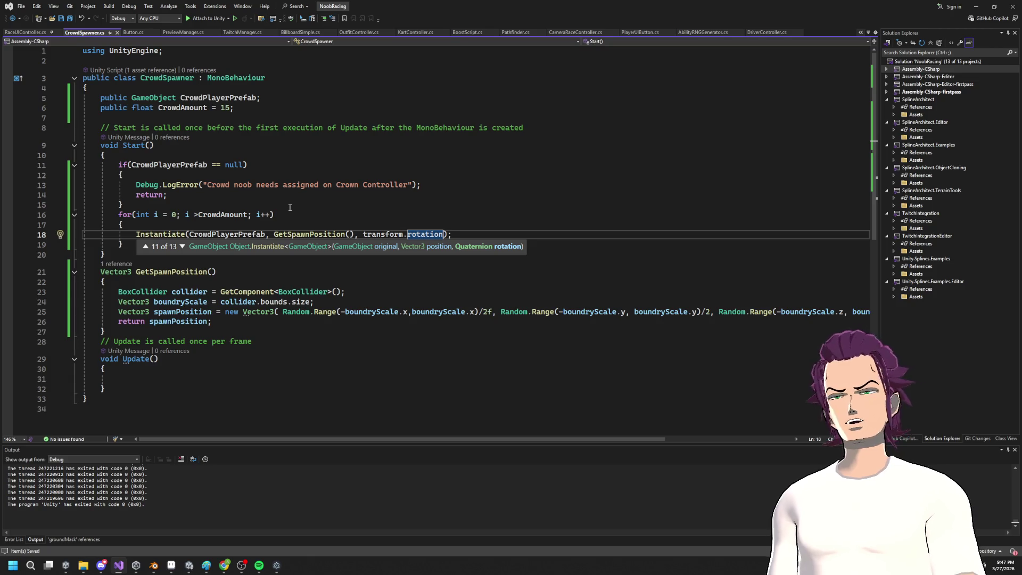
click(666, 218)
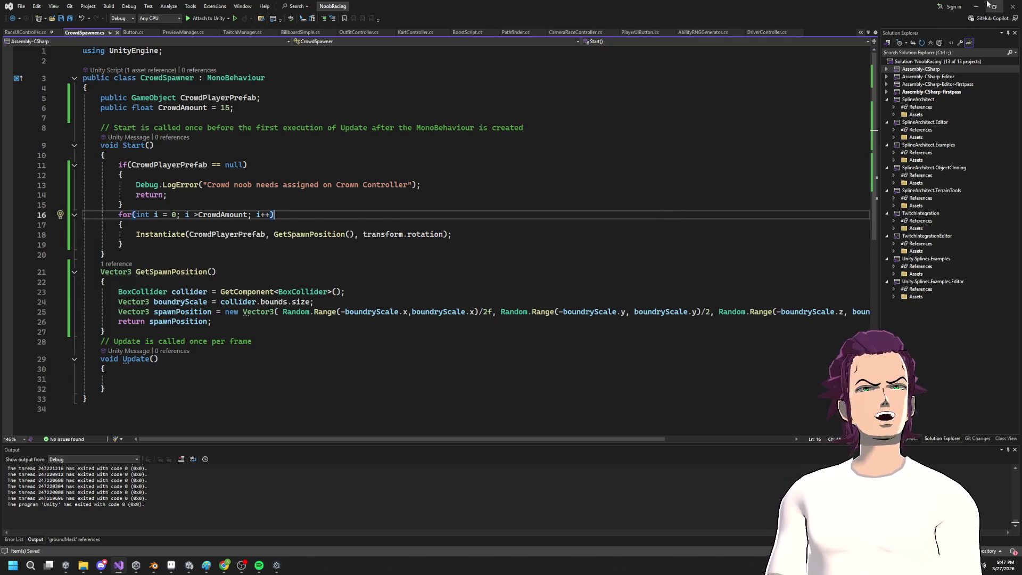
click(977, 7)
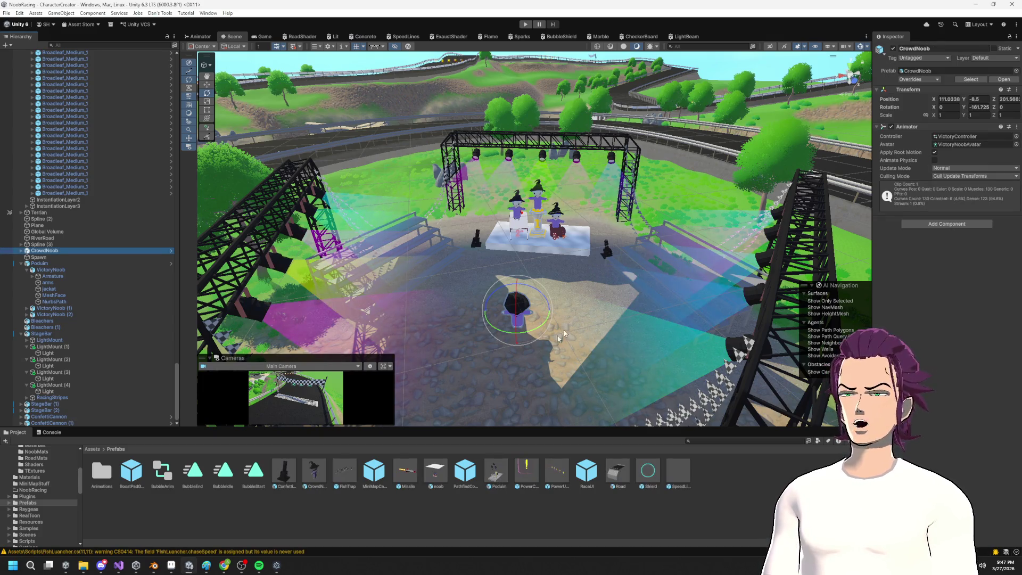
Step: Enter play mode and inspect the selected Spawn object around the podium in the Scene view
click(526, 24)
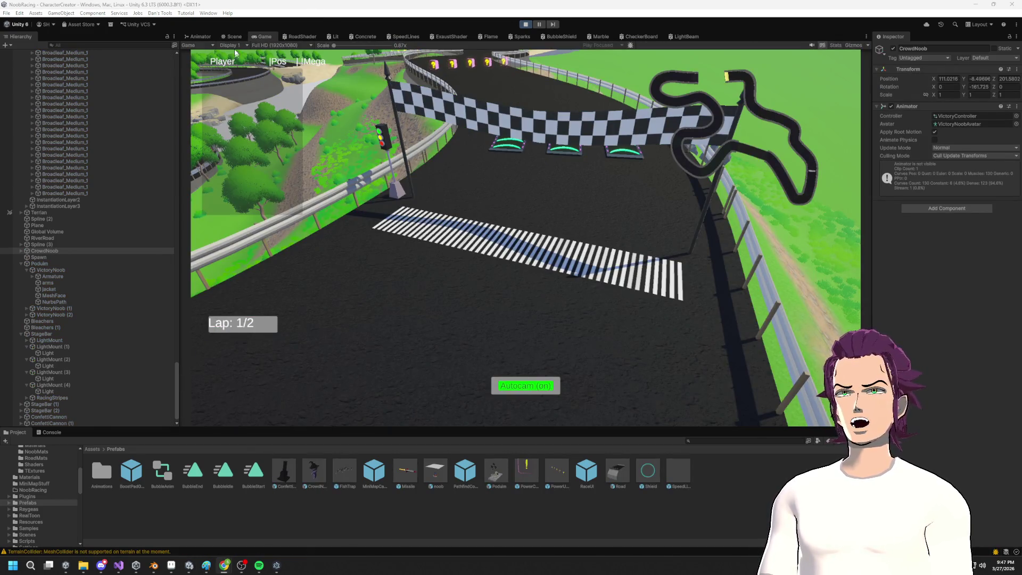
click(230, 38)
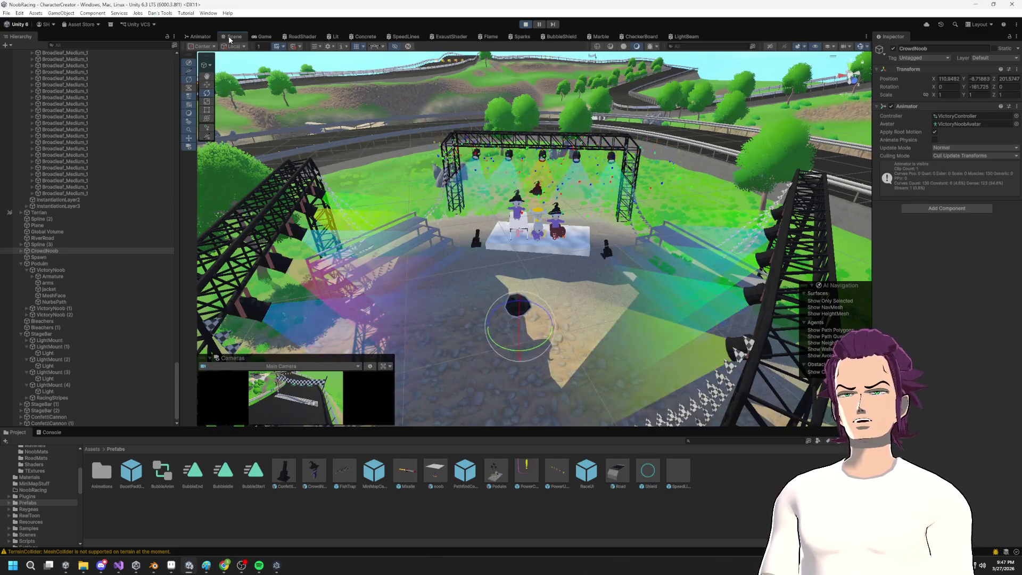
scroll(603, 135, down, 3)
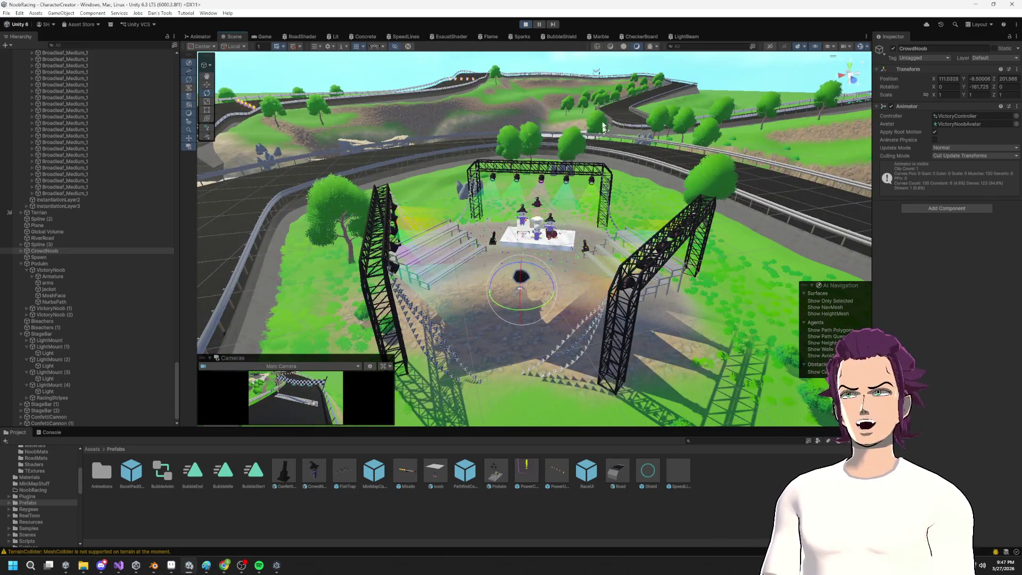
click(48, 257)
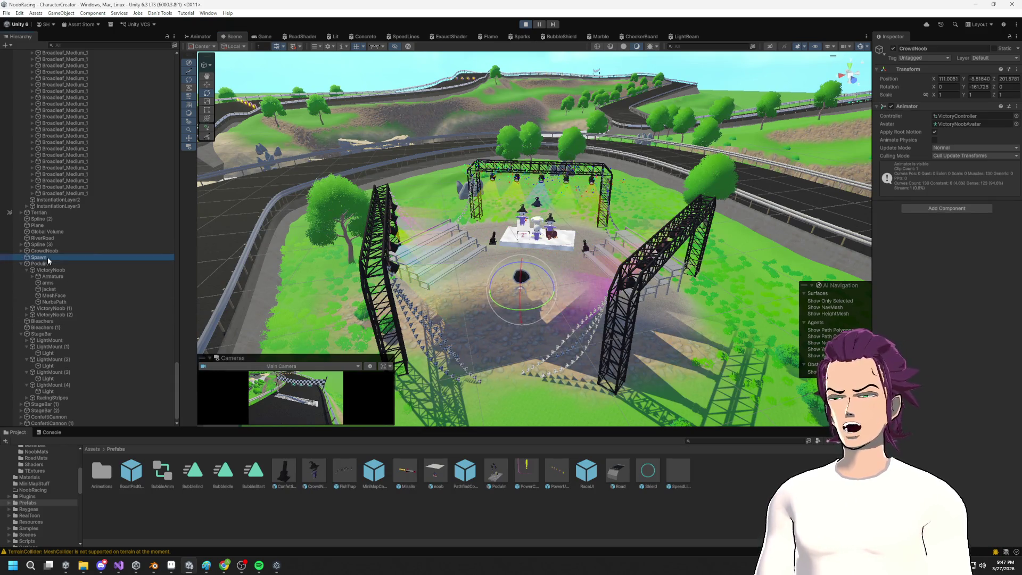
scroll(644, 322, down, 2)
mouse_move(644, 323)
mouse_down()
mouse_move(604, 193)
mouse_move(506, 191)
mouse_up()
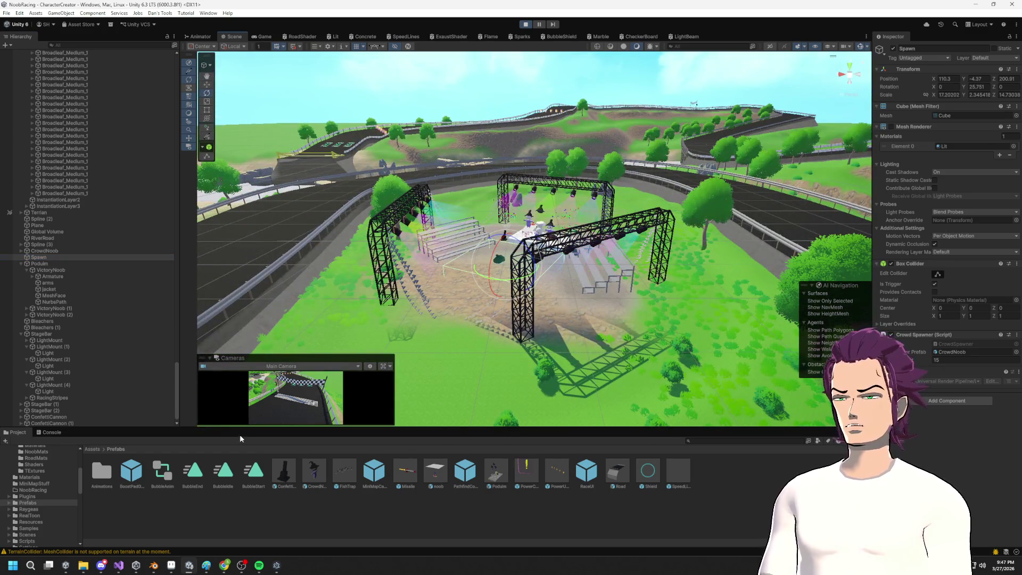
Step: Clear the Console warnings and switch back to the CrowdSpawner script
click(59, 434)
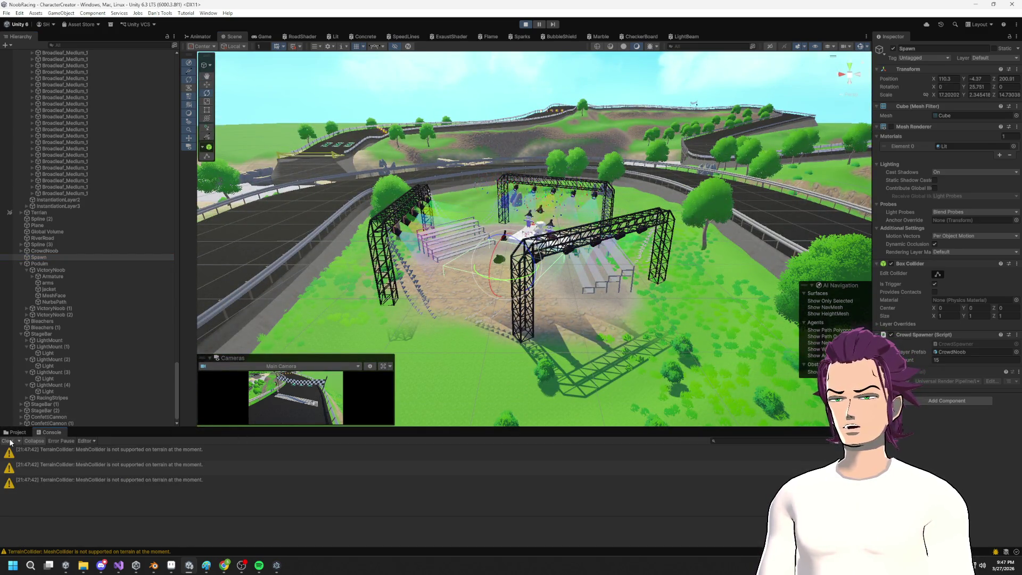
click(10, 441)
click(18, 432)
click(51, 432)
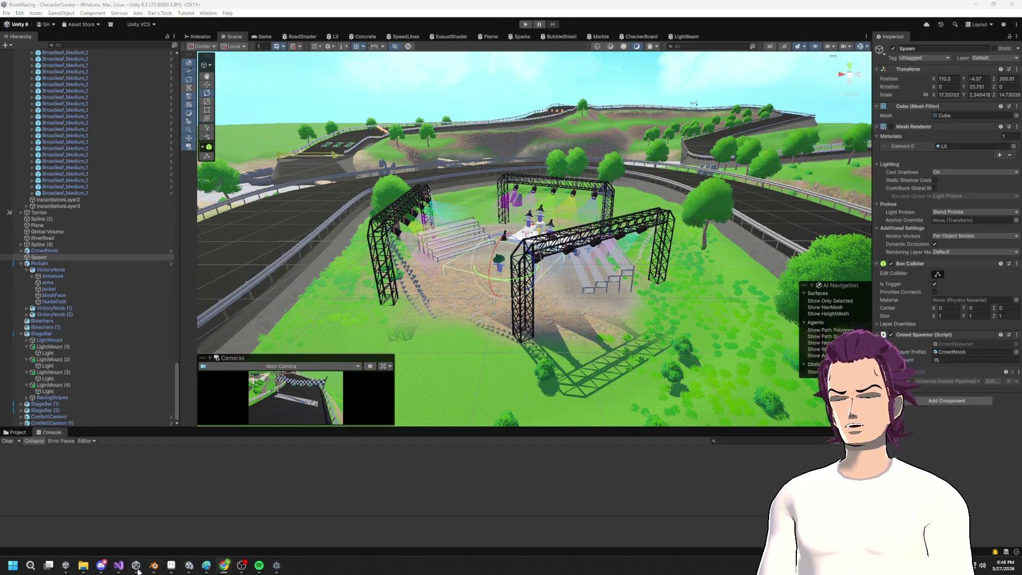
click(118, 565)
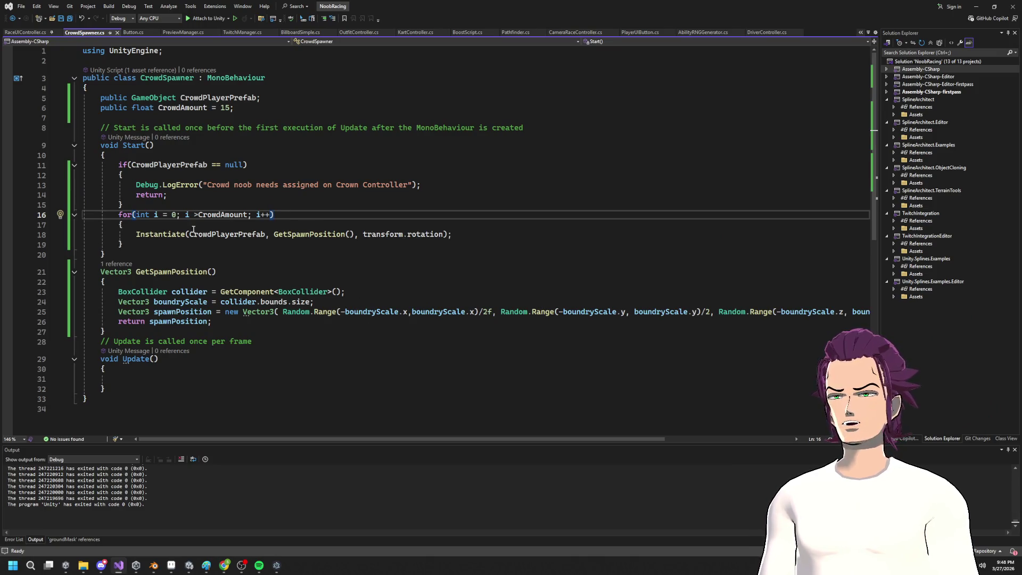
Step: Change the loop's '>' to '<' so it reads i < CrowdAmount, save, and return to Unity
key(BackSpace)
text(<)
key(ctrl+s)
key(alt+Tab)
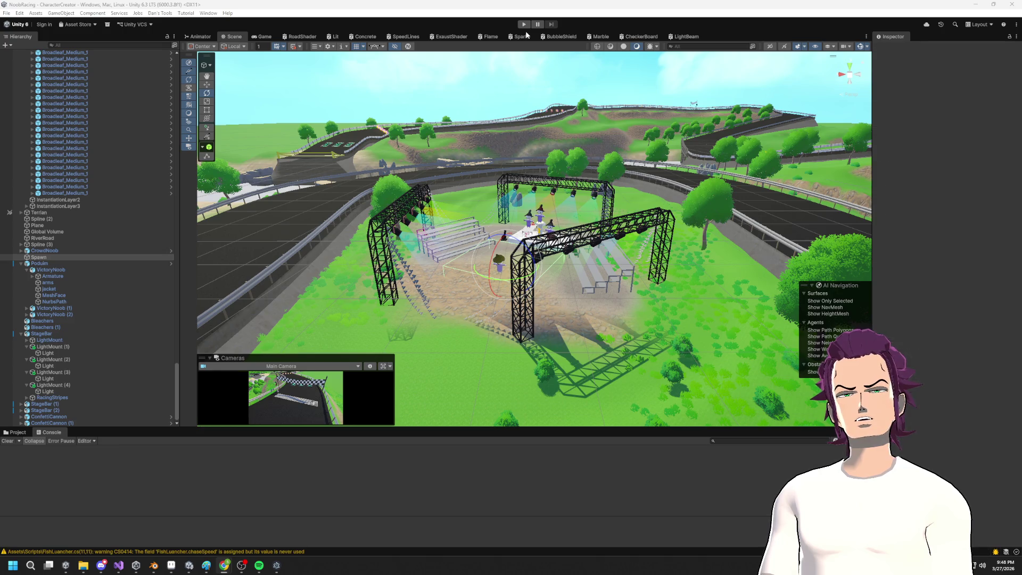
Step: Move the Spawn box slightly up on Y and run the game
scroll(520, 279, up, 5)
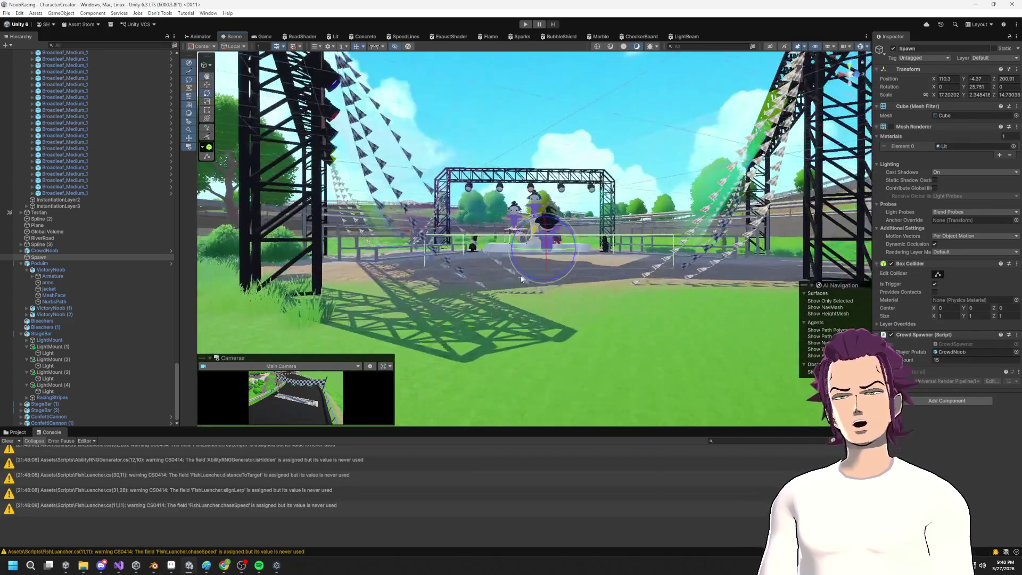
key(w)
drag(544, 218, 544, 212)
click(524, 25)
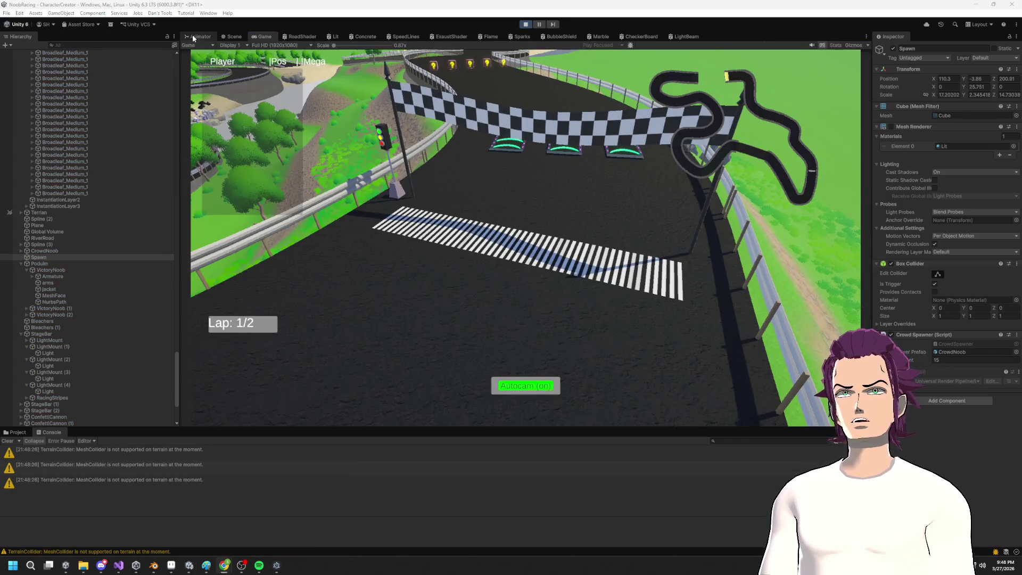
click(193, 37)
mouse_move(478, 190)
mouse_down()
mouse_move(487, 223)
mouse_move(505, 213)
mouse_move(524, 140)
mouse_move(469, 202)
mouse_move(376, 275)
mouse_move(530, 270)
mouse_up()
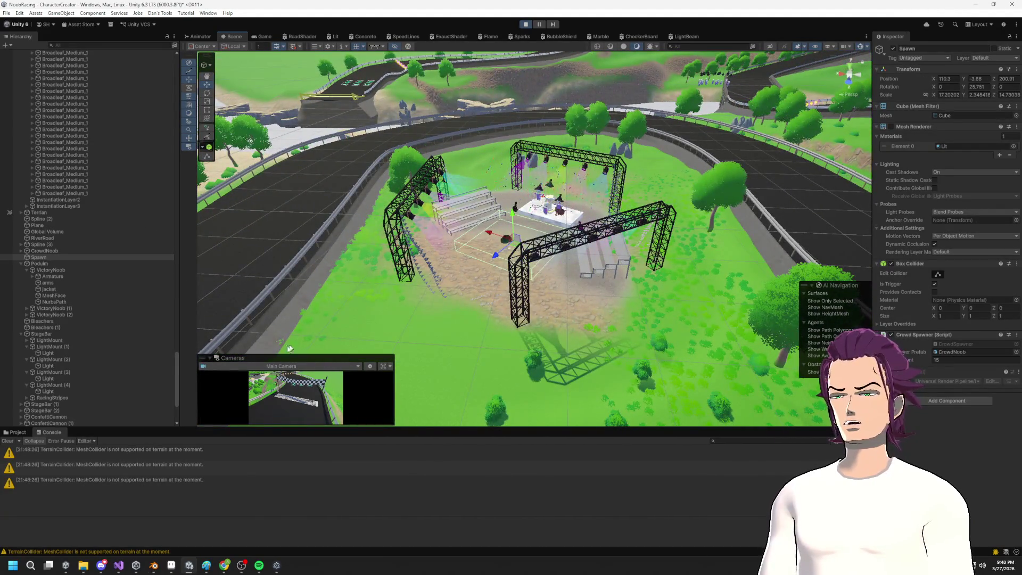
Step: Clear the Console, select all CrowdNoob(Clone) objects and frame the spawned crowd
click(8, 441)
scroll(43, 319, down, 5)
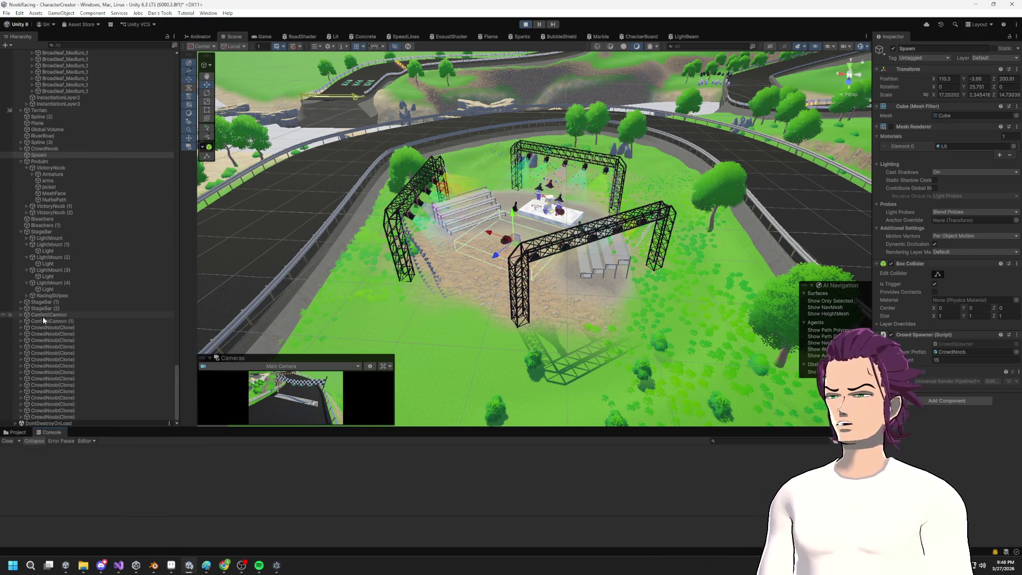
click(78, 319)
click(78, 327)
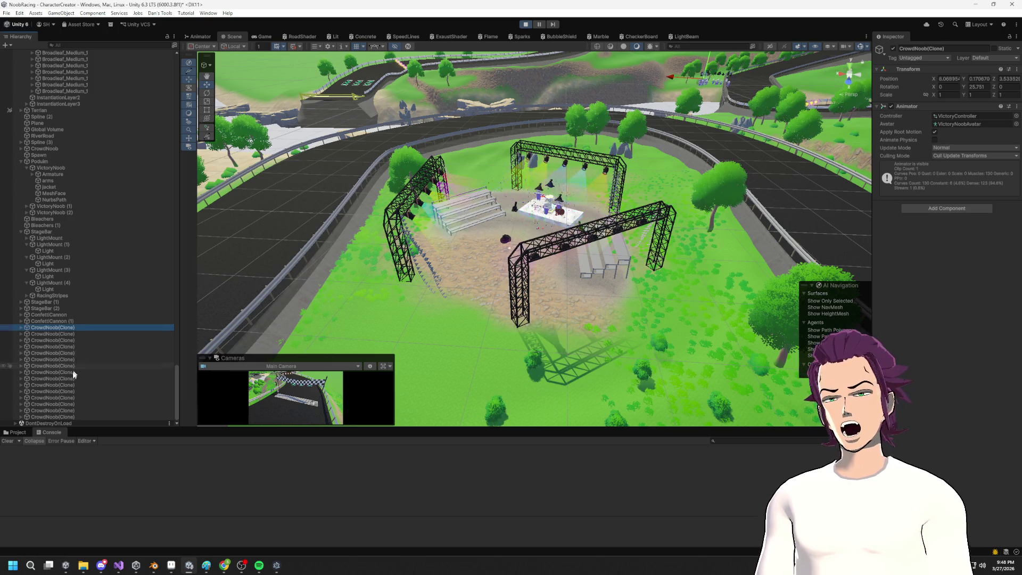
shift+click(57, 416)
key(f)
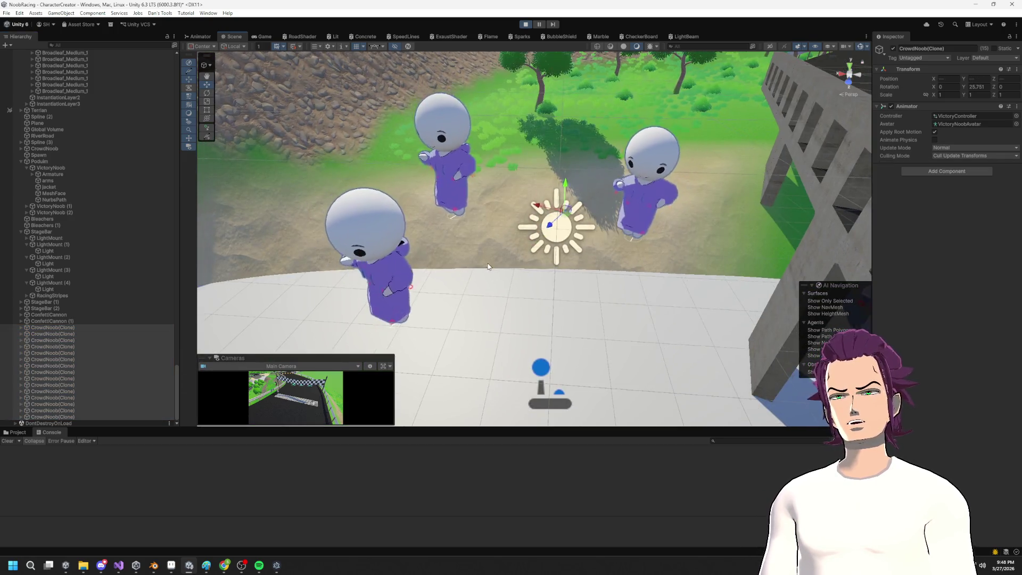
mouse_move(478, 256)
mouse_down()
mouse_move(652, 232)
mouse_move(605, 255)
mouse_move(604, 288)
mouse_move(547, 231)
mouse_move(526, 230)
mouse_up()
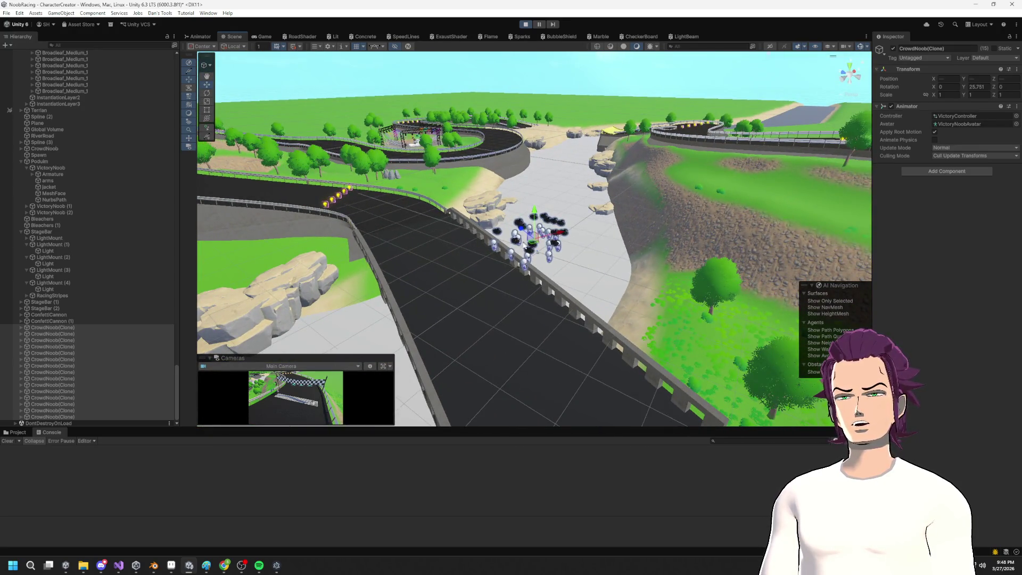
scroll(532, 266, up, 10)
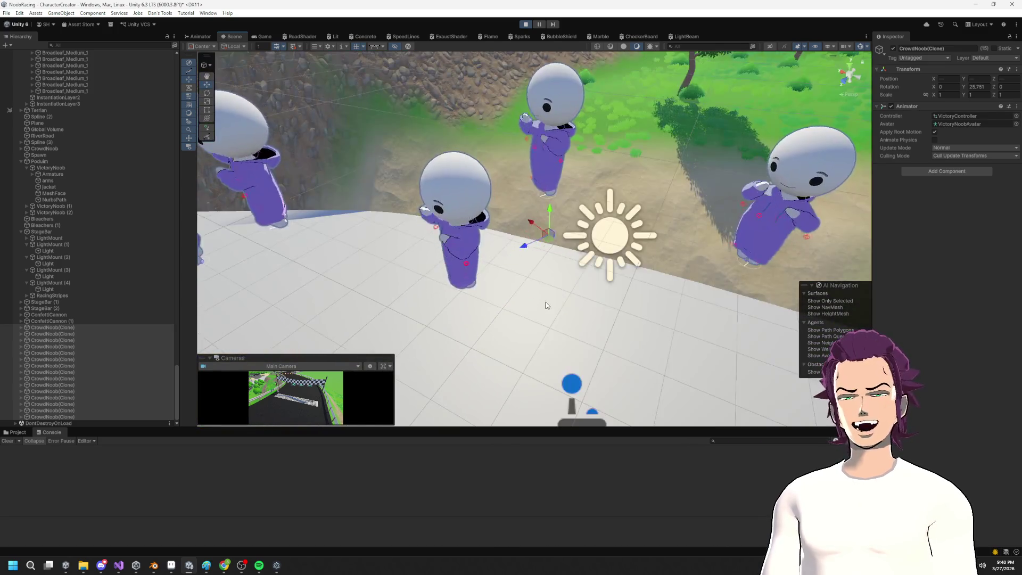
drag(546, 305, 584, 279)
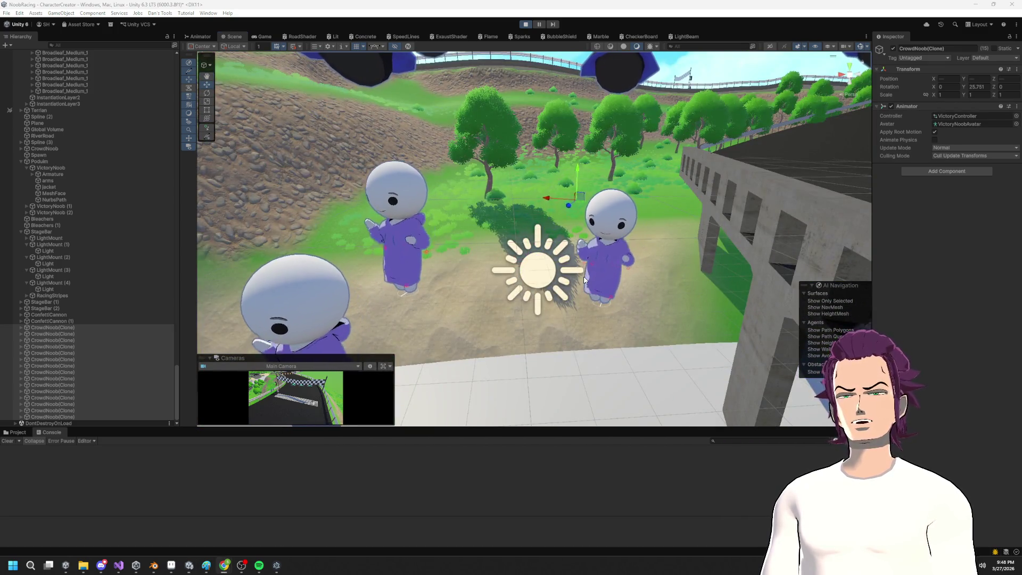
click(121, 567)
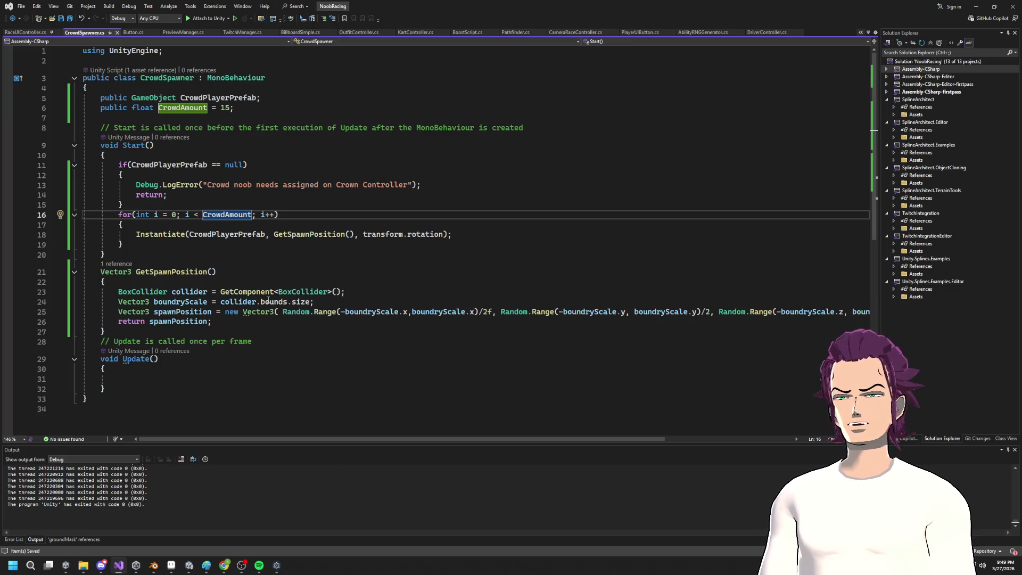
mouse_move(268, 301)
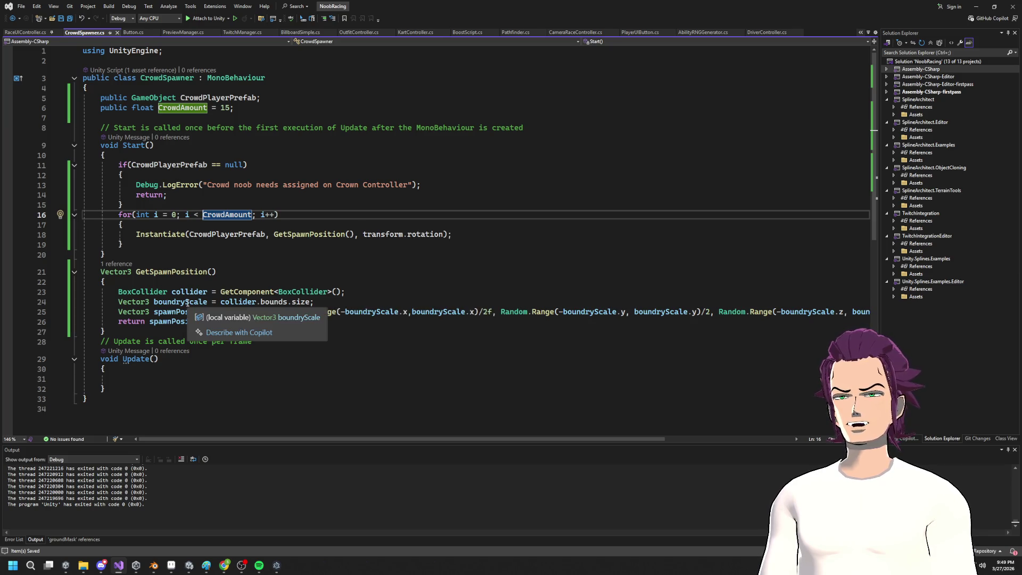
click(187, 302)
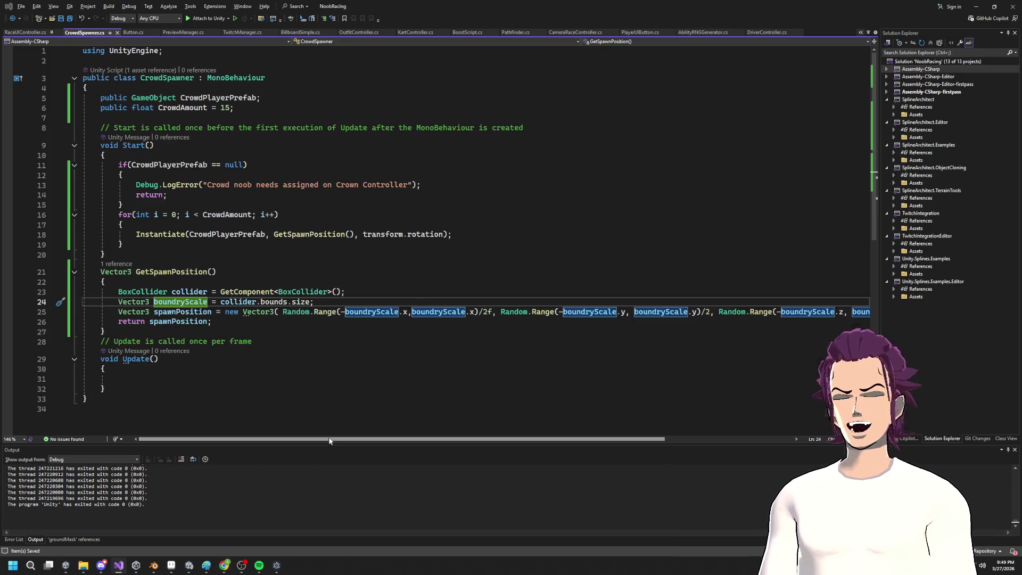
click(982, 6)
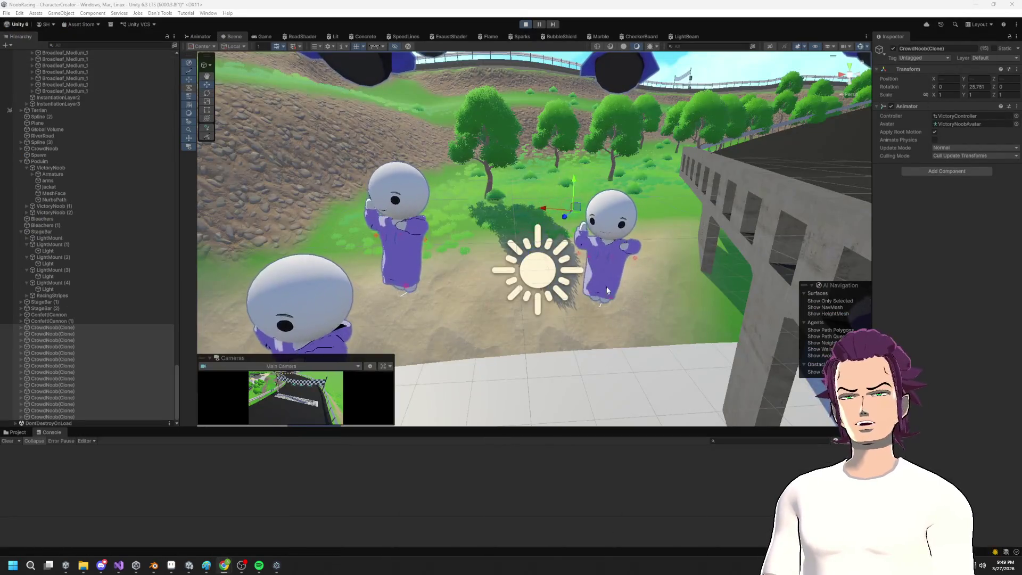
scroll(536, 293, down, 10)
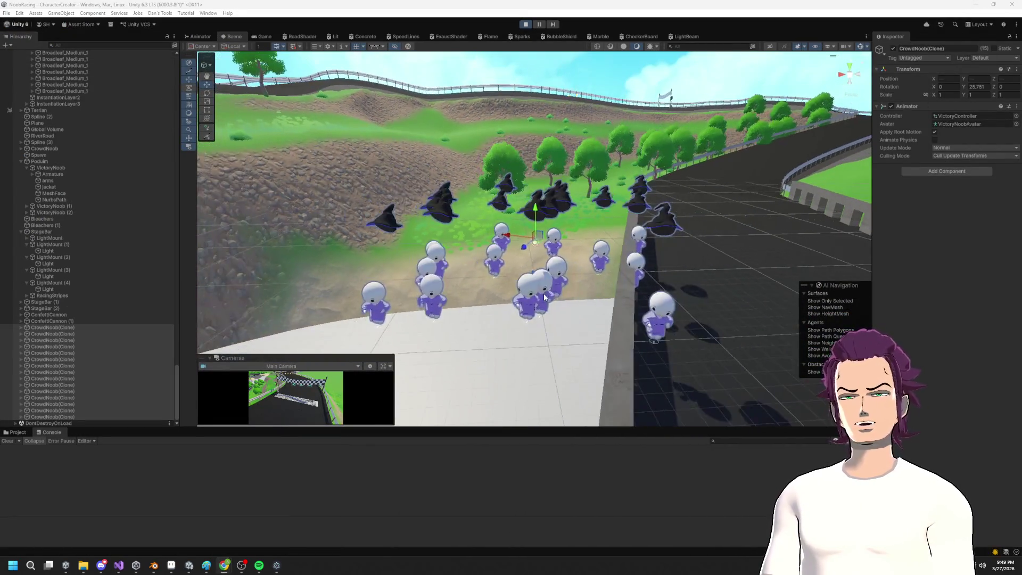
mouse_move(376, 251)
mouse_down()
mouse_move(411, 329)
mouse_move(437, 265)
mouse_up()
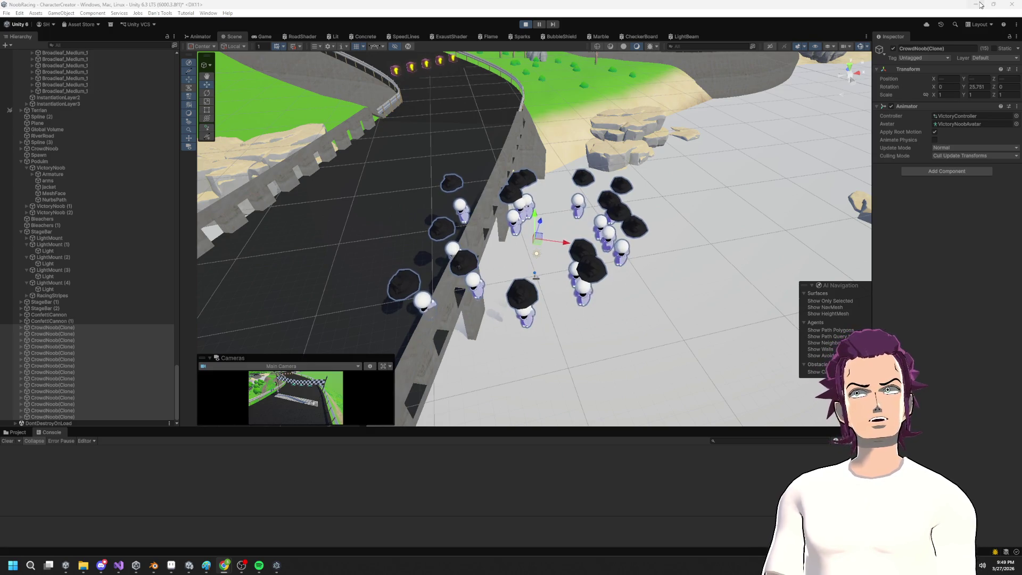
key(alt+Tab)
click(189, 566)
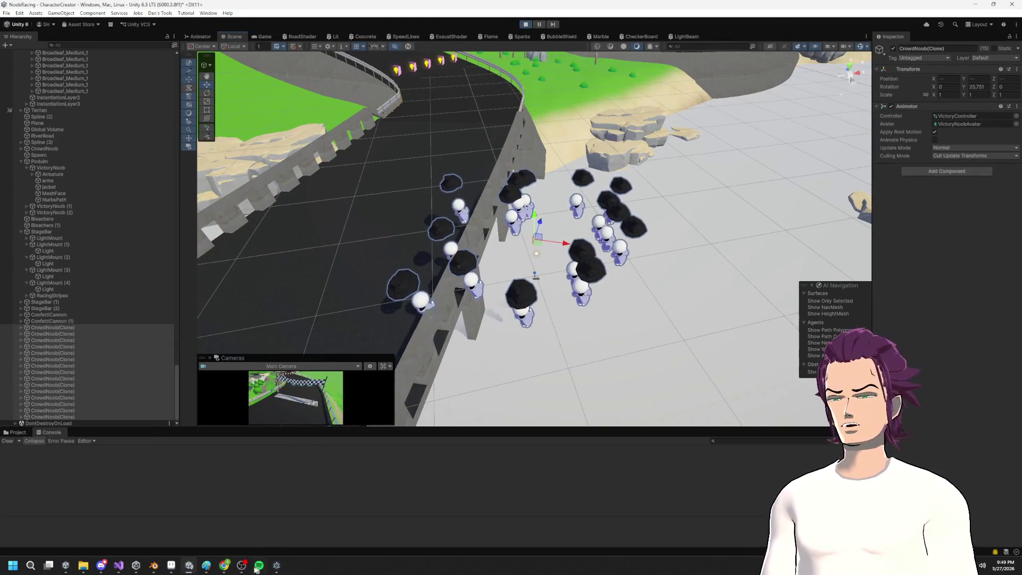
click(118, 568)
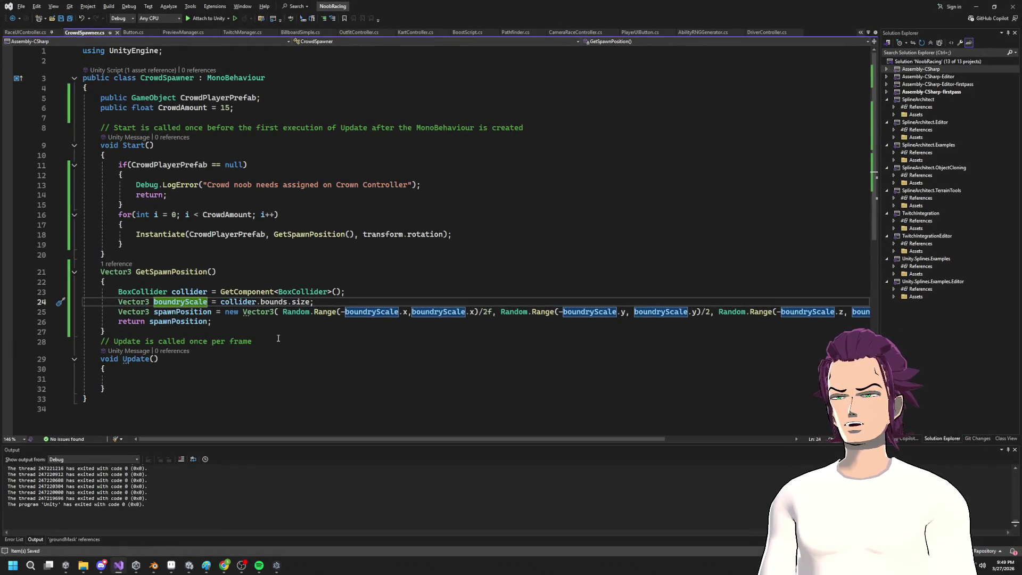
Step: Insert 'transform.position +' before spawnPosition in GetSpawnPosition's return on line 26
click(150, 323)
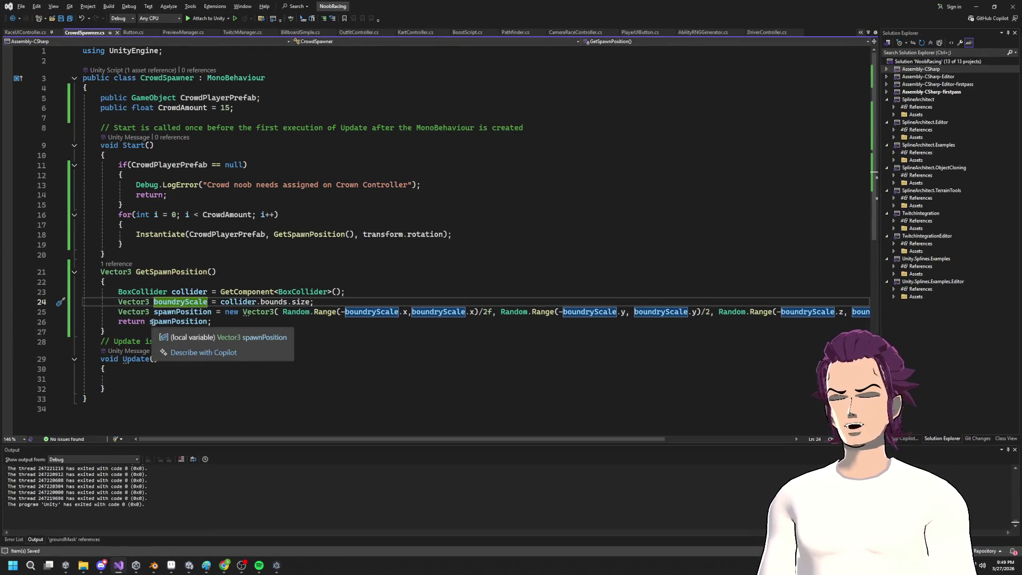
text(transform.)
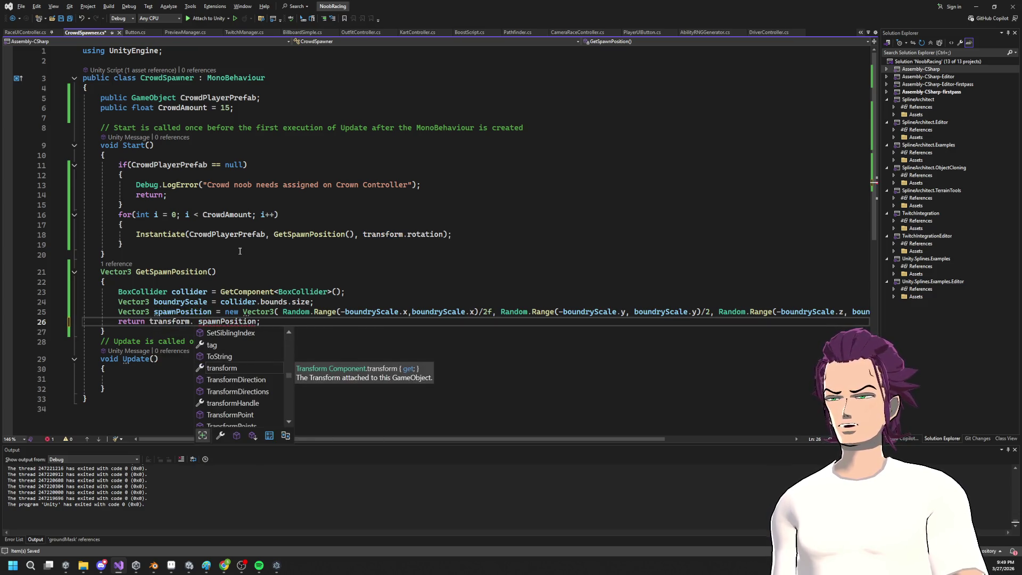
text(pos)
key(Tab)
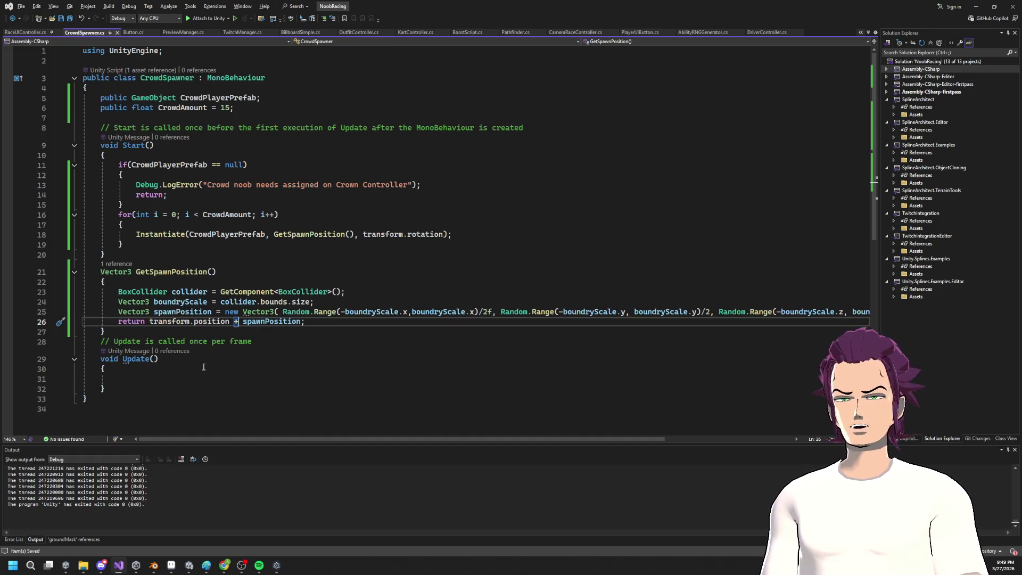
click(169, 311)
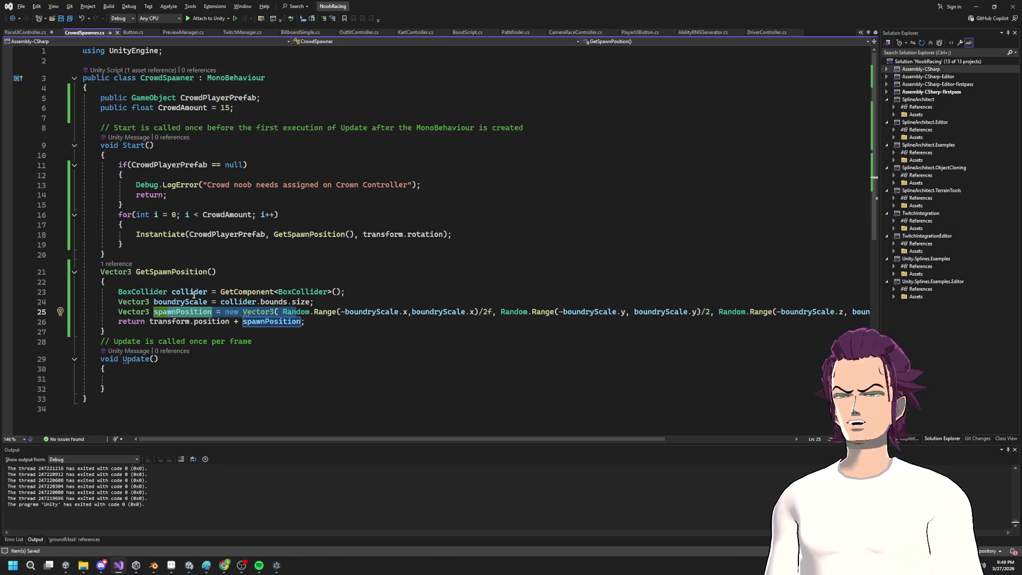
drag(340, 311, 495, 305)
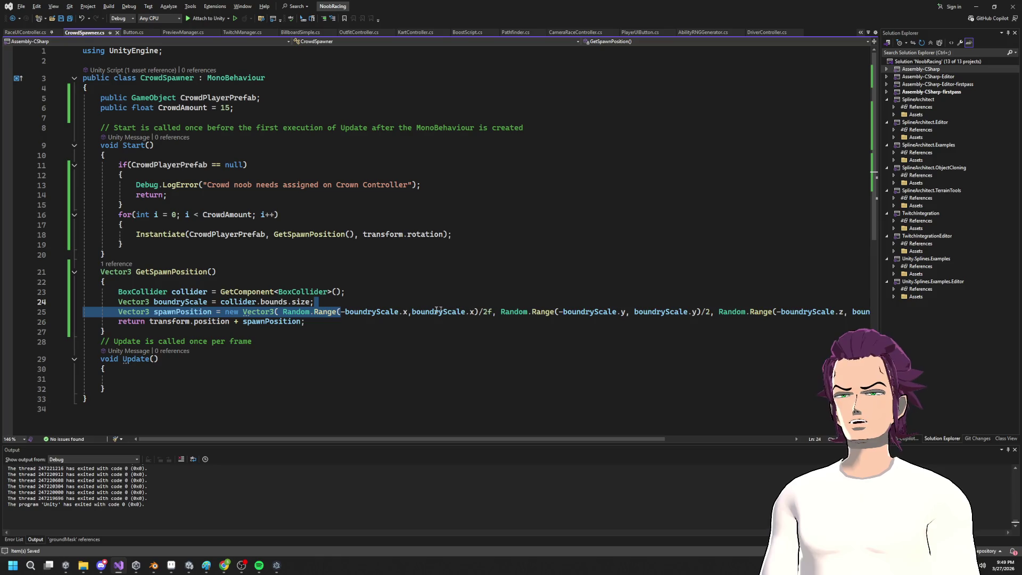
click(186, 321)
drag(230, 321, 142, 321)
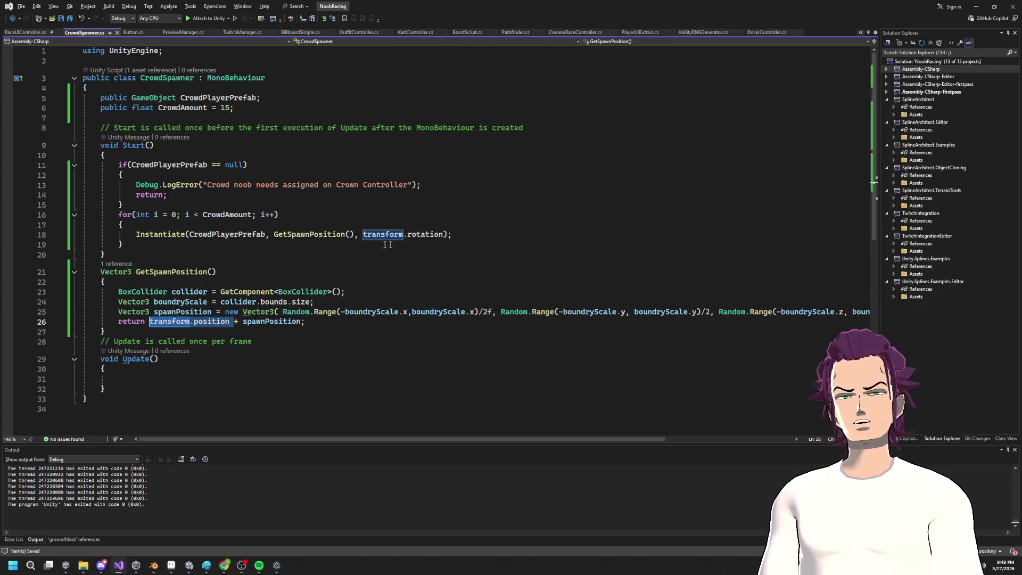
click(975, 7)
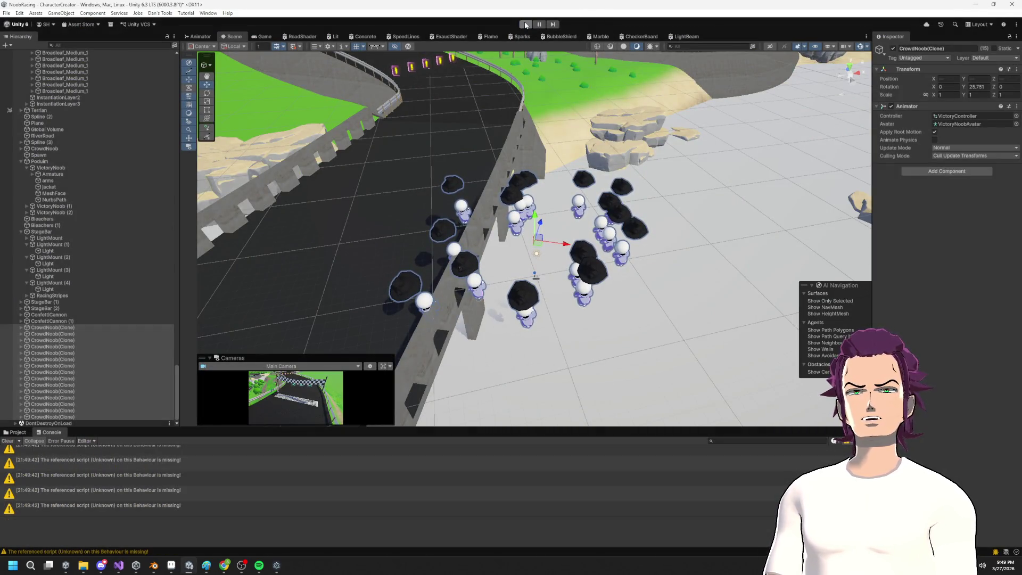
Step: Start the game and fly the Scene camera toward the crowd at the podium
click(525, 24)
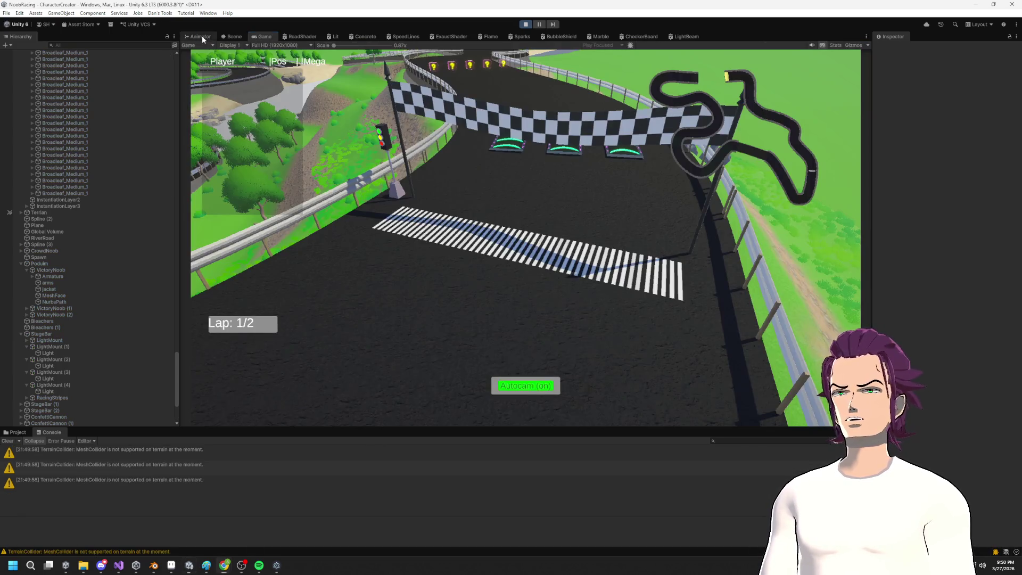
click(202, 36)
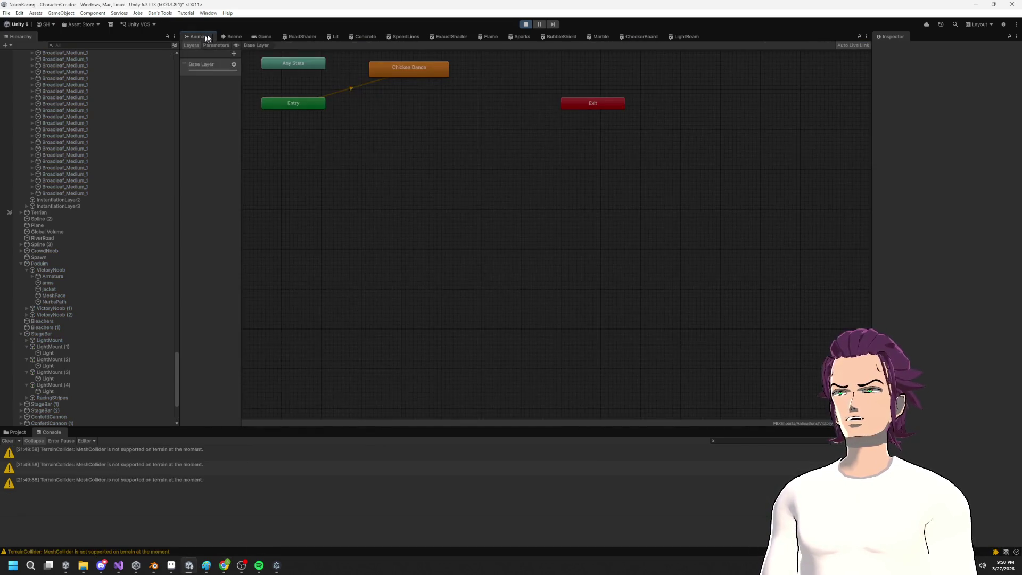
click(260, 36)
click(234, 36)
mouse_move(534, 272)
mouse_down()
mouse_move(684, 212)
mouse_move(461, 184)
mouse_move(753, 147)
mouse_move(810, 168)
mouse_move(640, 183)
mouse_move(86, 184)
mouse_move(94, 197)
mouse_move(112, 186)
mouse_up()
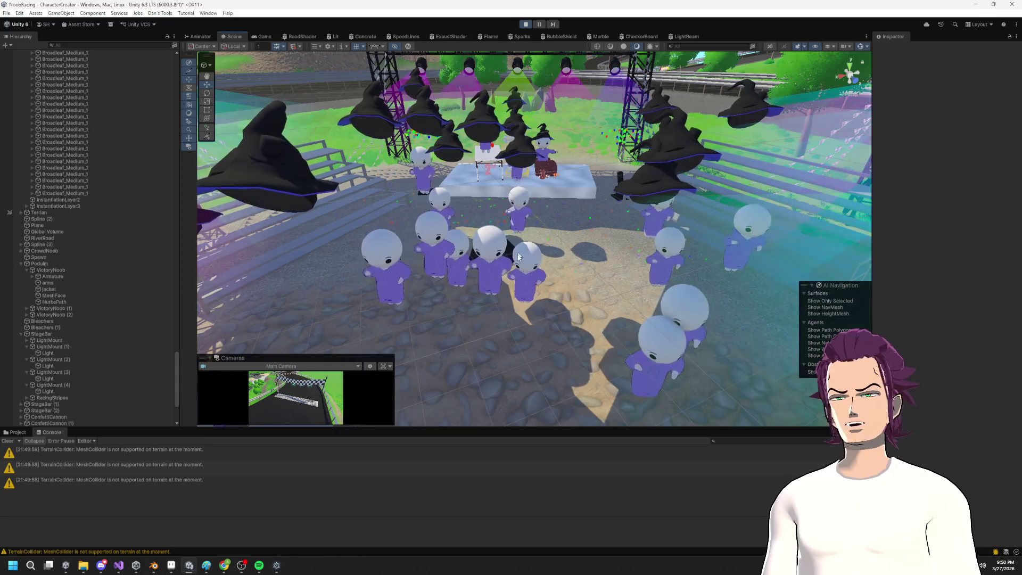
Step: Orbit to a level view of the crowd, then stop play mode and return to the script
key(alt)
scroll(571, 227, up, 10)
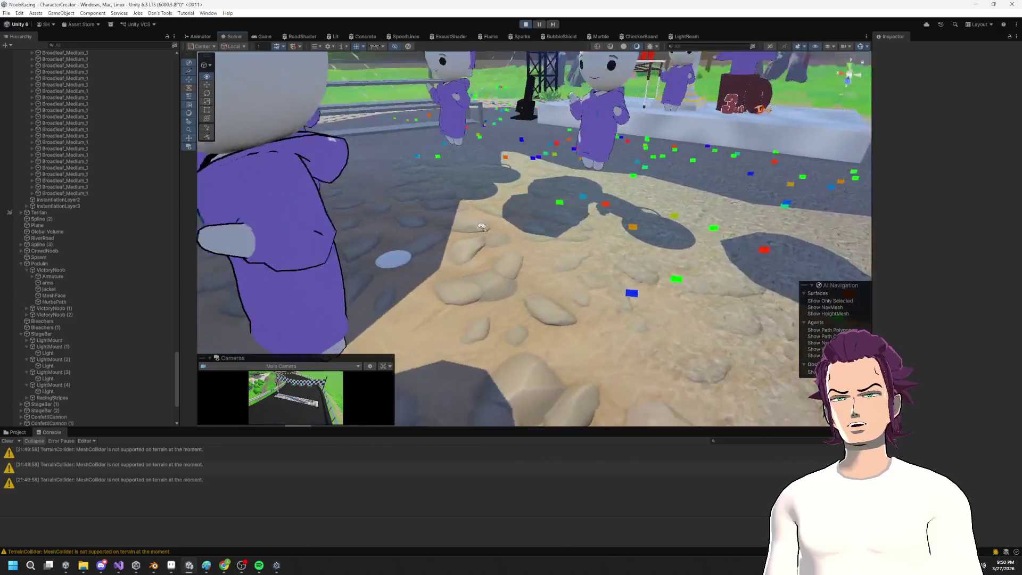
mouse_move(481, 226)
mouse_down()
mouse_move(279, 181)
mouse_move(421, 162)
mouse_up()
scroll(422, 163, down, 10)
key(x)
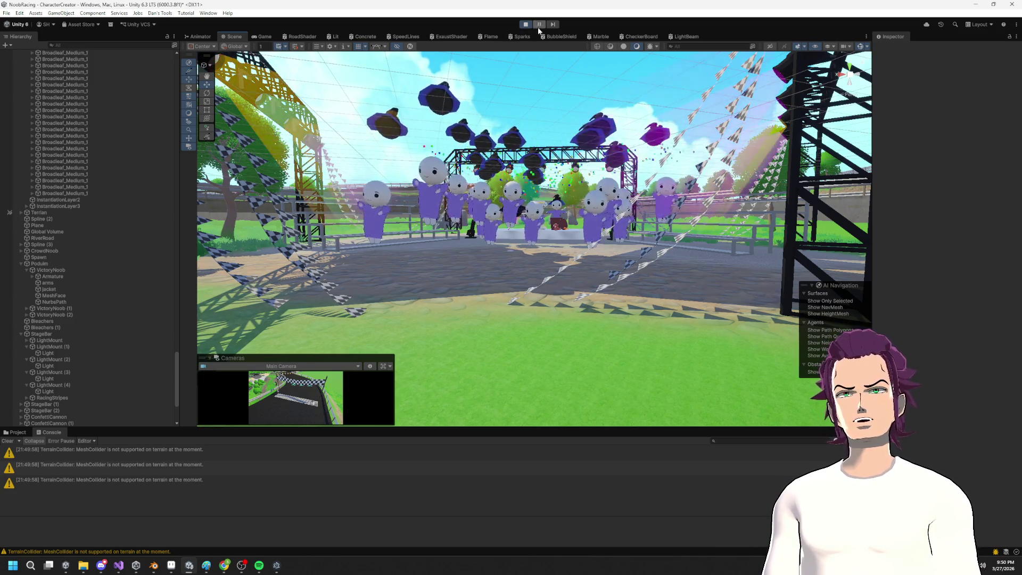
key(ctrl+p)
click(118, 565)
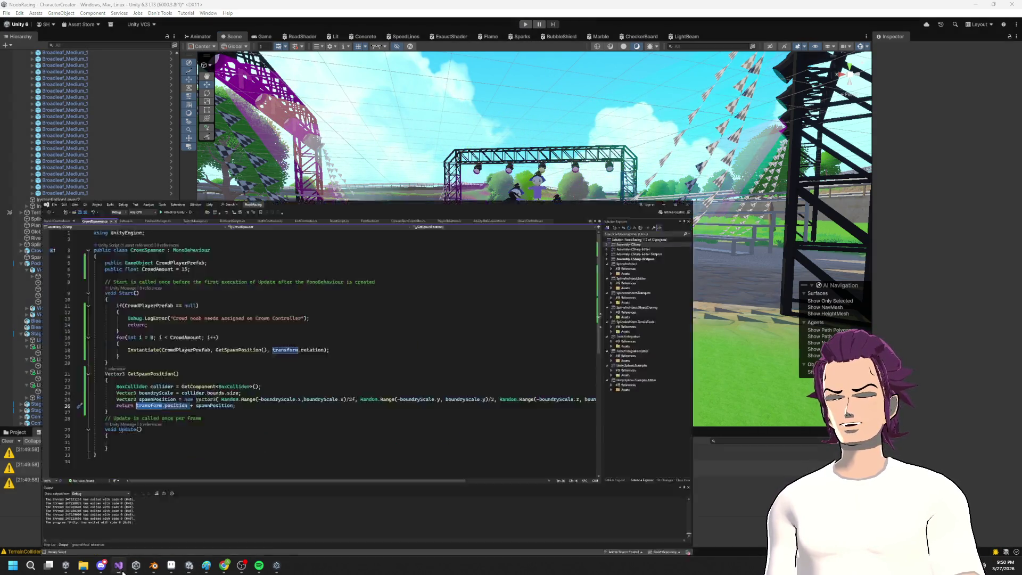
drag(605, 438, 680, 439)
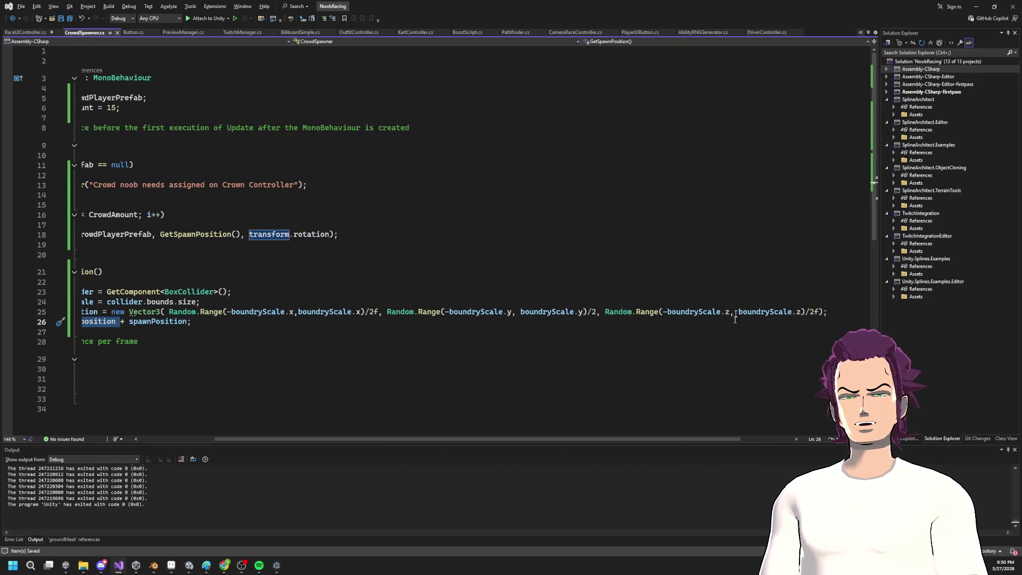
drag(596, 311, 569, 311)
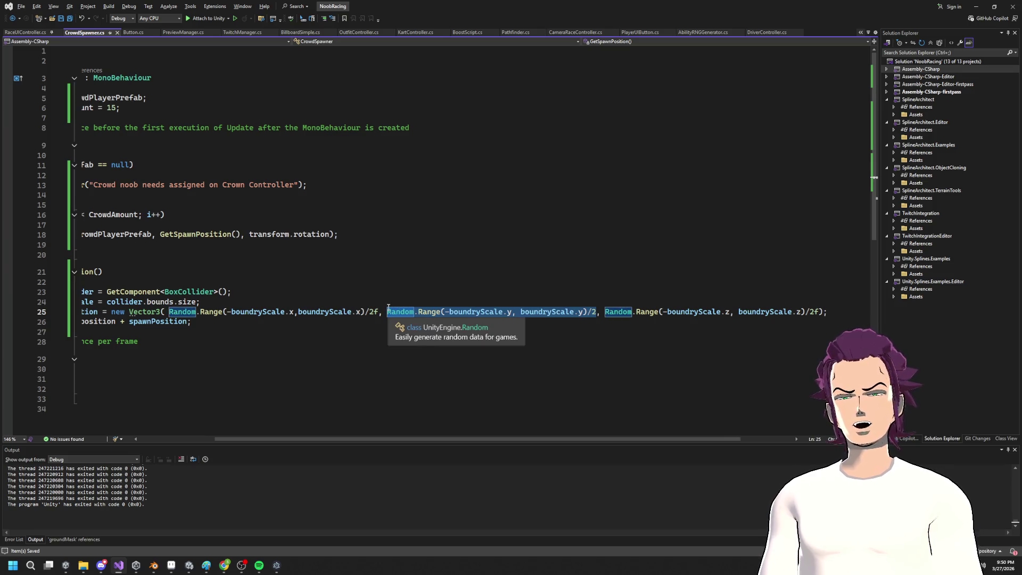
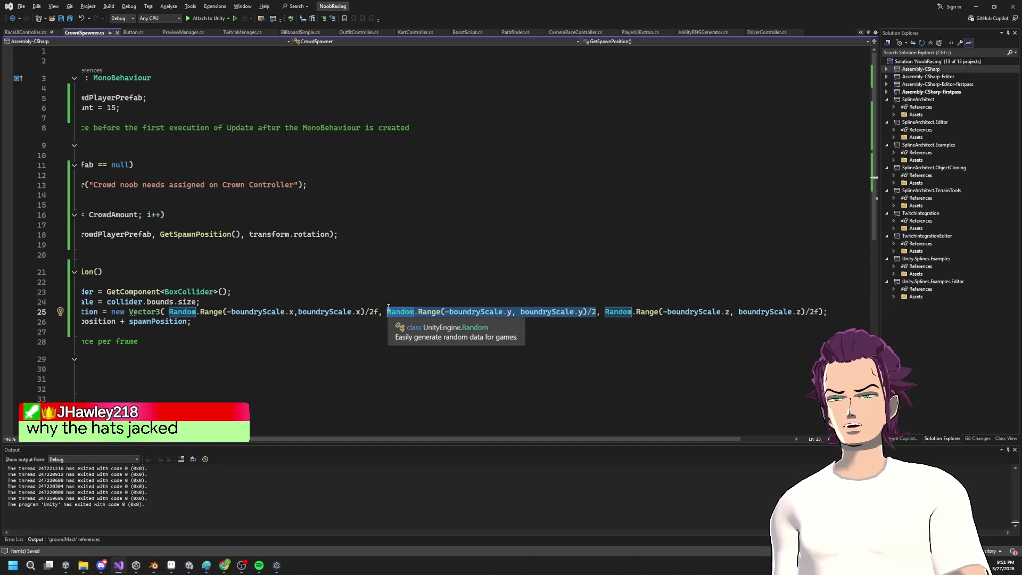
Step: Replace the Random.Range Y offset on line 25 with 0 and return to Unity
key(Delete)
text(0)
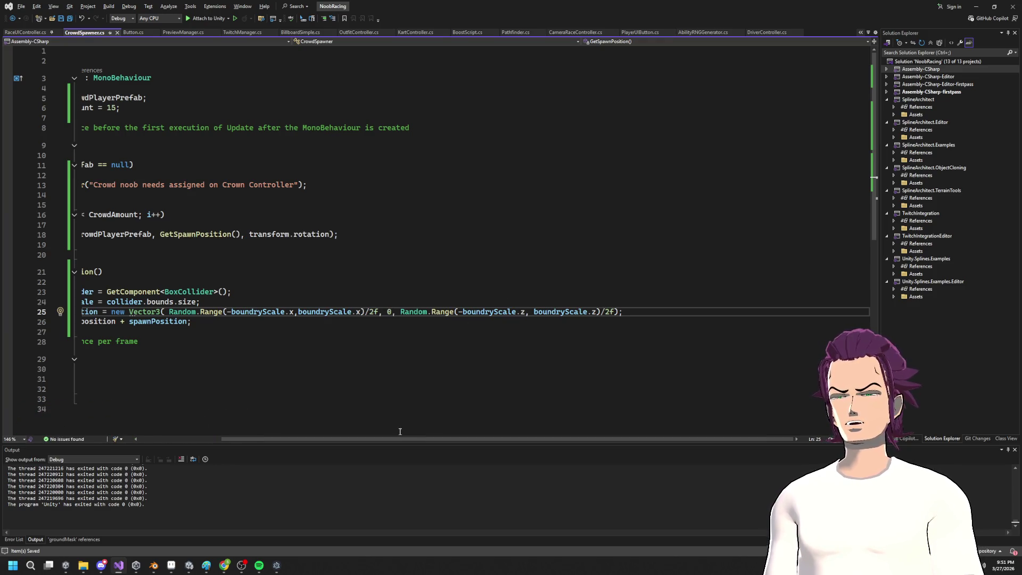
drag(400, 439, 245, 411)
key(alt+Tab)
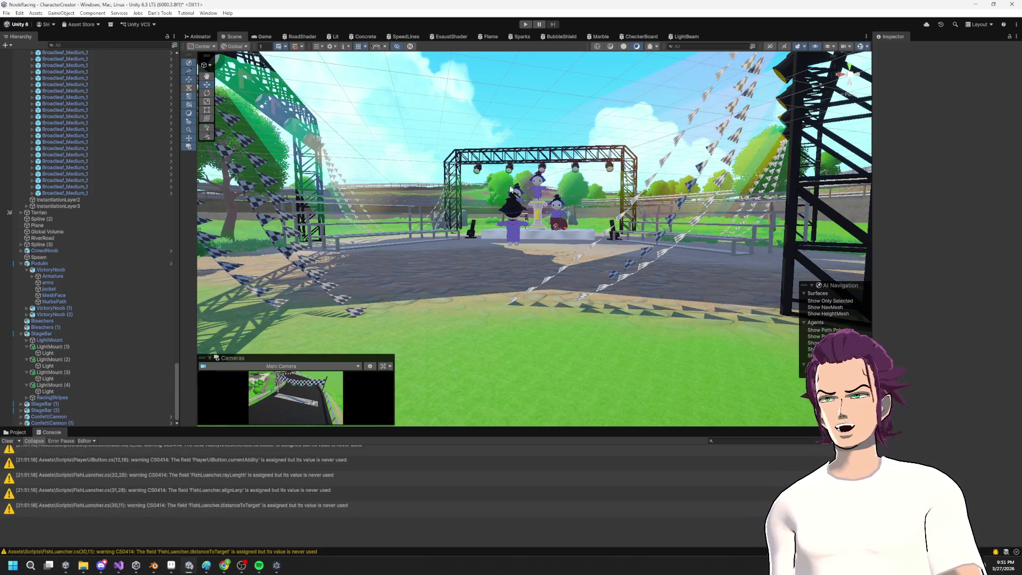
Step: Select CrowdNoob and frame the witch-hat character in the Scene view
click(666, 159)
scroll(95, 393, down, 2)
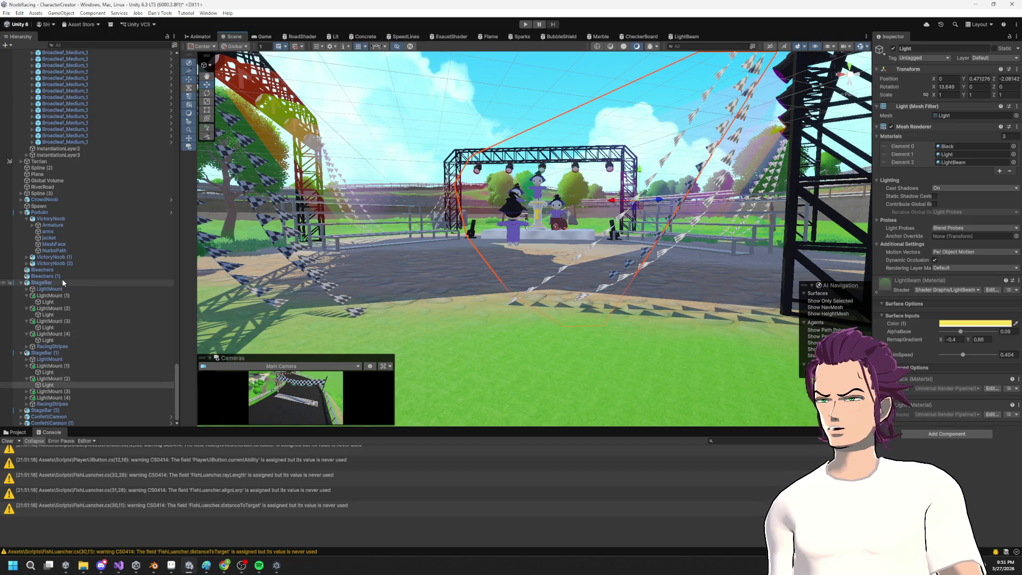
click(89, 201)
key(f)
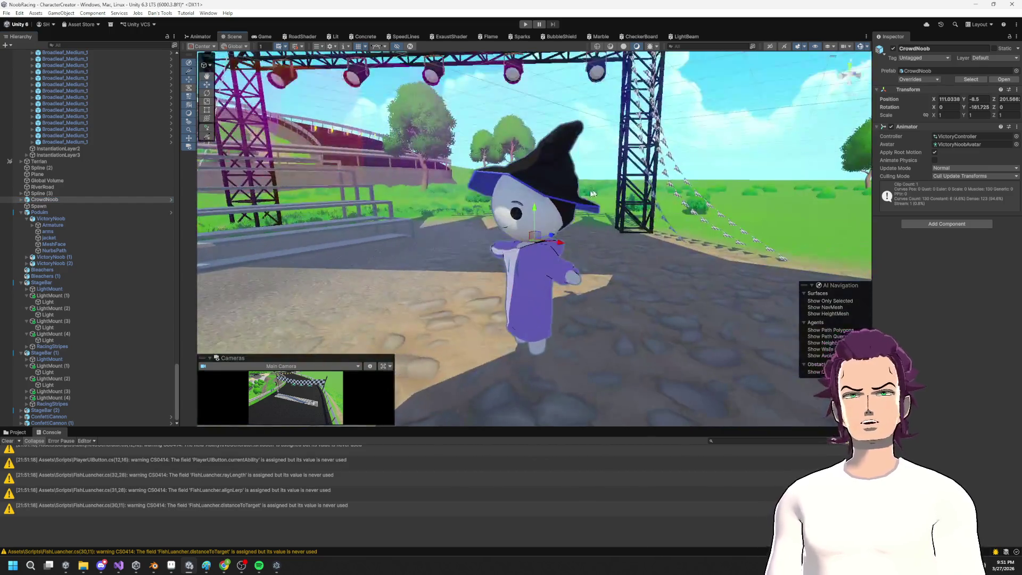
click(546, 167)
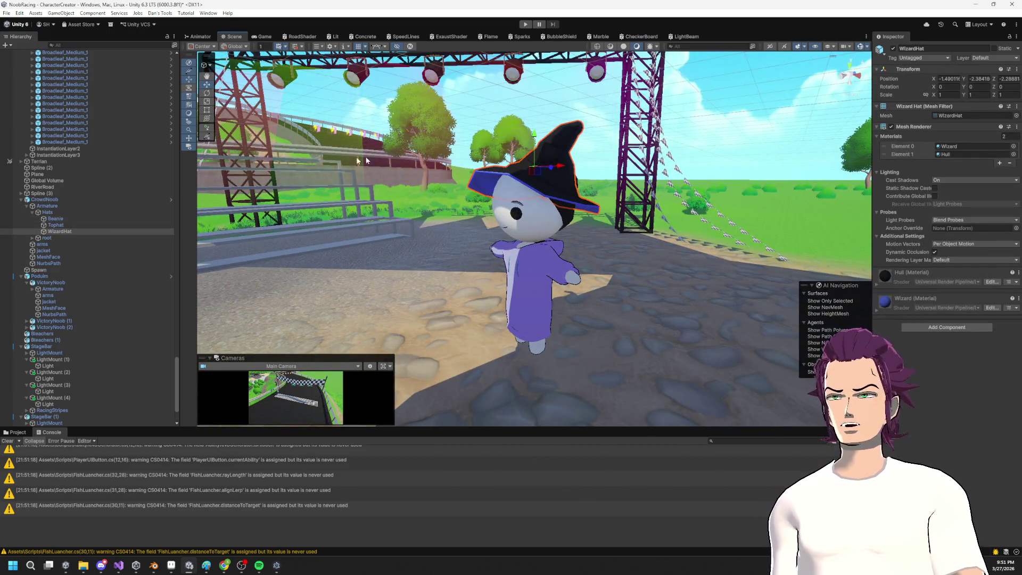
Step: Expand the Armature's root, hips, spine, chest and neck bones to reveal the head bone
click(47, 212)
click(33, 238)
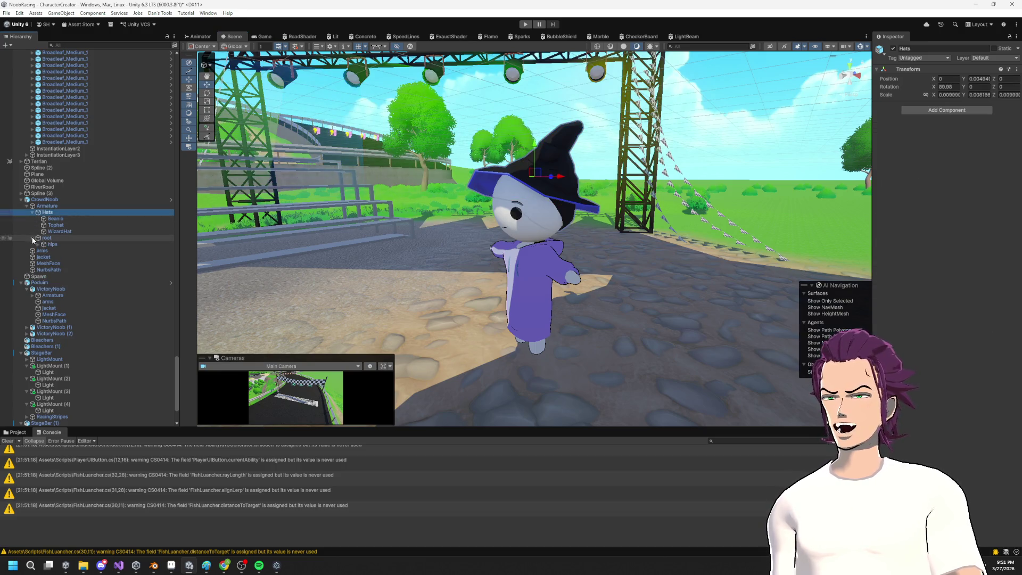
click(38, 244)
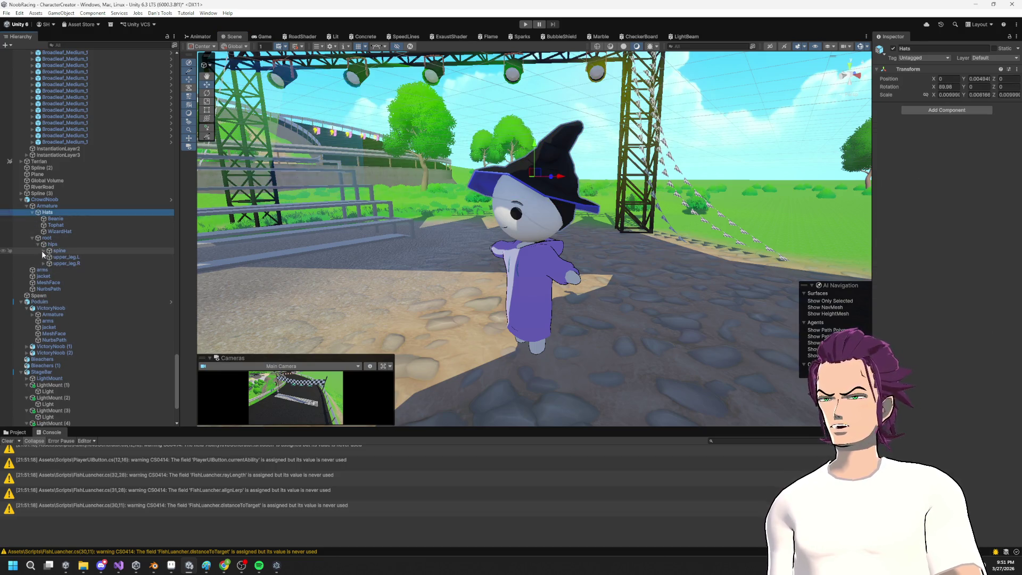
click(44, 251)
click(48, 258)
click(48, 258)
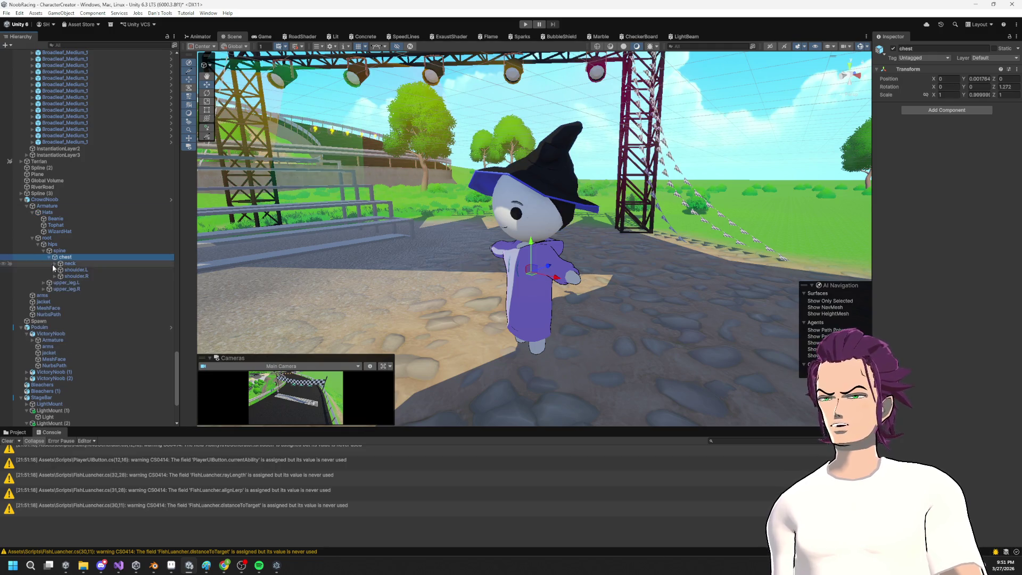
click(55, 264)
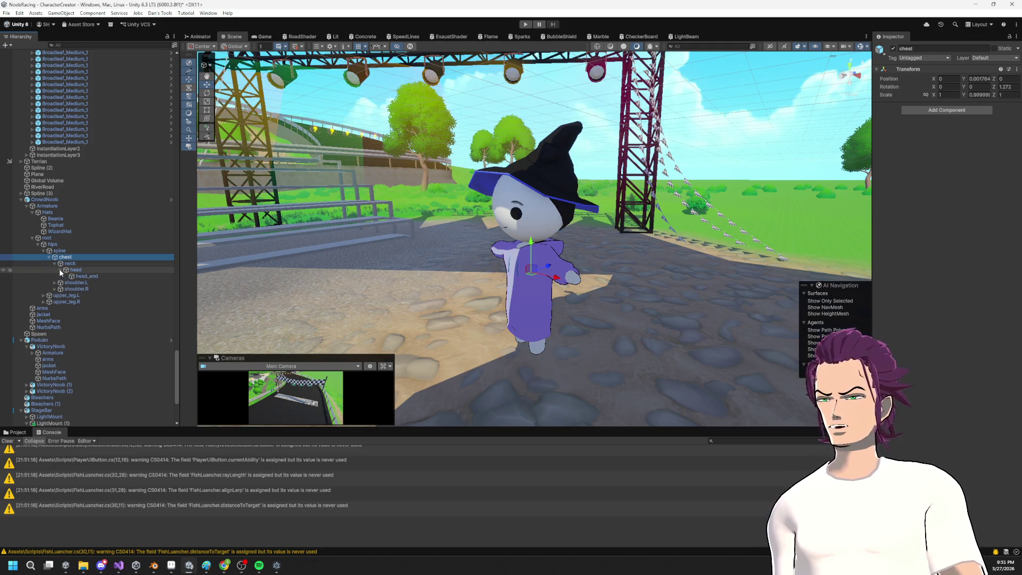
Step: Try dragging the Hats group onto the head bone, dismissing the prefab restructure warning
drag(126, 253, 87, 270)
click(563, 299)
click(45, 199)
Step: Unpack the CrowdNoob prefab instance using its Prefab context menu
right_click(52, 200)
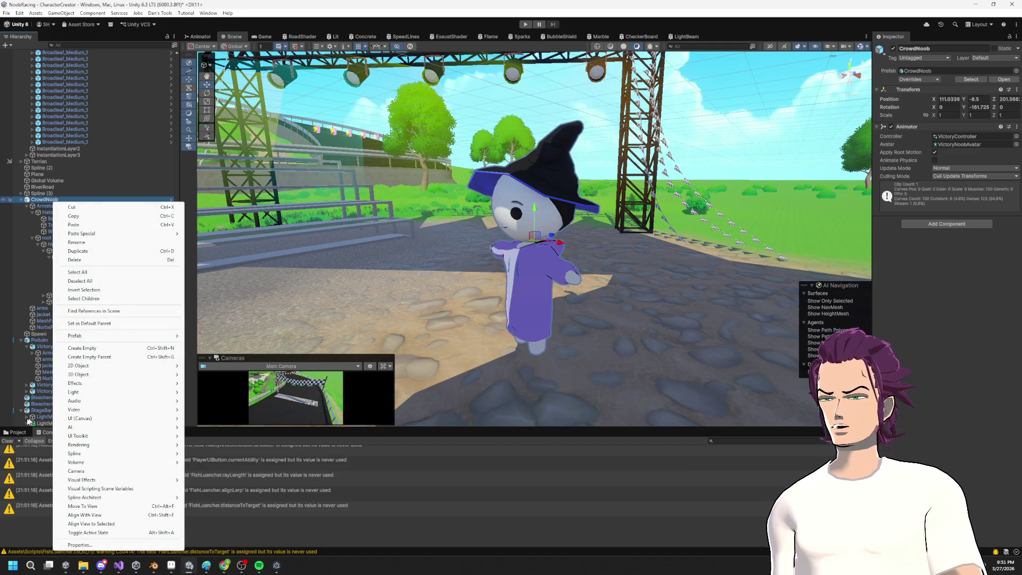
click(28, 431)
click(17, 433)
right_click(45, 201)
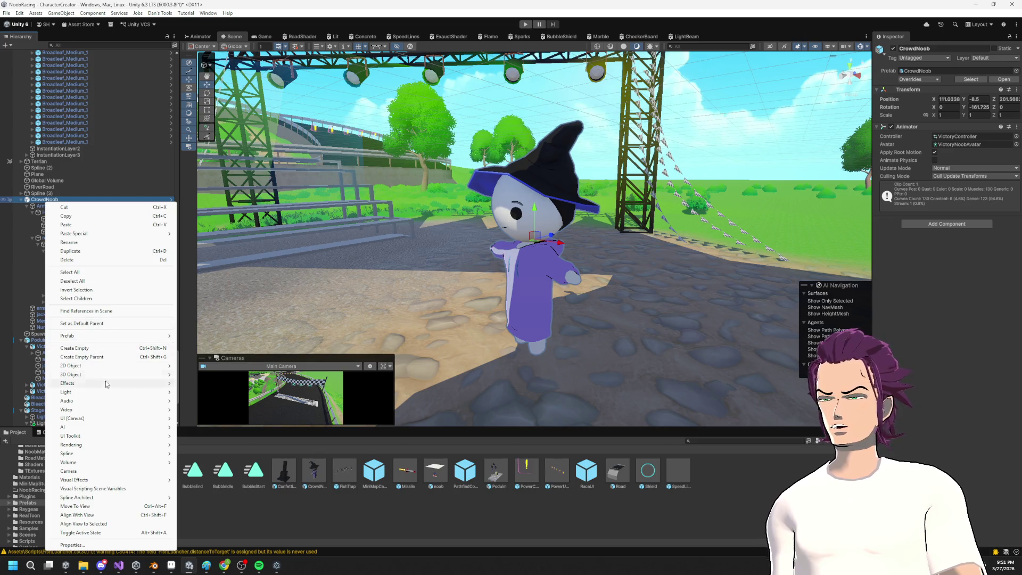
mouse_move(96, 337)
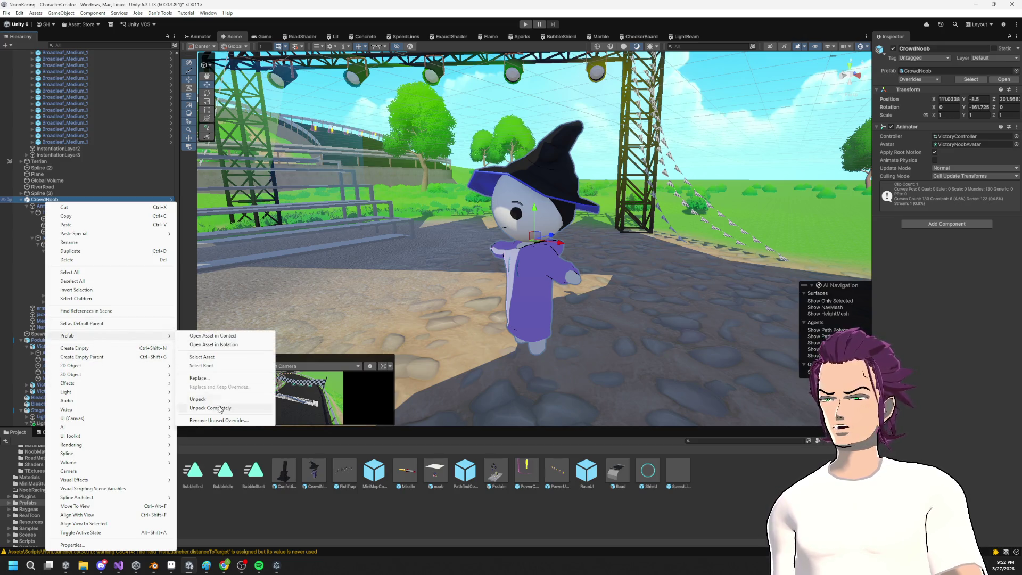
click(220, 401)
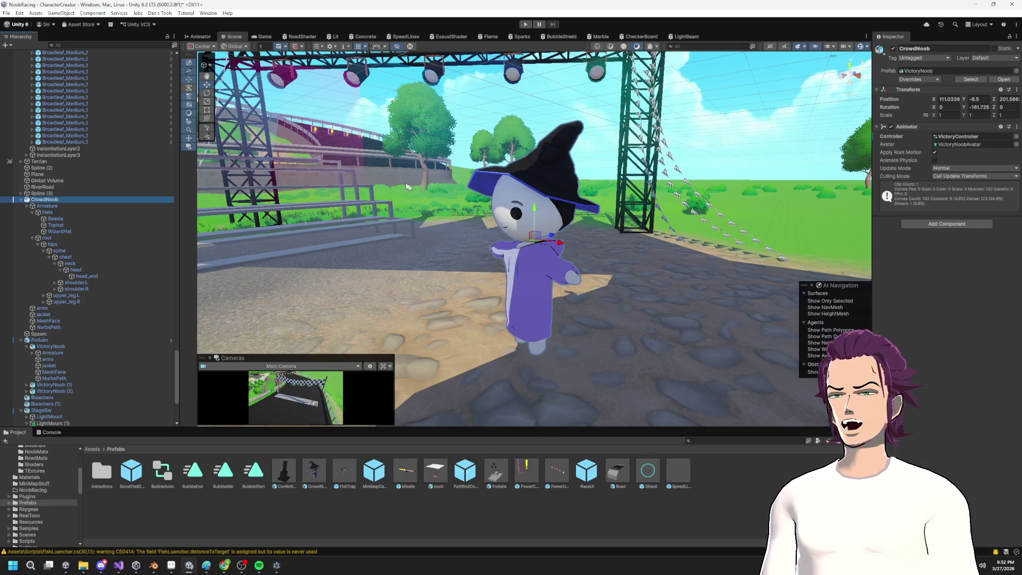
click(57, 213)
right_click(55, 213)
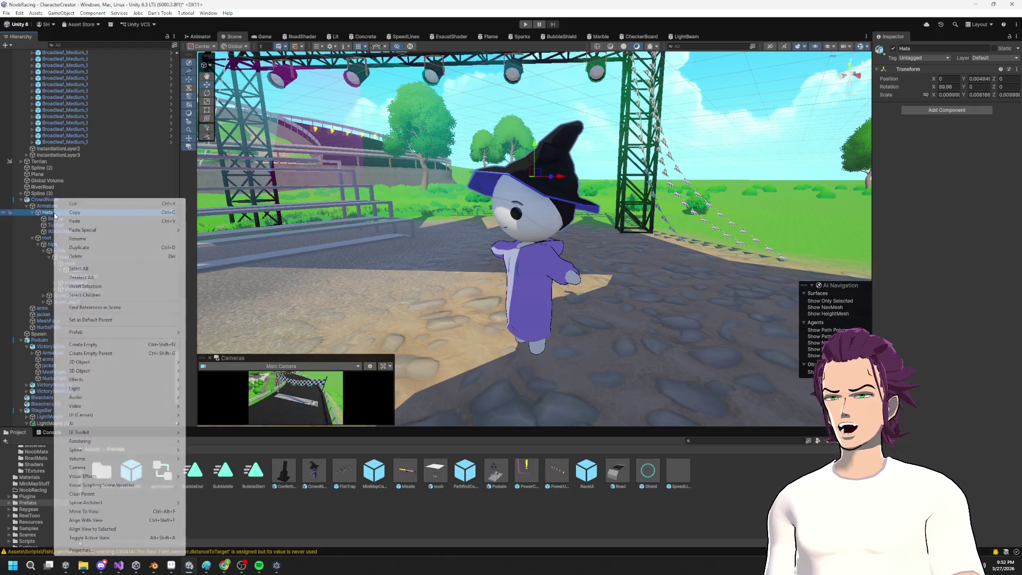
mouse_move(104, 332)
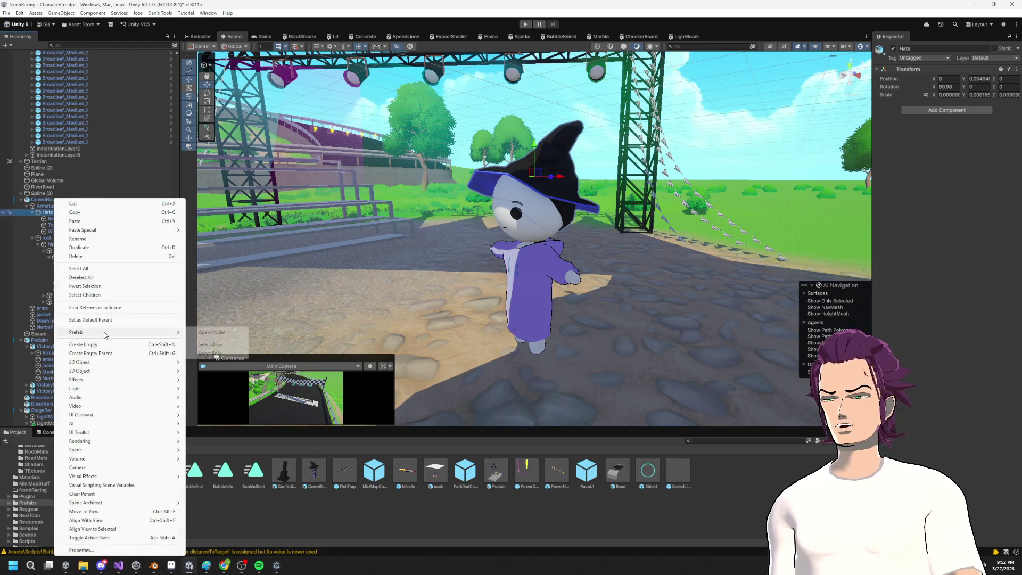
click(210, 353)
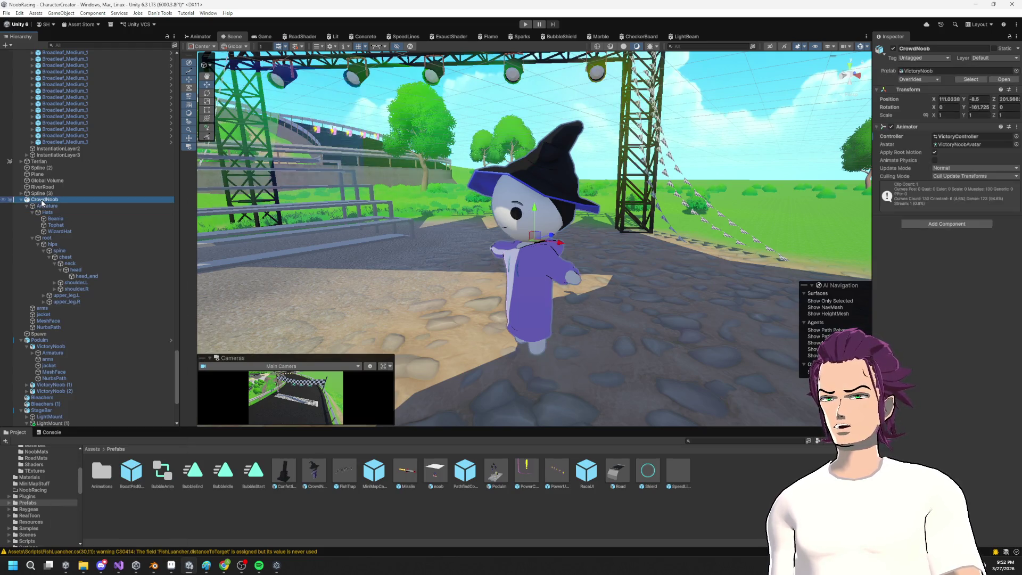
right_click(43, 200)
mouse_move(120, 334)
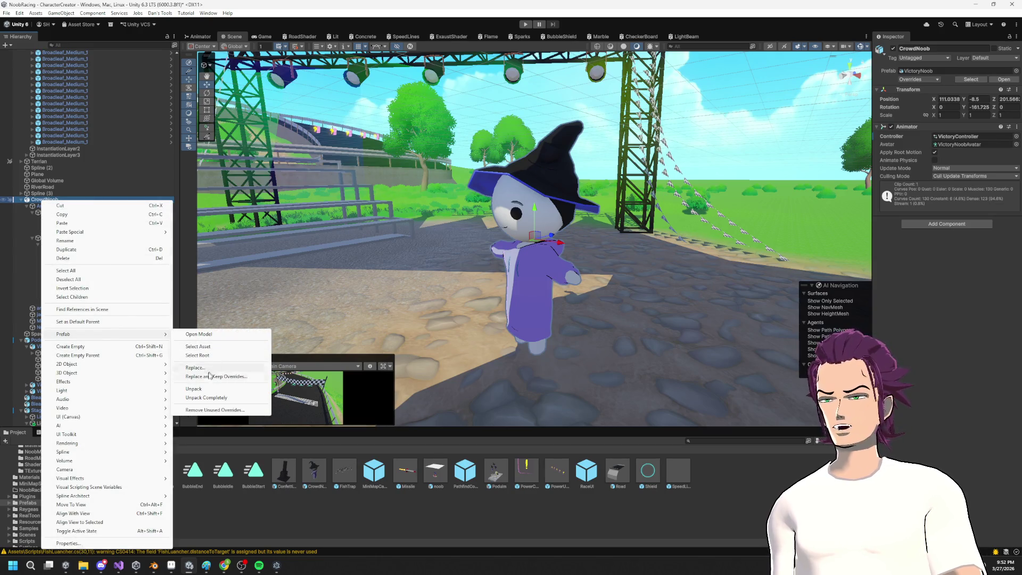
click(194, 388)
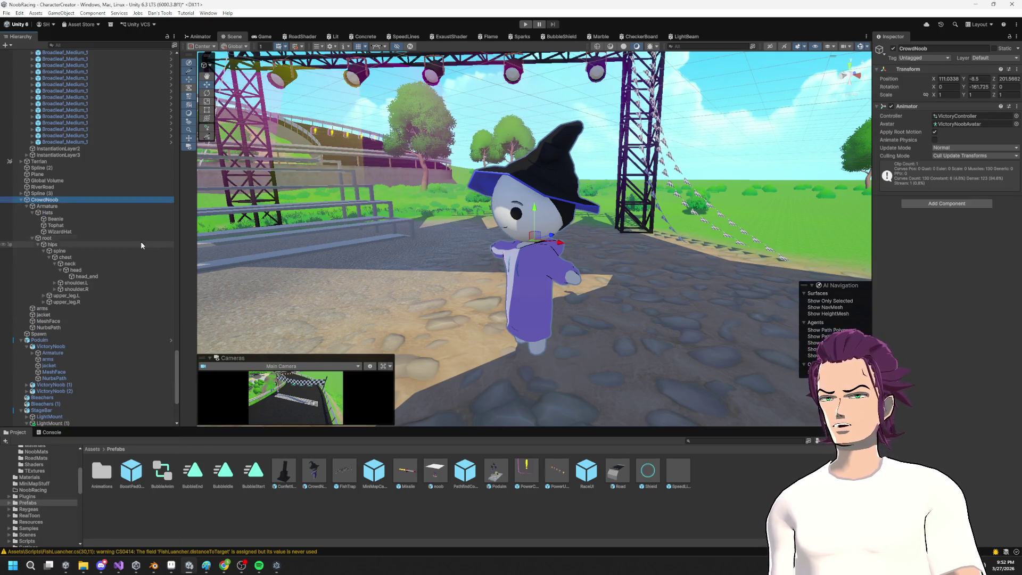
Step: Parent the Hats group under the head bone, then select the CrowdNoob prefab asset
click(47, 213)
drag(94, 287, 74, 270)
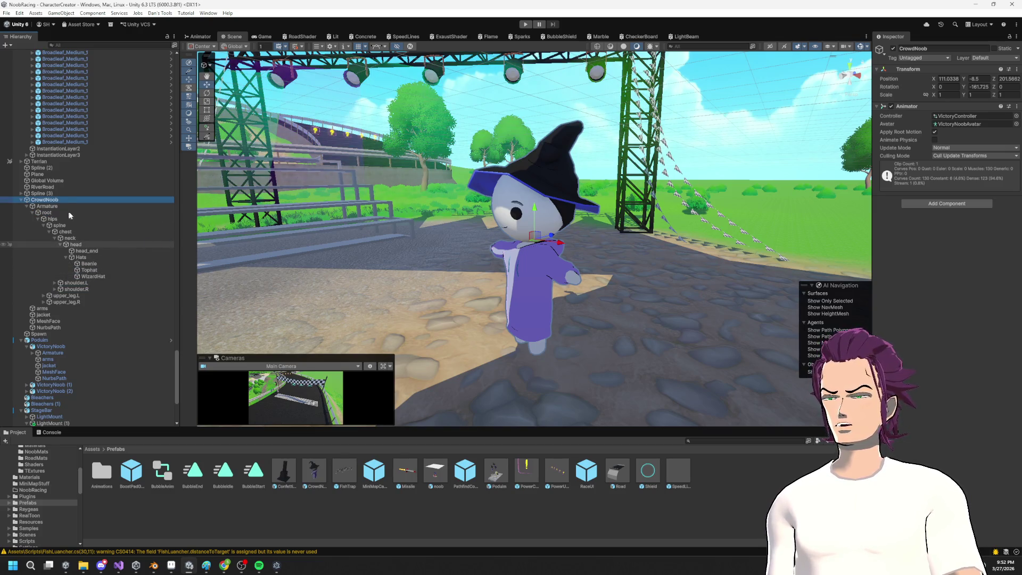
click(63, 207)
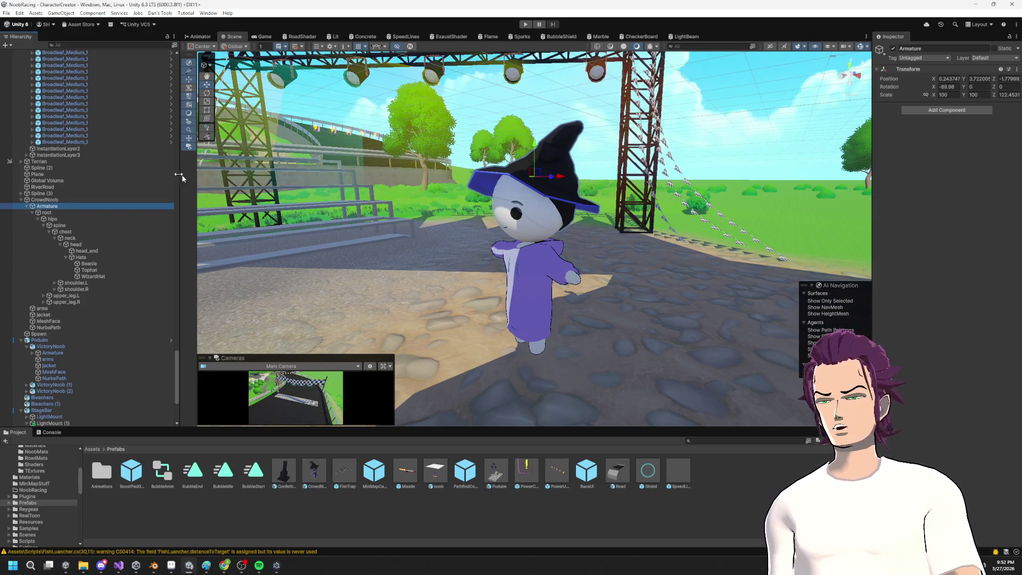
click(50, 200)
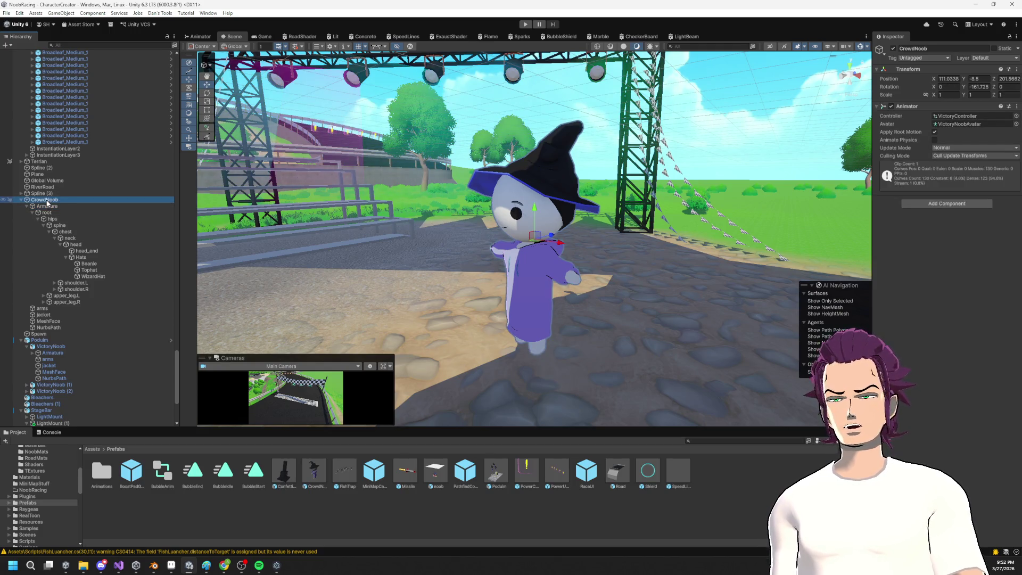
click(315, 474)
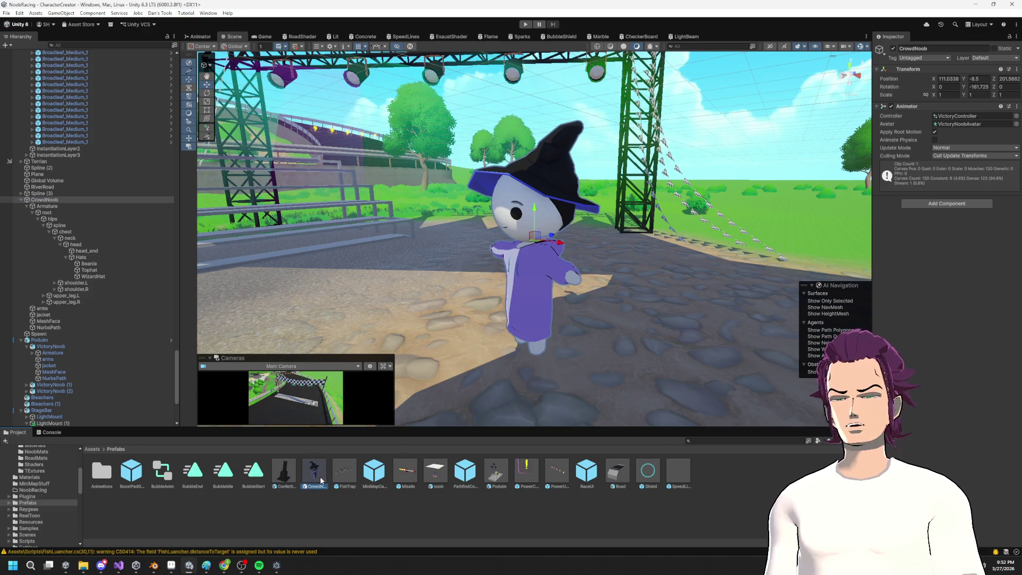
Step: Delete the old CrowdNoob prefab asset, then undo to restore it
key(Delete)
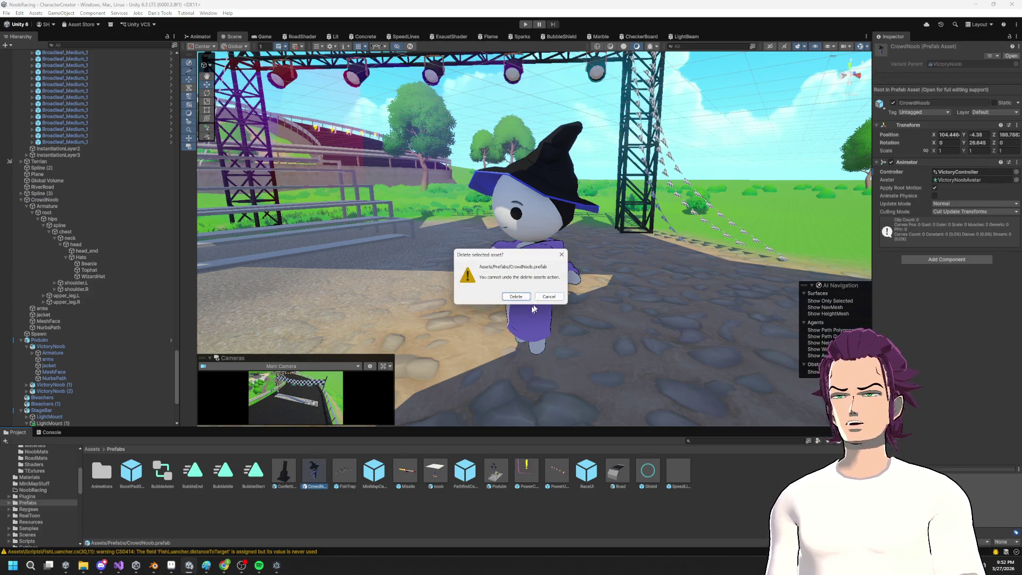
click(514, 296)
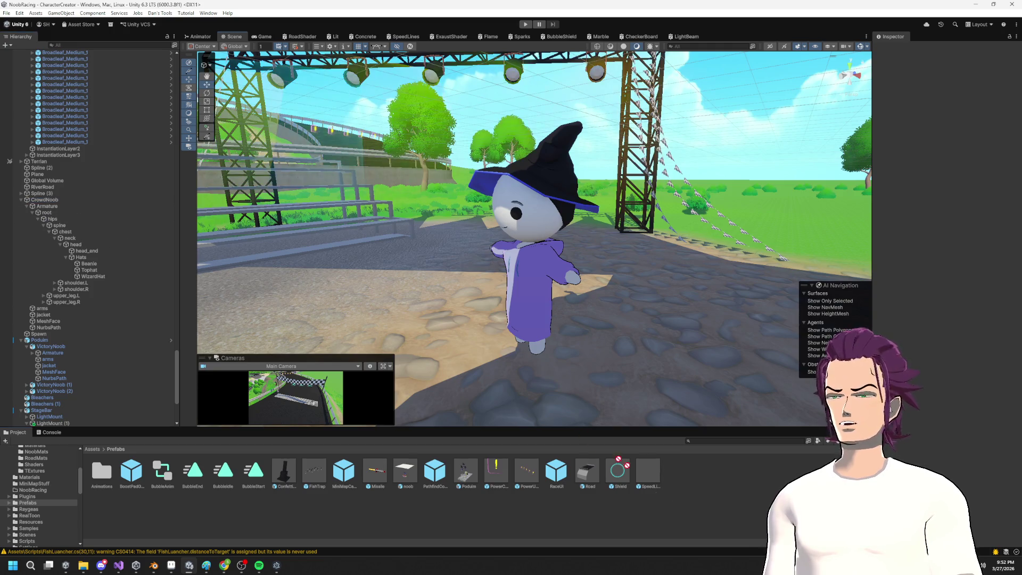
key(ctrl+z)
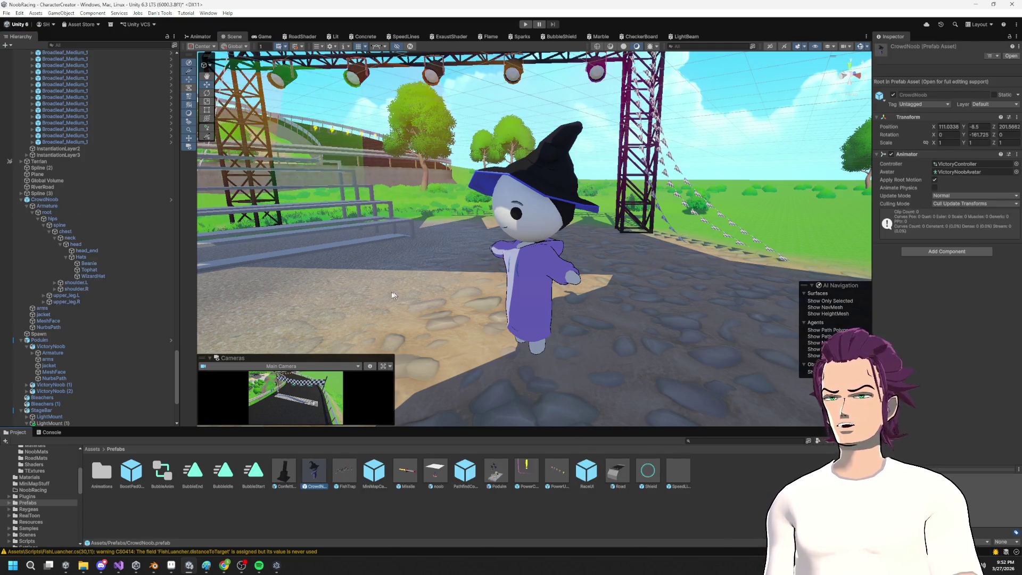
Step: Assign CrowdNoob as Spawn's Crowd Spawner Player Prefab and enter Play mode
scroll(539, 245, down, 3)
mouse_move(539, 244)
mouse_down()
mouse_move(303, 170)
mouse_move(97, 224)
mouse_up()
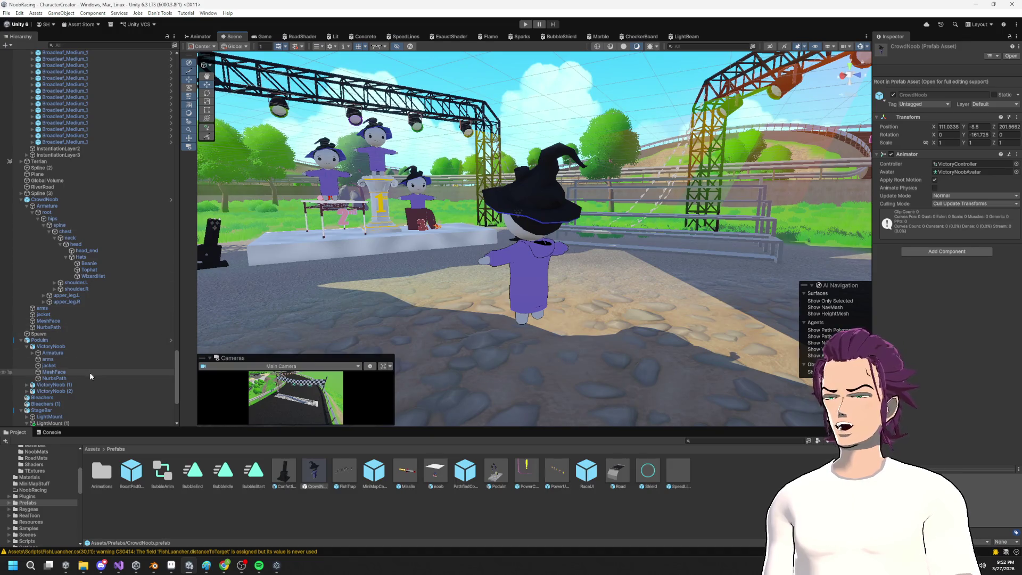
scroll(89, 372, down, 5)
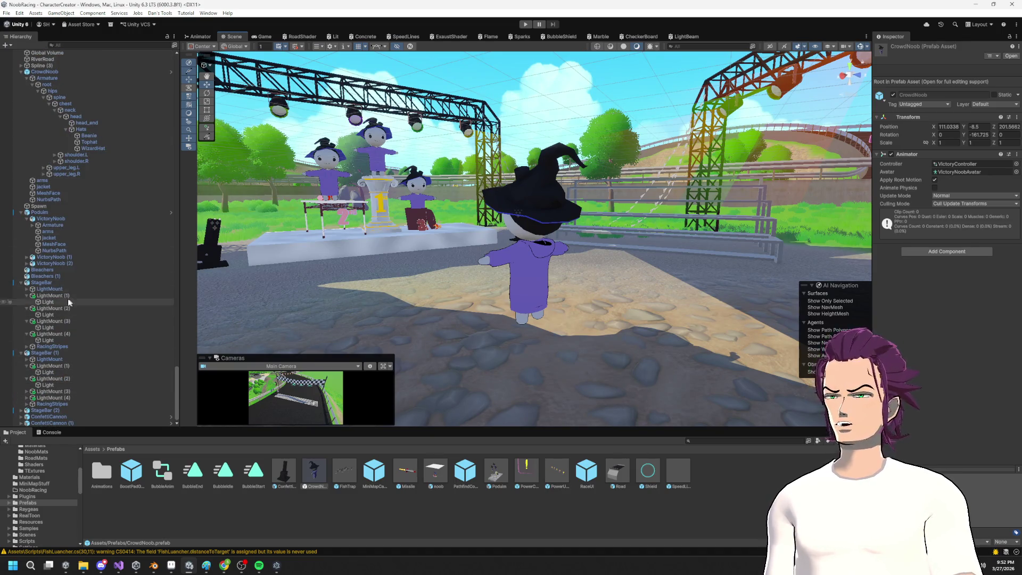
click(54, 205)
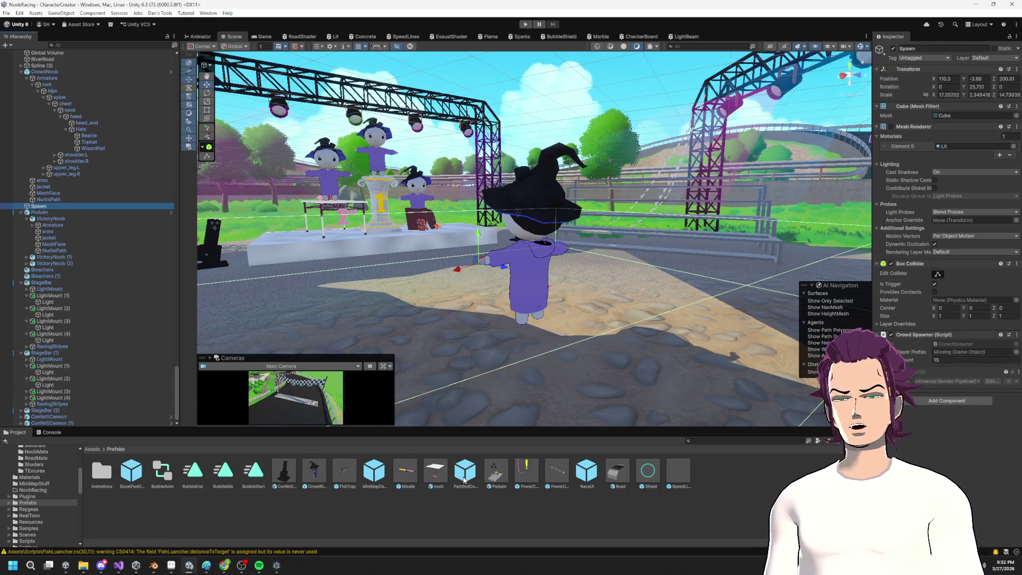
mouse_move(316, 479)
mouse_down()
mouse_move(478, 415)
mouse_move(745, 372)
mouse_move(972, 351)
mouse_up()
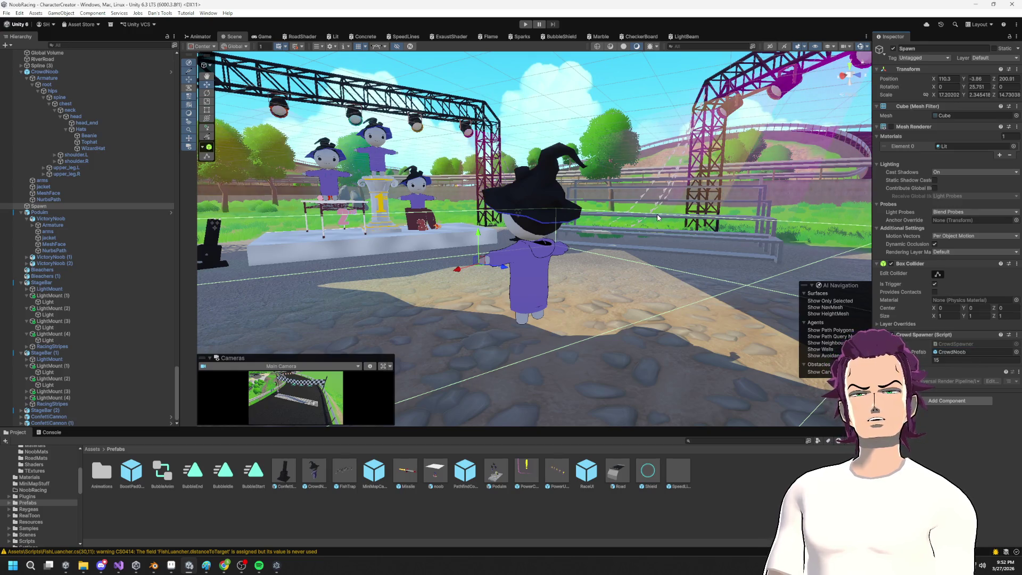
click(527, 24)
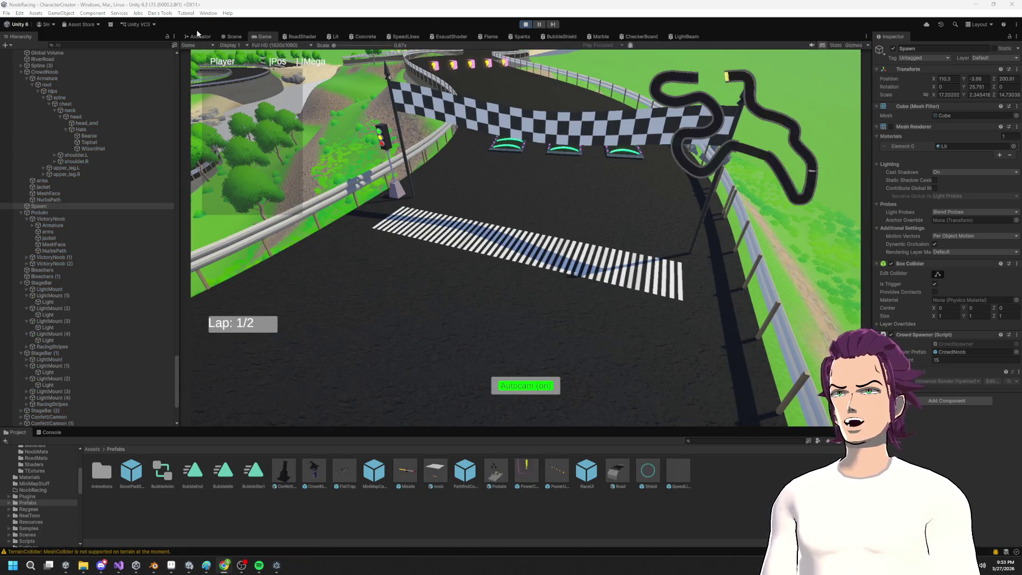
Step: Frame the Spawn podium, orbit to inspect the hat-wearing crowd, then exit Play mode
click(198, 37)
click(224, 36)
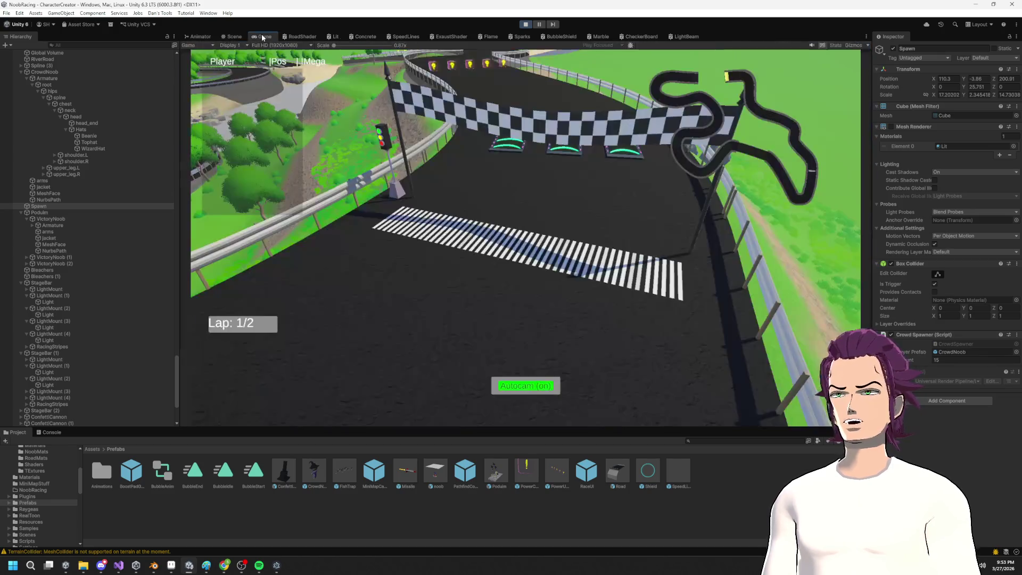
key(f)
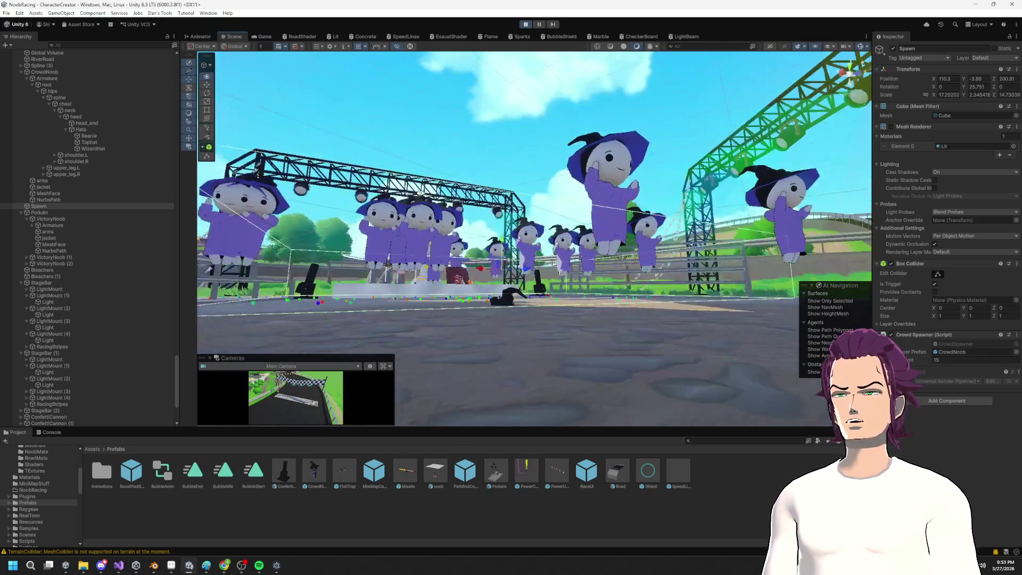
mouse_move(557, 274)
mouse_down()
mouse_move(594, 315)
mouse_move(553, 253)
mouse_move(323, 207)
mouse_up()
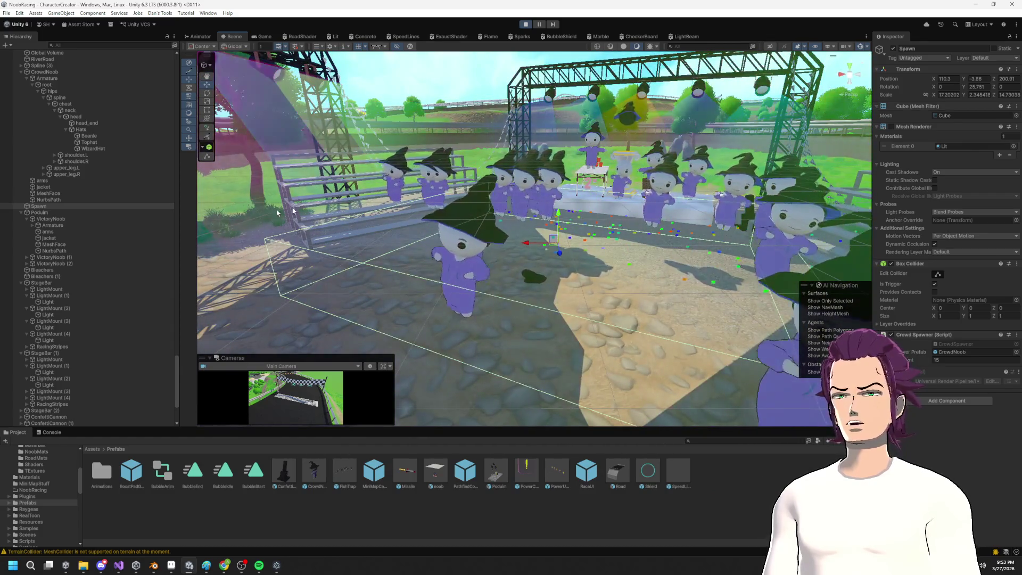
drag(556, 223, 555, 217)
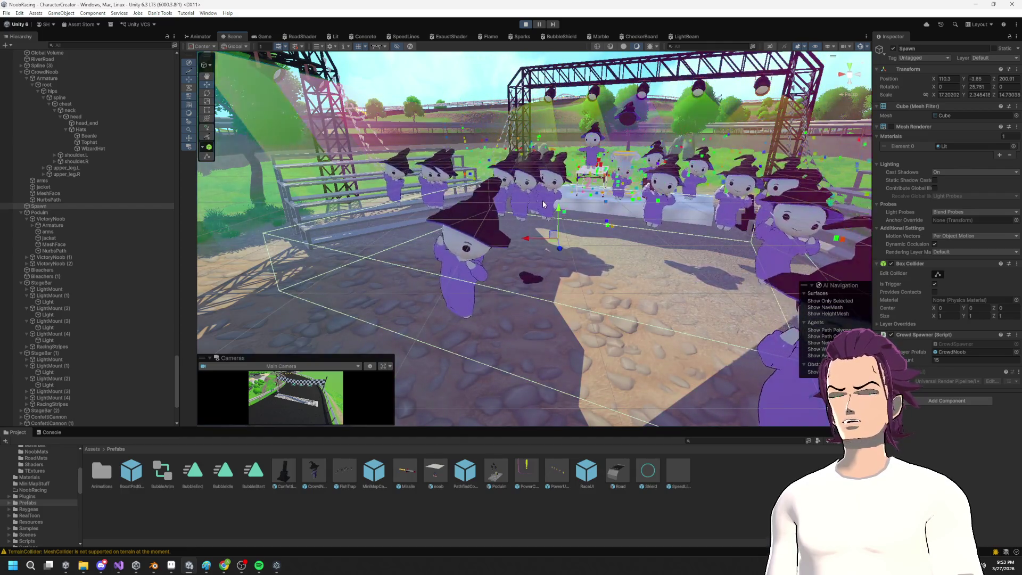
drag(543, 204, 504, 159)
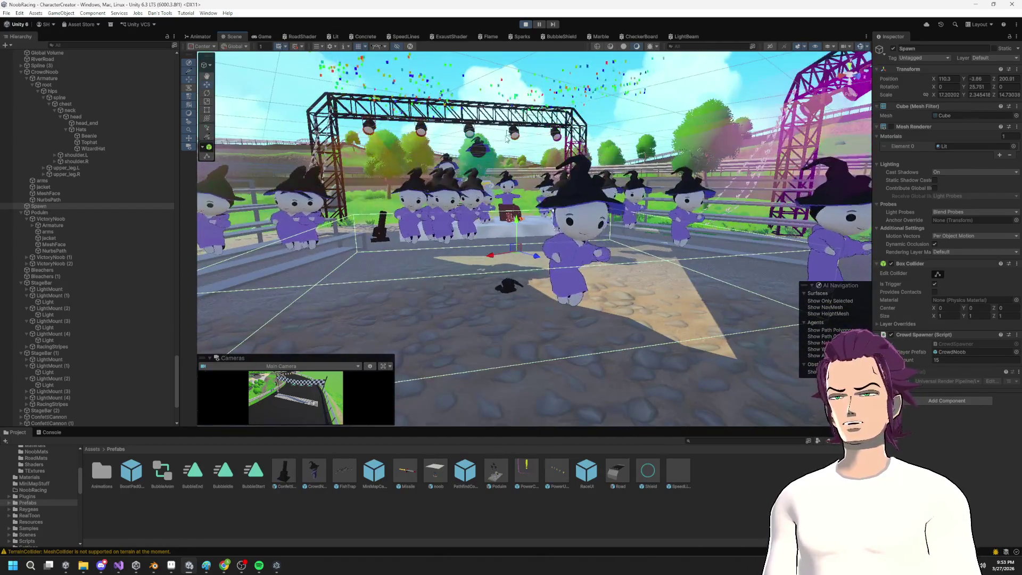
key(ctrl+p)
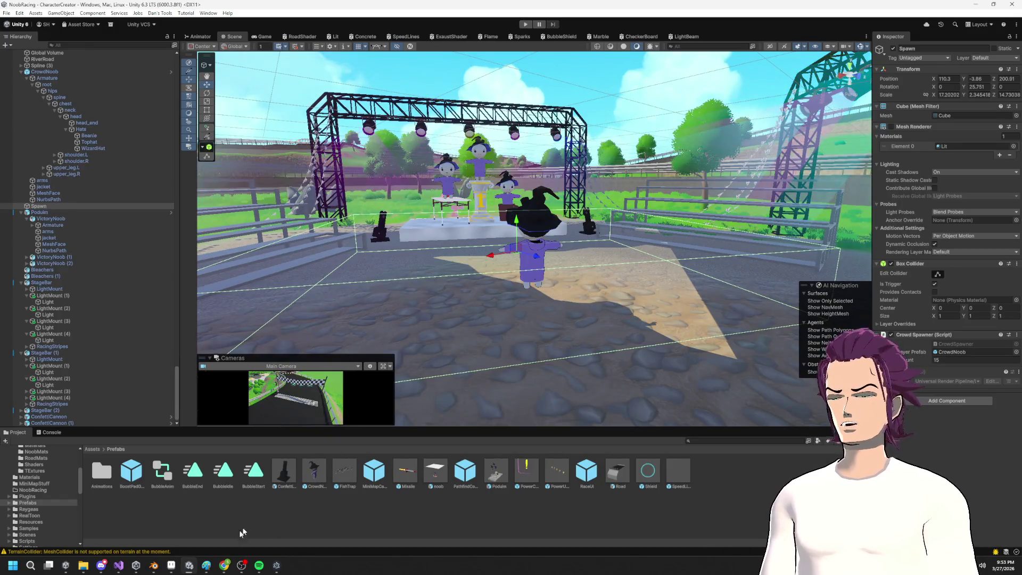
Step: Add a new line after line 24 in CrowdSpawner beginning with 'Terrain'
click(119, 565)
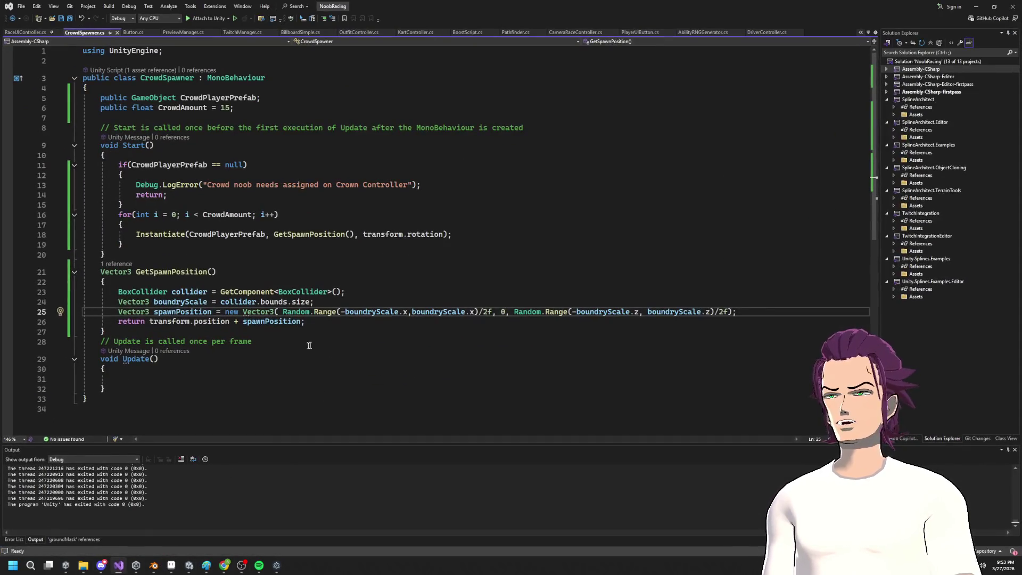
click(376, 302)
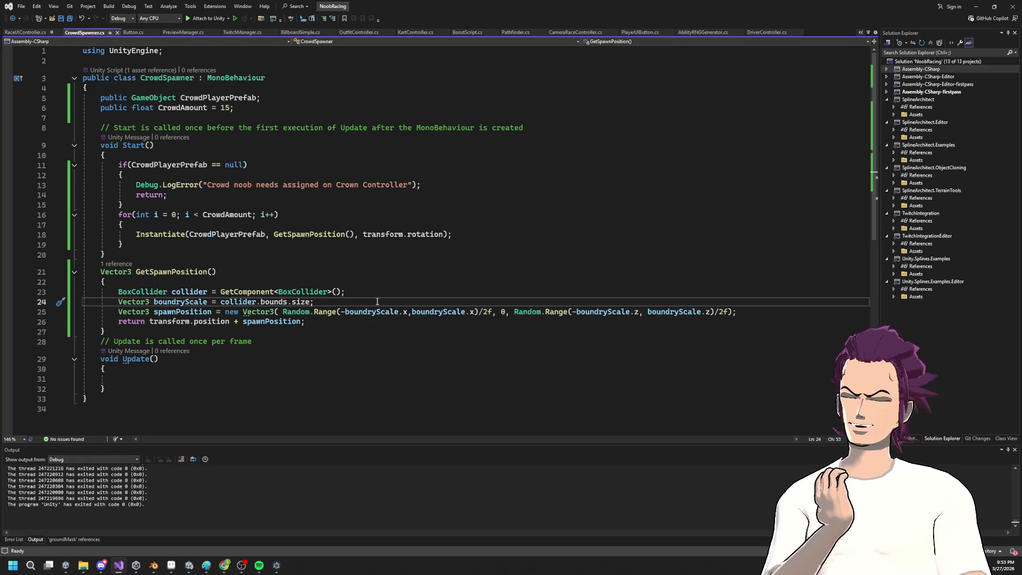
key(Return)
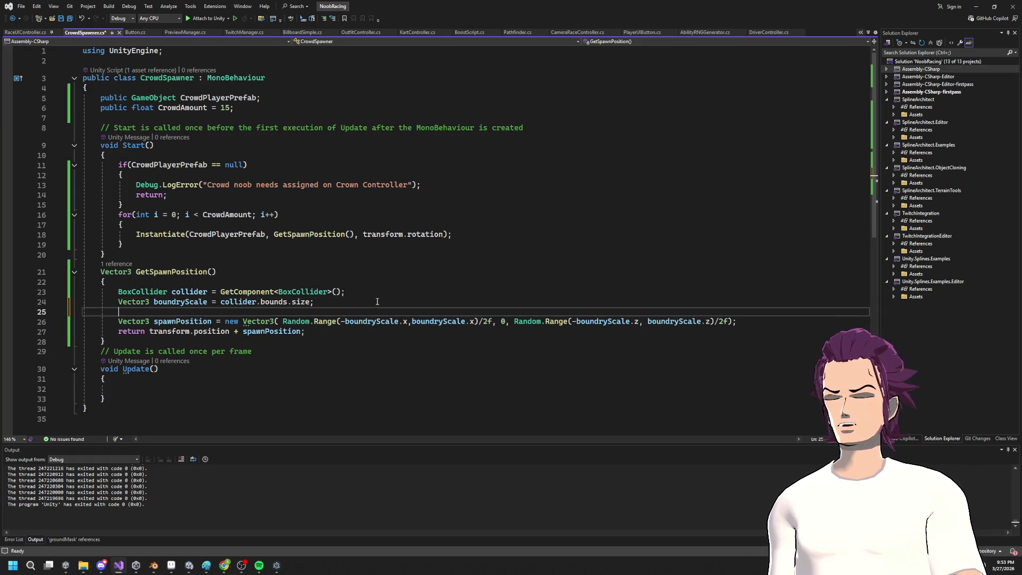
text(Te)
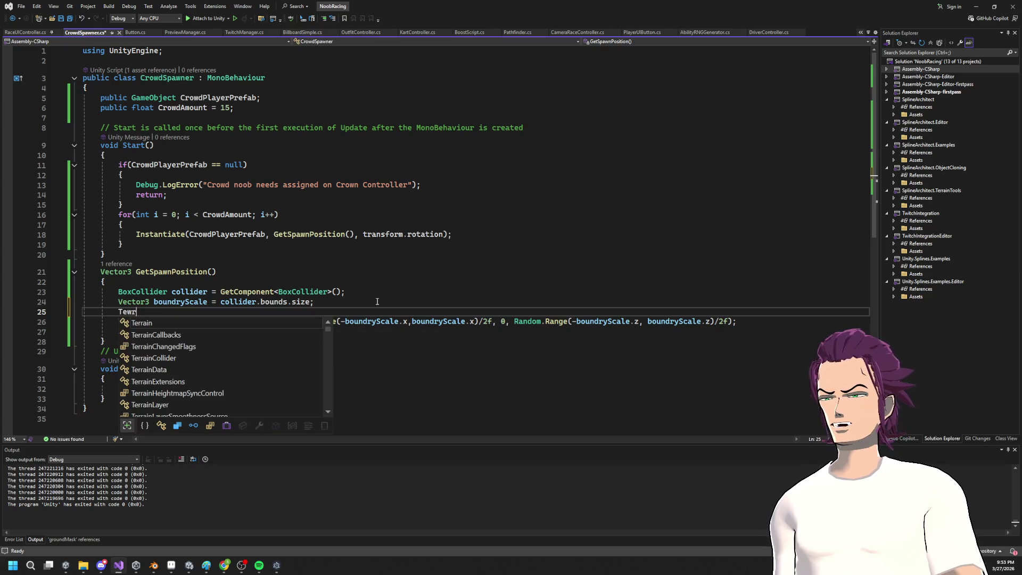
key(Tab)
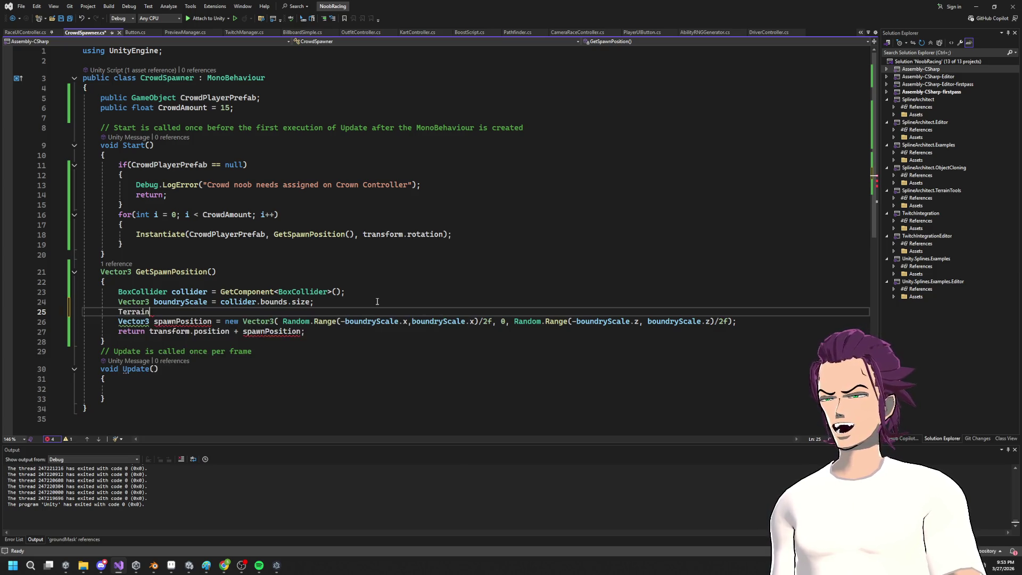
Step: Explore Terrain's IntelliSense member list by trying 'sam' and 'get'
text(.)
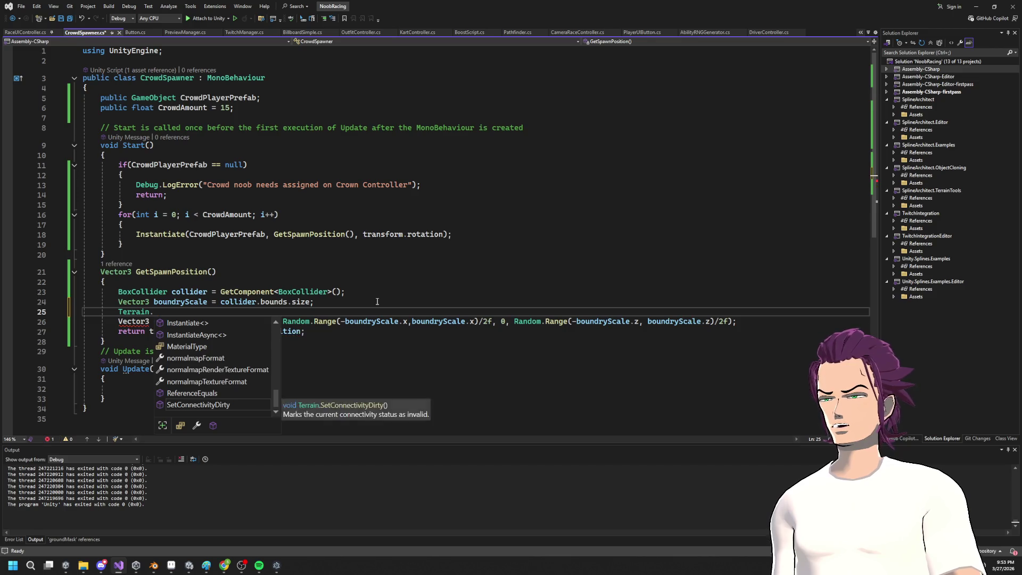
text(sam)
key(BackSpace)
key(BackSpace)
key(BackSpace)
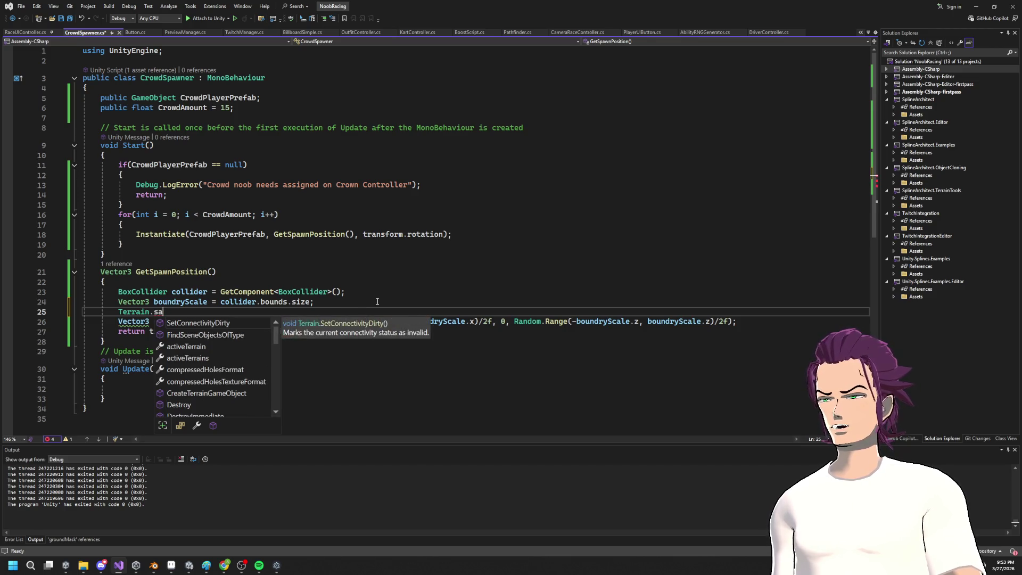
text(get)
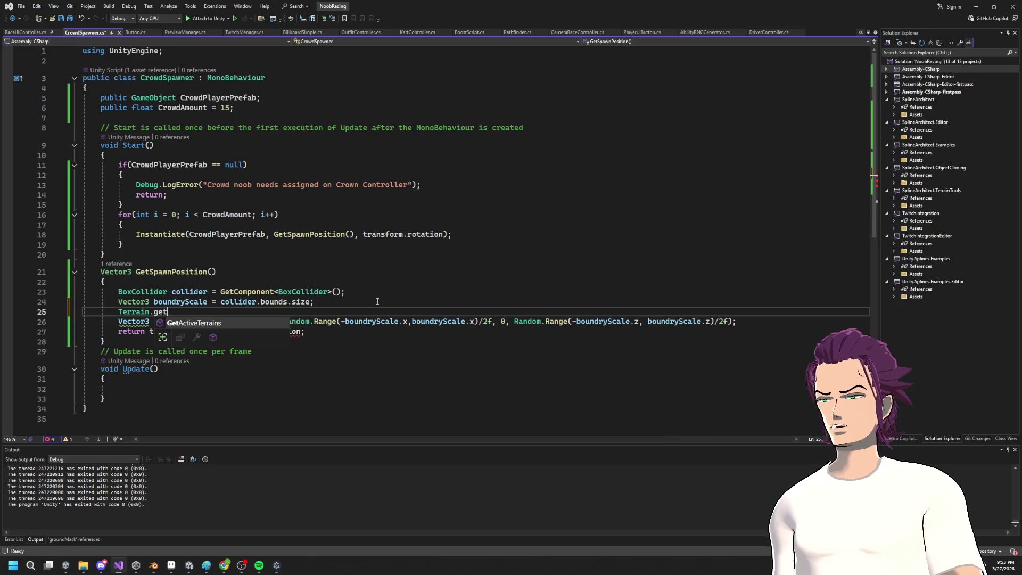
key(BackSpace)
key(BackSpace)
key(BackSpace)
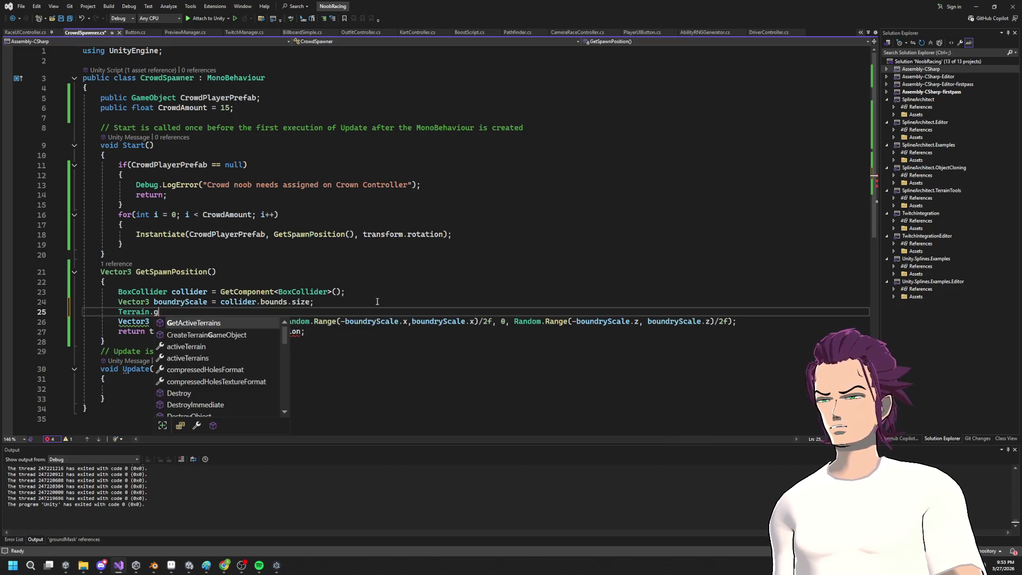
scroll(223, 354, down, 1)
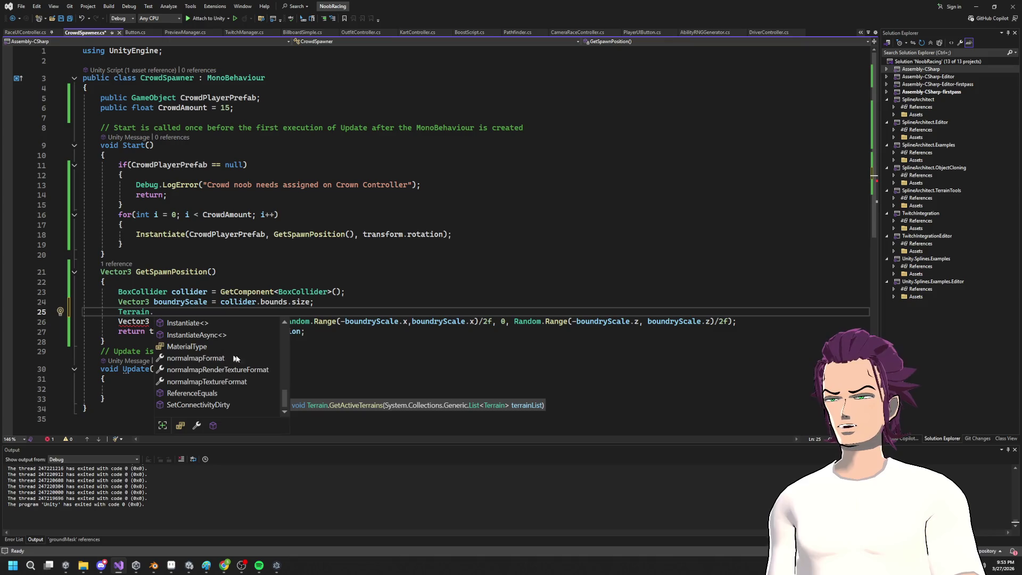
scroll(227, 386, up, 3)
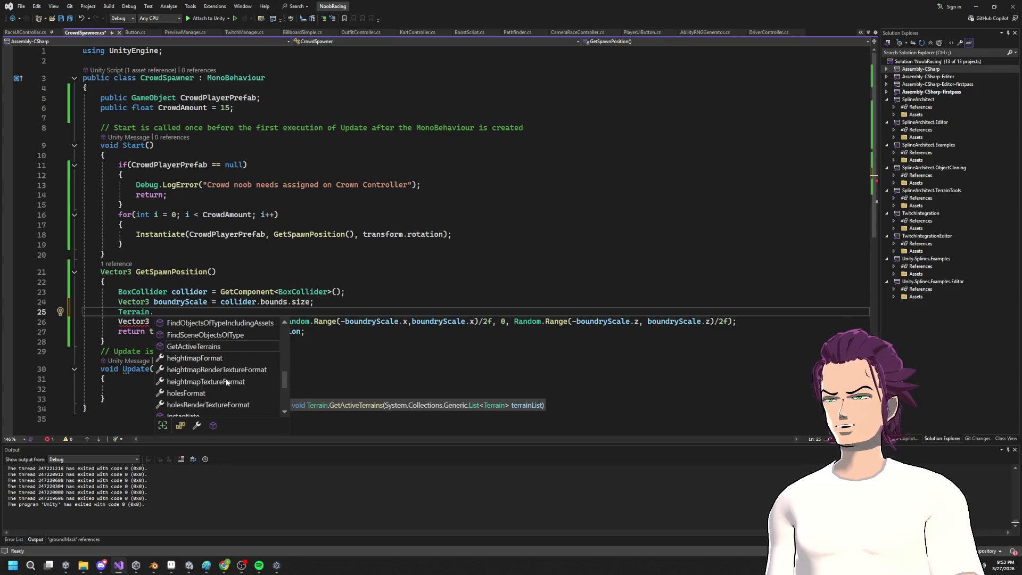
scroll(226, 381, up, 1)
scroll(237, 375, up, 5)
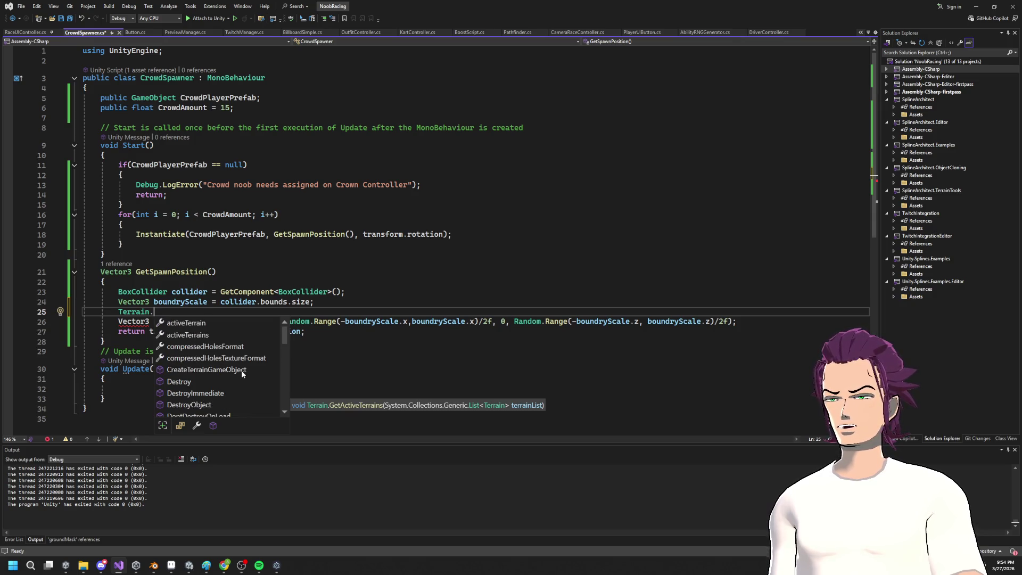
scroll(217, 333, down, 7)
scroll(233, 340, down, 2)
click(373, 291)
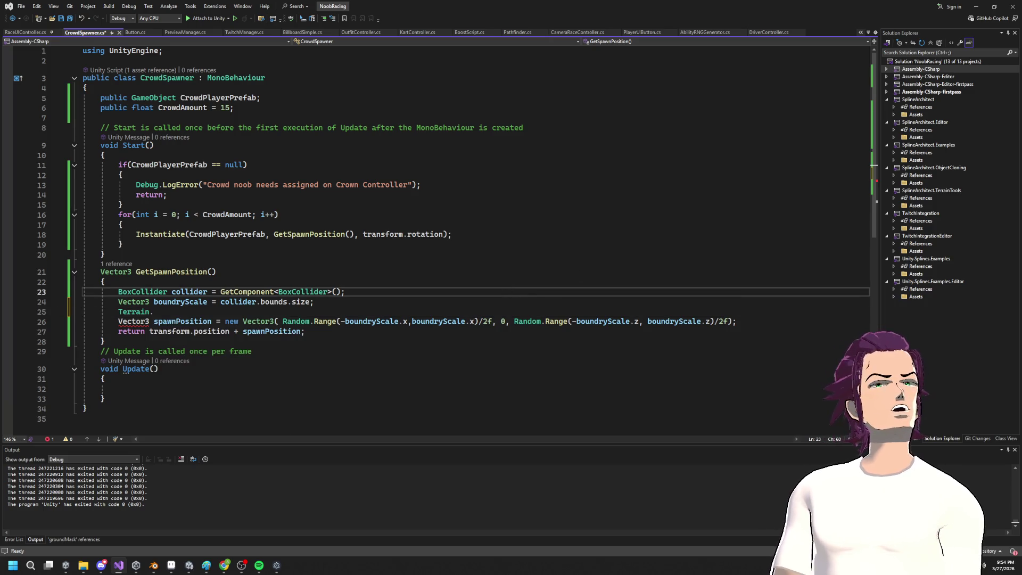
key(alt+Tab)
Step: Google 'unity get terrain height at position', then return to line 25 in Visual Studio
click(267, 72)
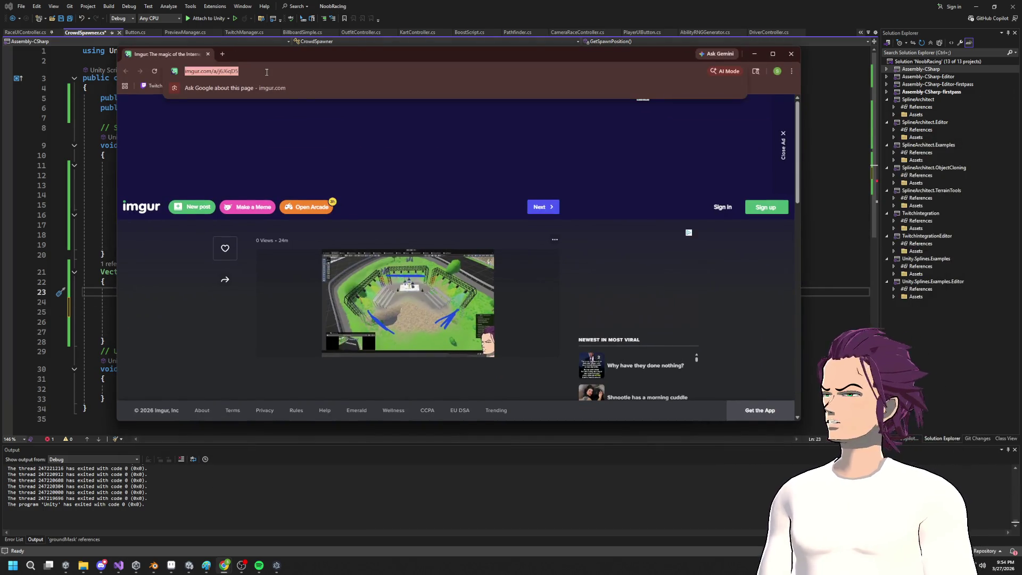
text(un)
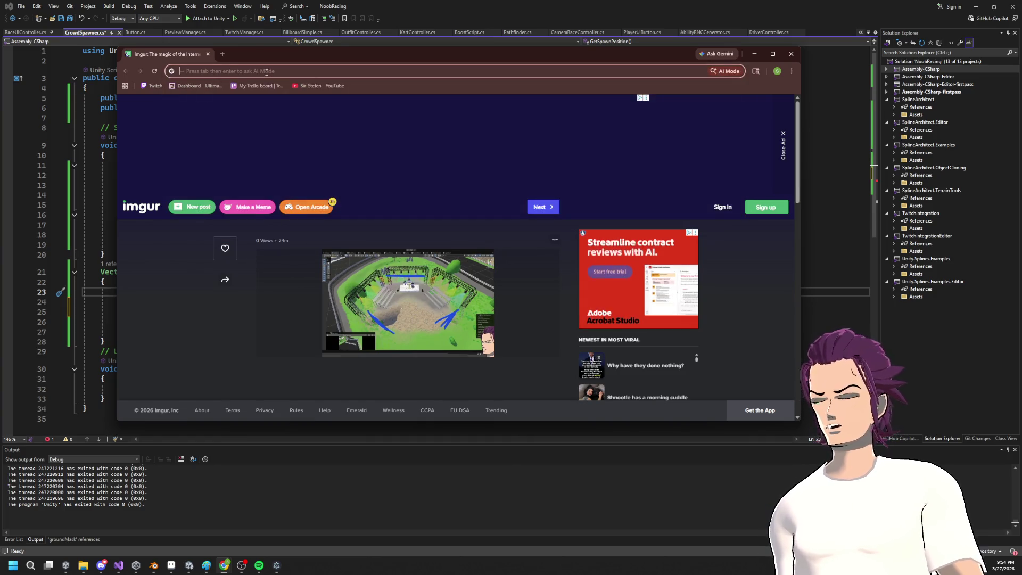
text(ity get tr)
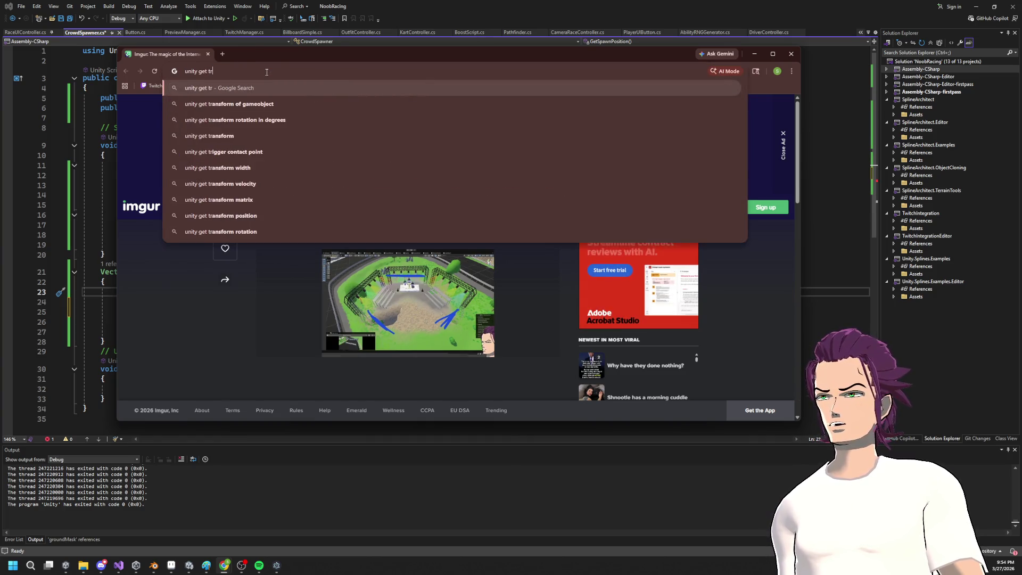
key(BackSpace)
text(err)
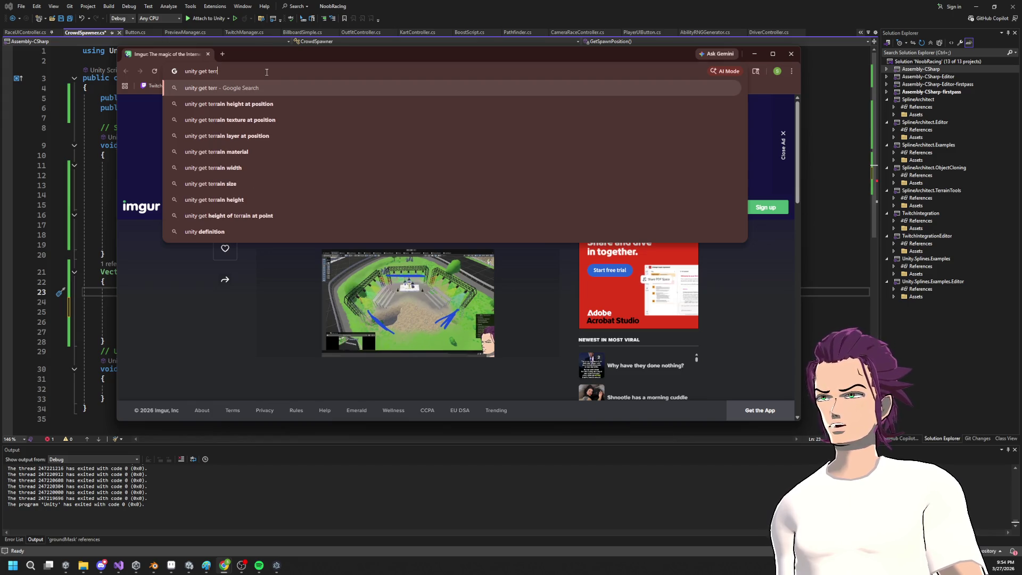
key(Down)
key(Return)
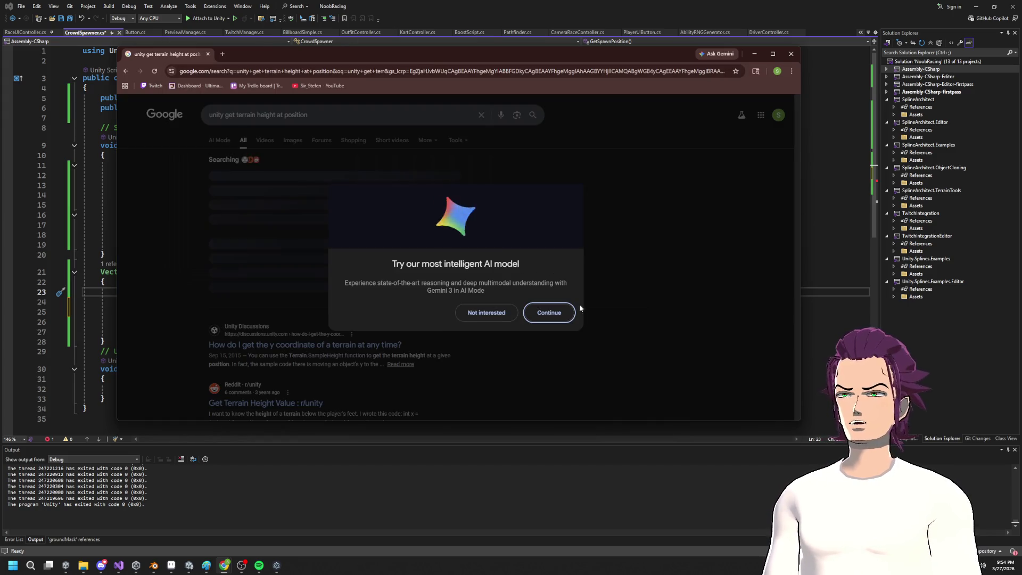
click(482, 314)
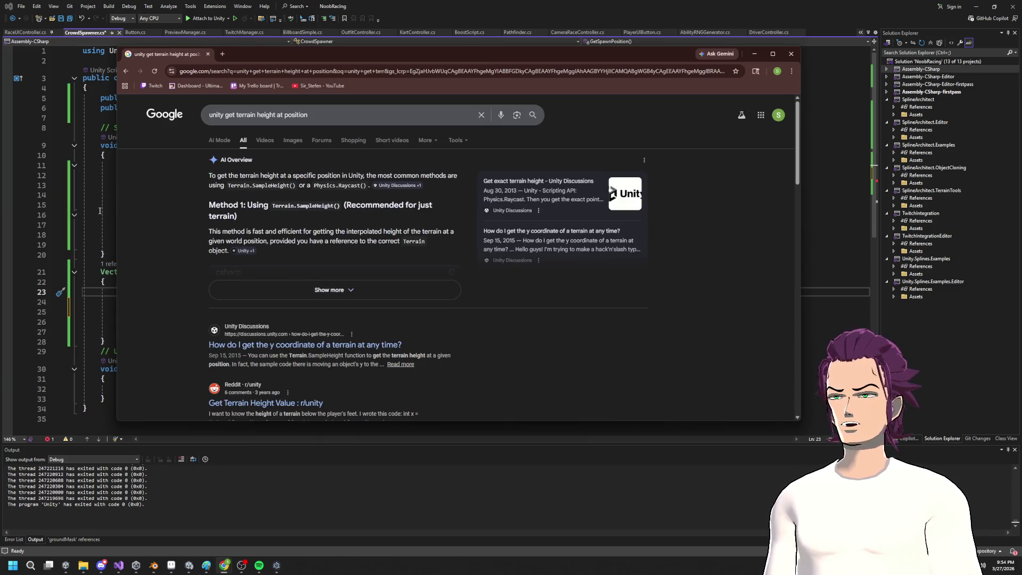
drag(100, 210, 102, 205)
click(167, 309)
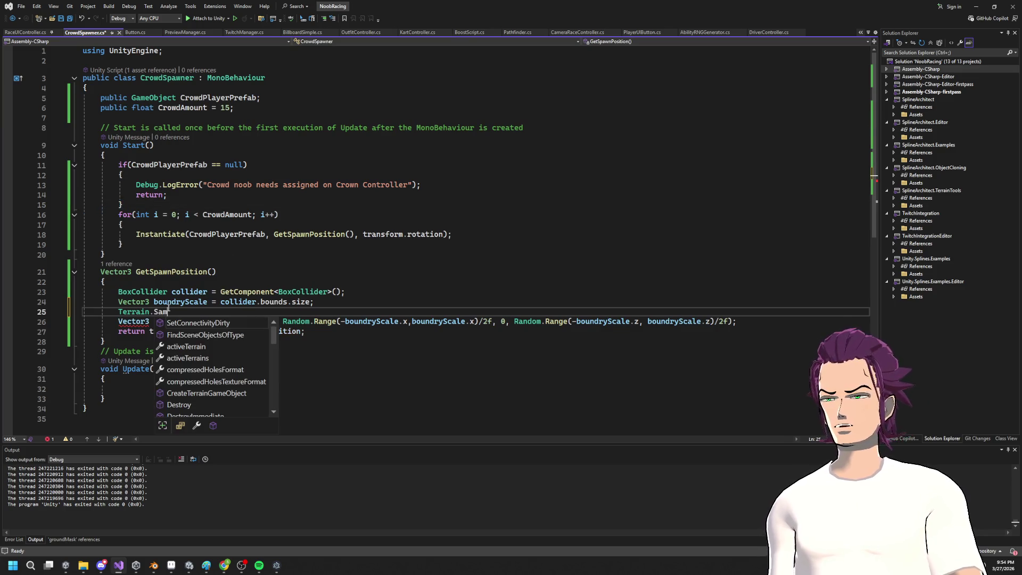
Step: Type 'Sam' after 'Terrain.', then trim line 25 back to just 'Terrain'
key(BackSpace)
text(Sam)
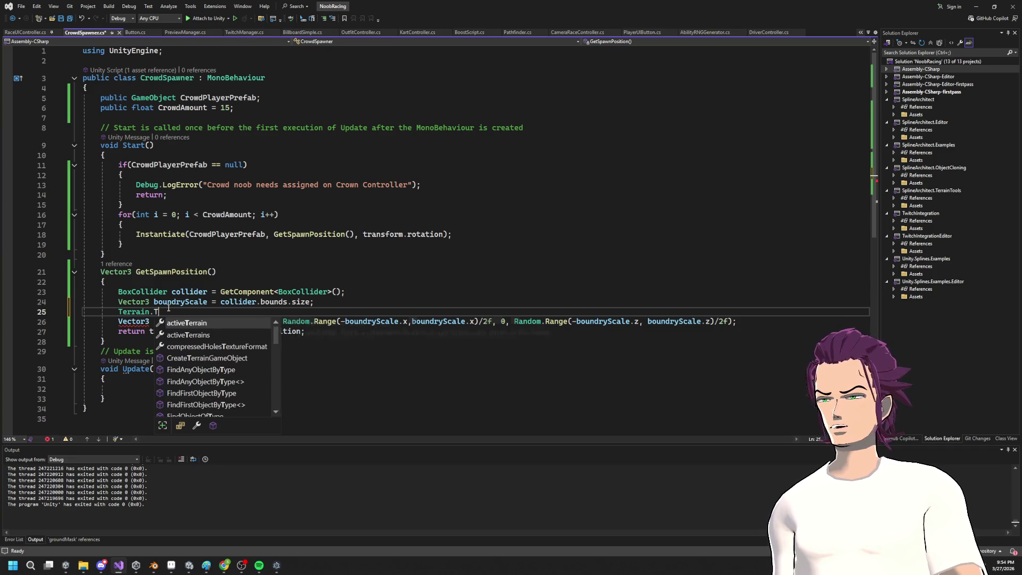
key(BackSpace)
key(BackSpace)
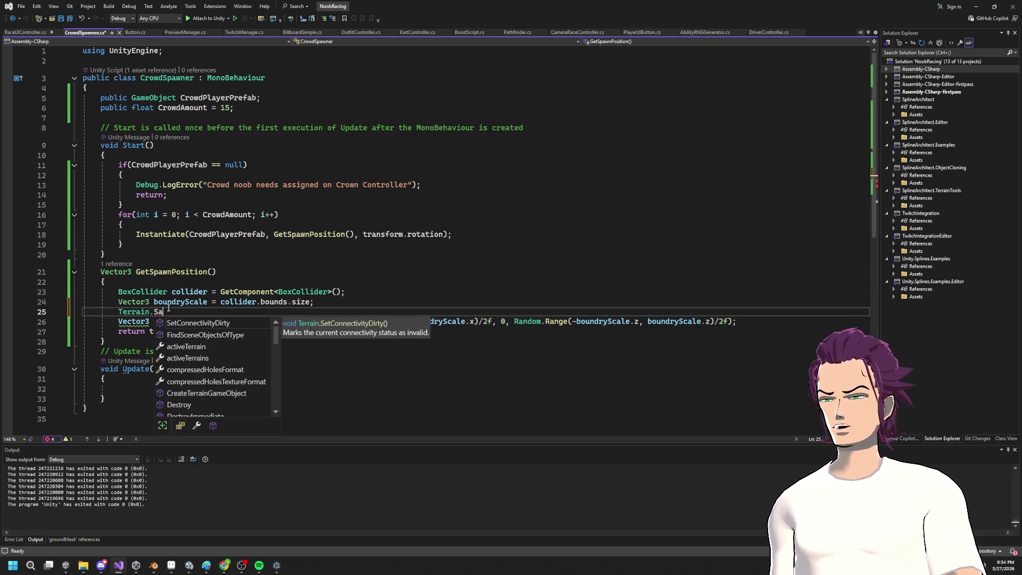
key(BackSpace)
key(BackSpace)
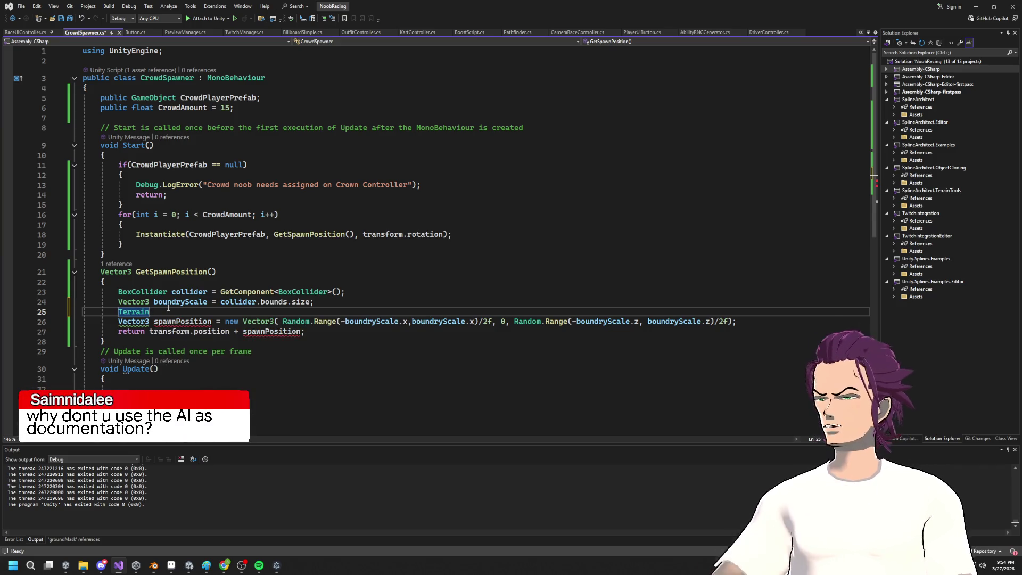
mouse_move(237, 326)
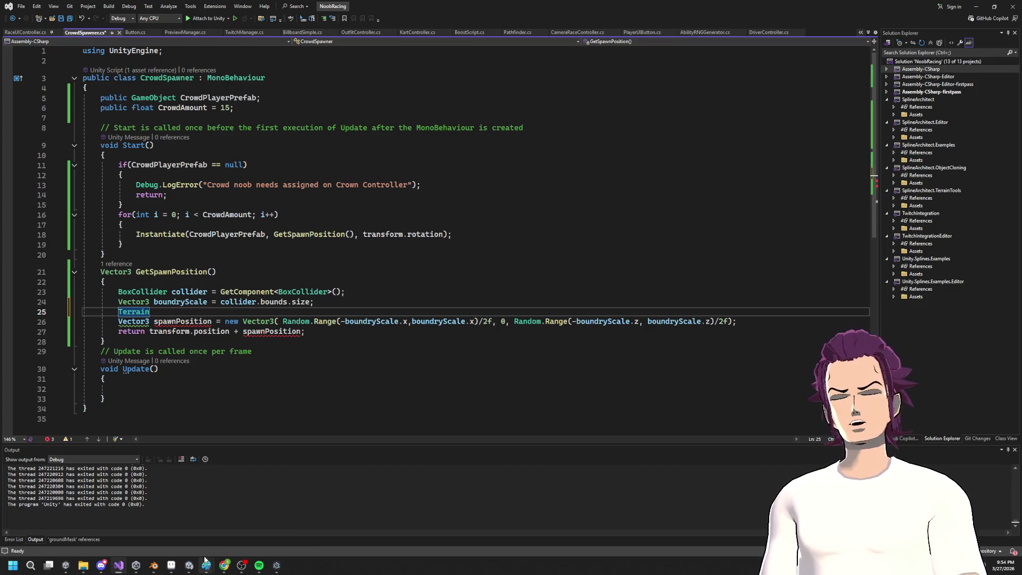
mouse_move(139, 570)
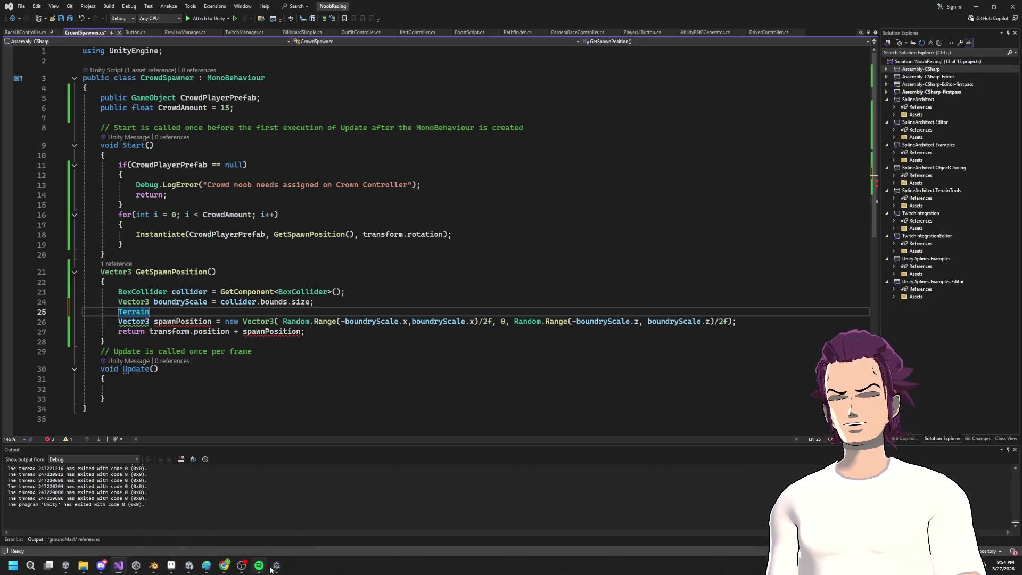
mouse_move(276, 568)
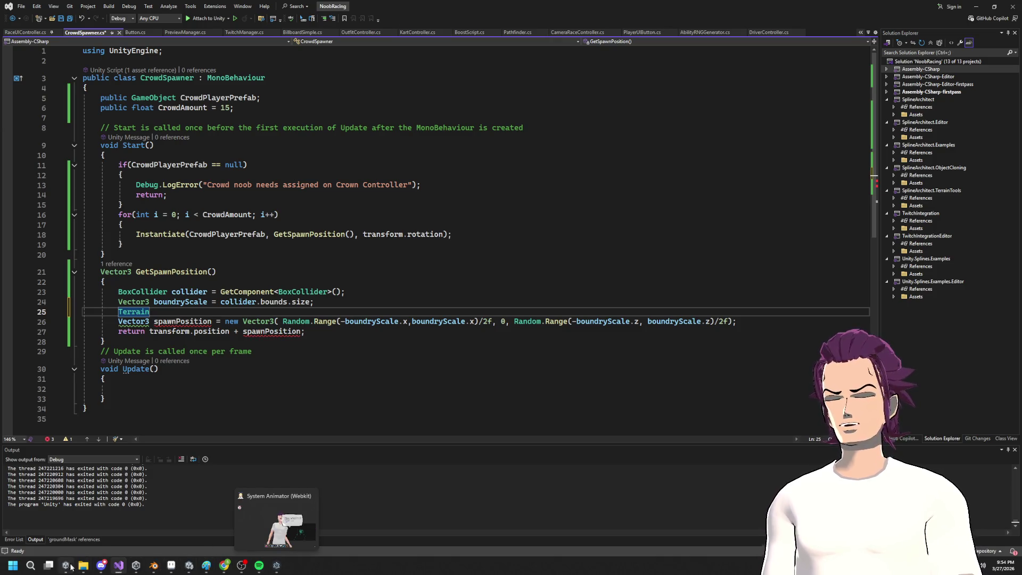
Step: Read the Unity Discussions thread on a terrain's y coordinate, then return to the Terrain line
mouse_move(224, 565)
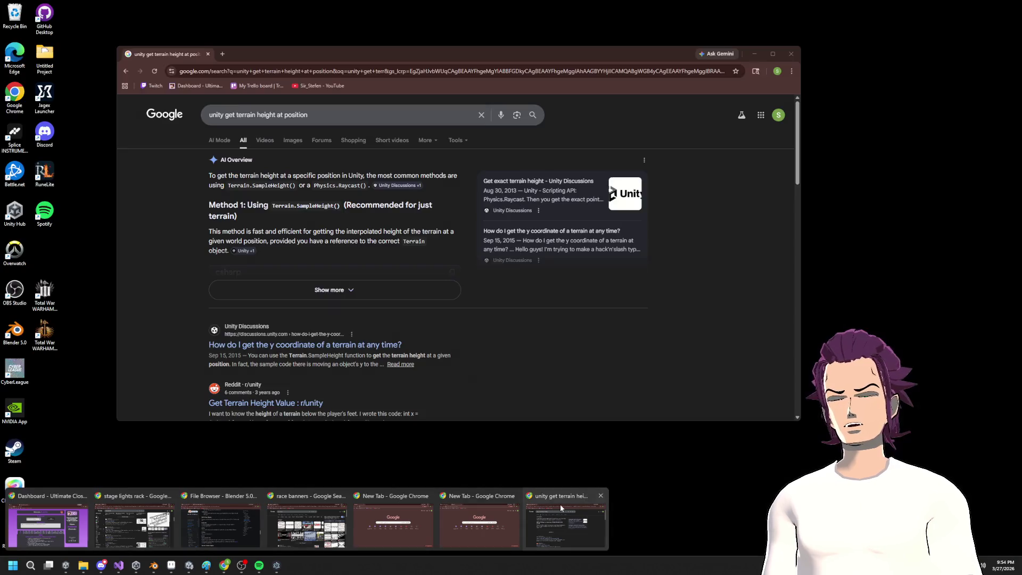
click(560, 503)
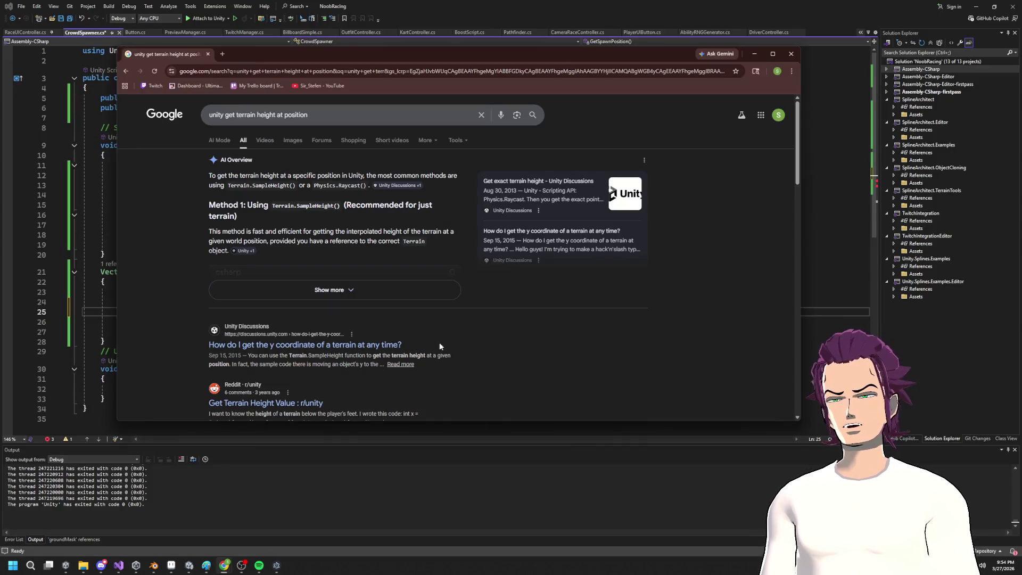
click(365, 345)
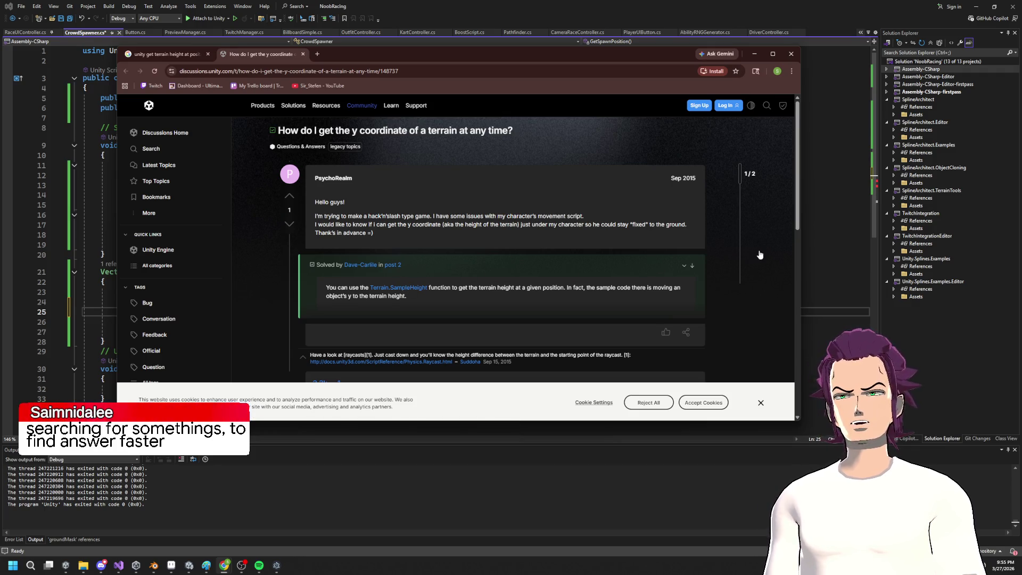
click(809, 232)
click(152, 311)
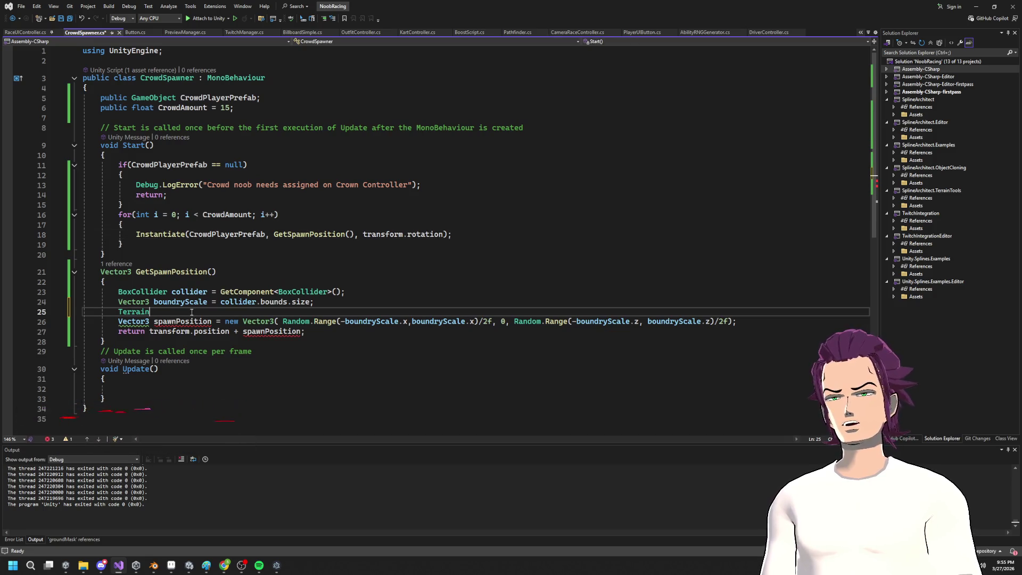
Step: Type '.Sam' after Terrain, then open the Terrain.SampleHeight Scripting API page in Chrome
text(.A)
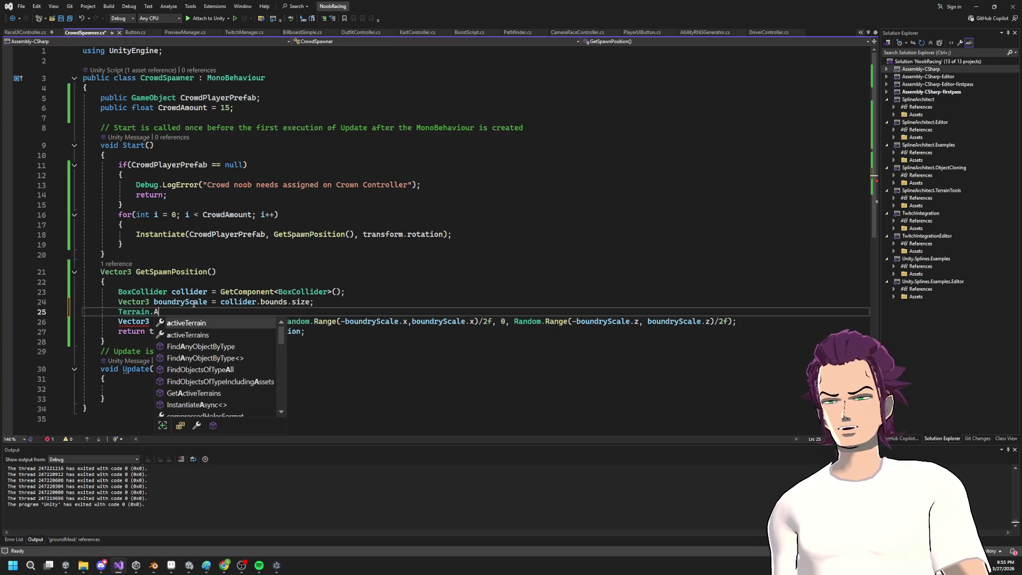
key(BackSpace)
text(SampleH)
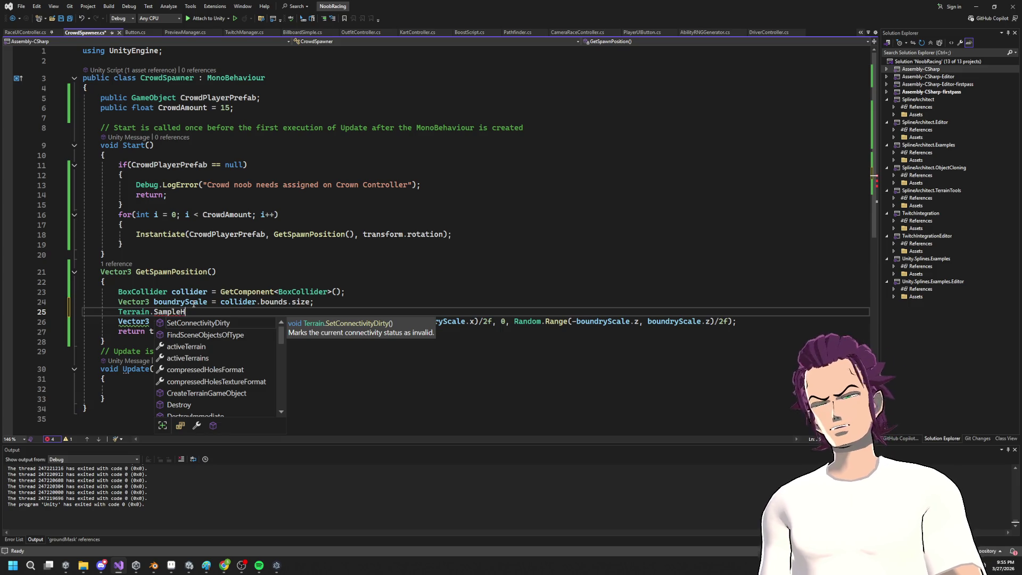
scroll(240, 348, down, 6)
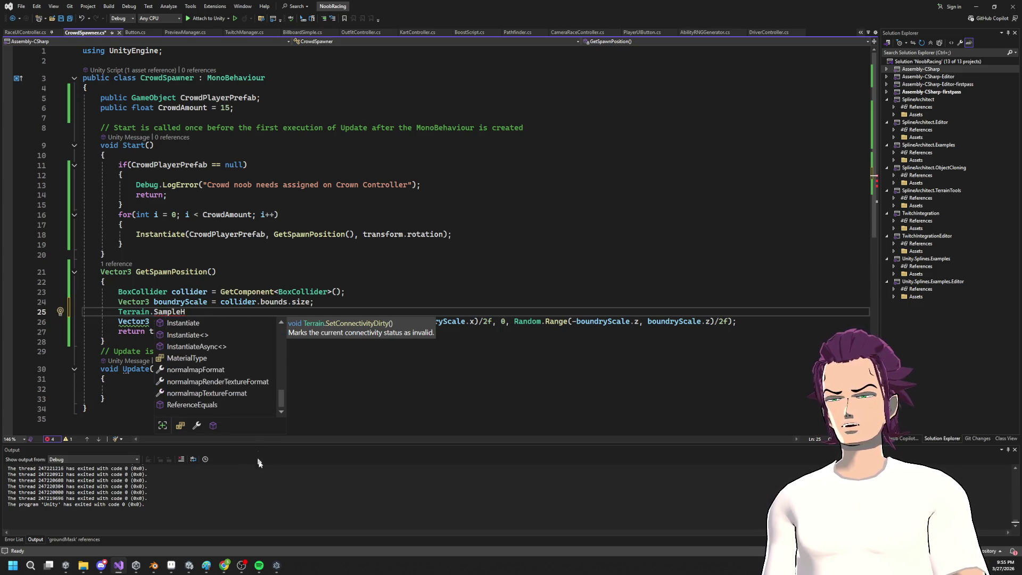
click(321, 368)
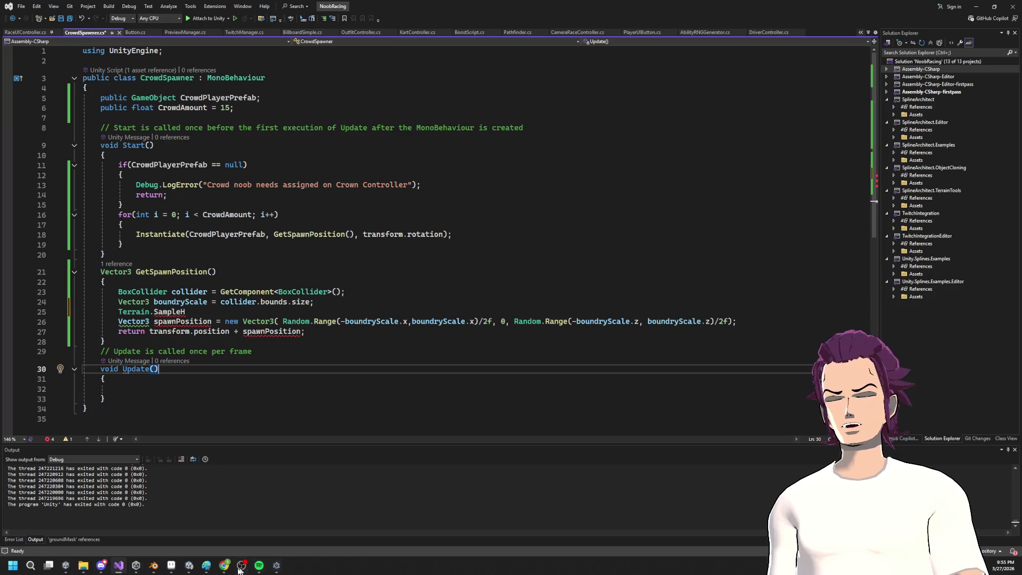
mouse_move(224, 565)
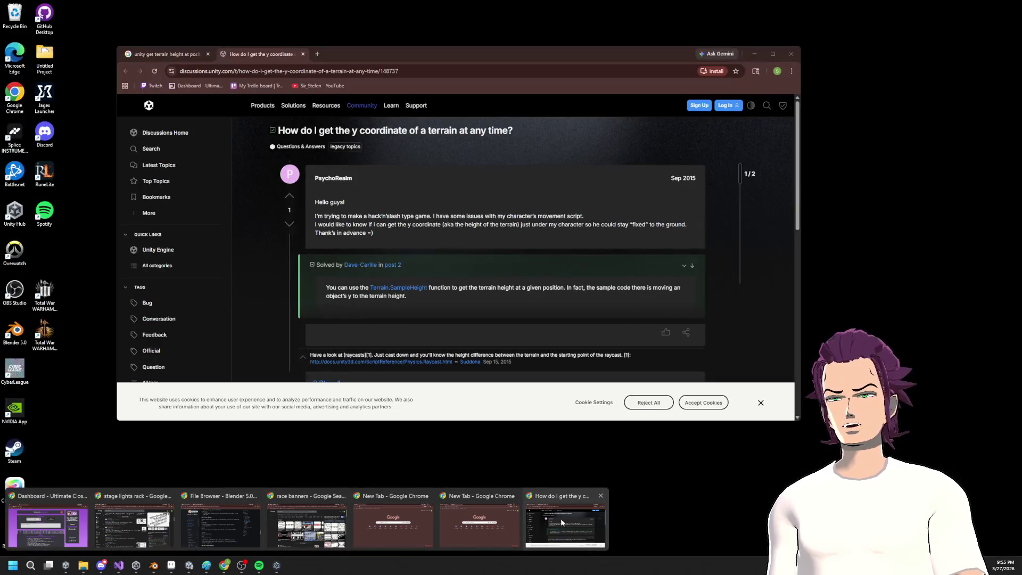
click(560, 519)
click(395, 289)
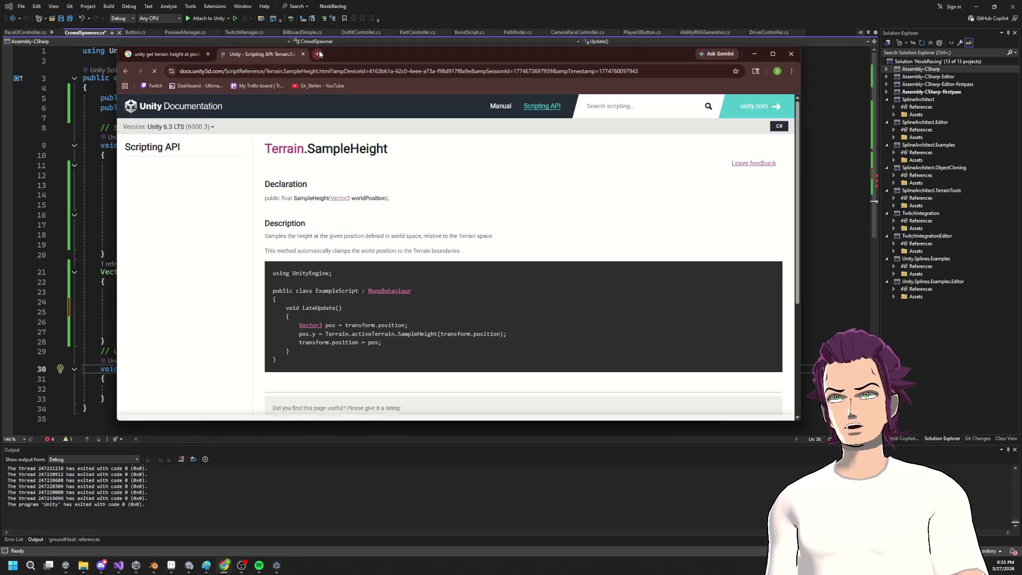
Step: Copy the Terrain.activeTerrain.SampleHeight(transform.position) docs example, then select 'SampleH' on script line 25
click(319, 53)
click(261, 54)
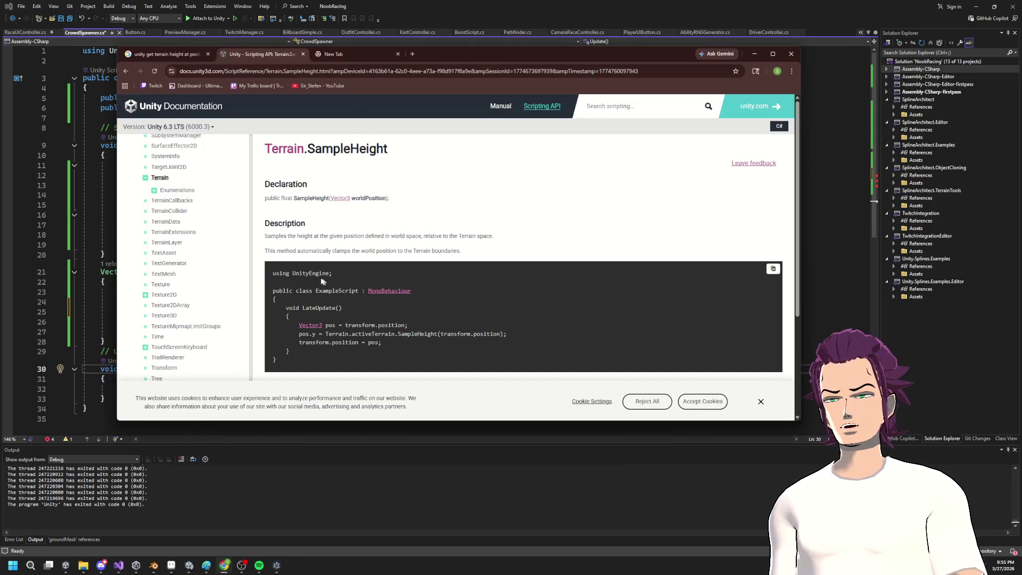
drag(324, 332, 418, 337)
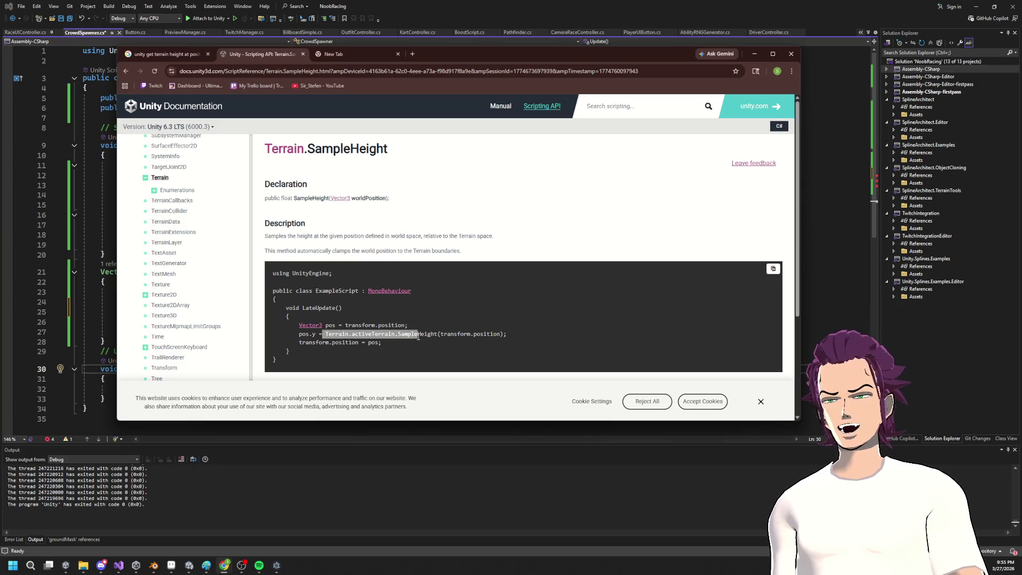
drag(507, 334, 317, 333)
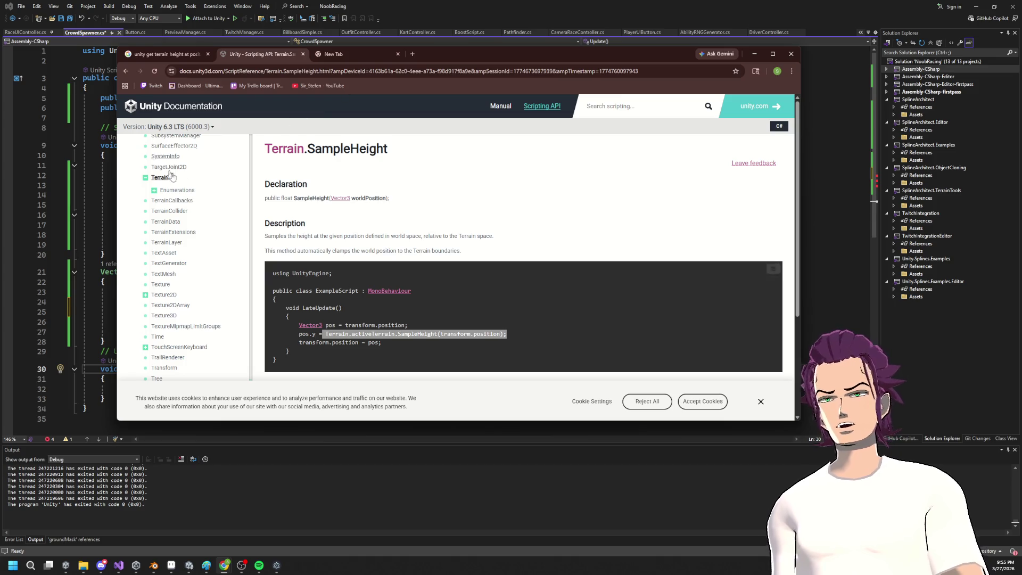
click(850, 212)
drag(185, 311, 153, 311)
Step: Paste the SampleHeight call over 'SampleH', remove the duplicate 'Terrain.' prefix, save, and minimize Visual Studio
text(Terrain.activeTerrain.SampleHeight(transform.position);)
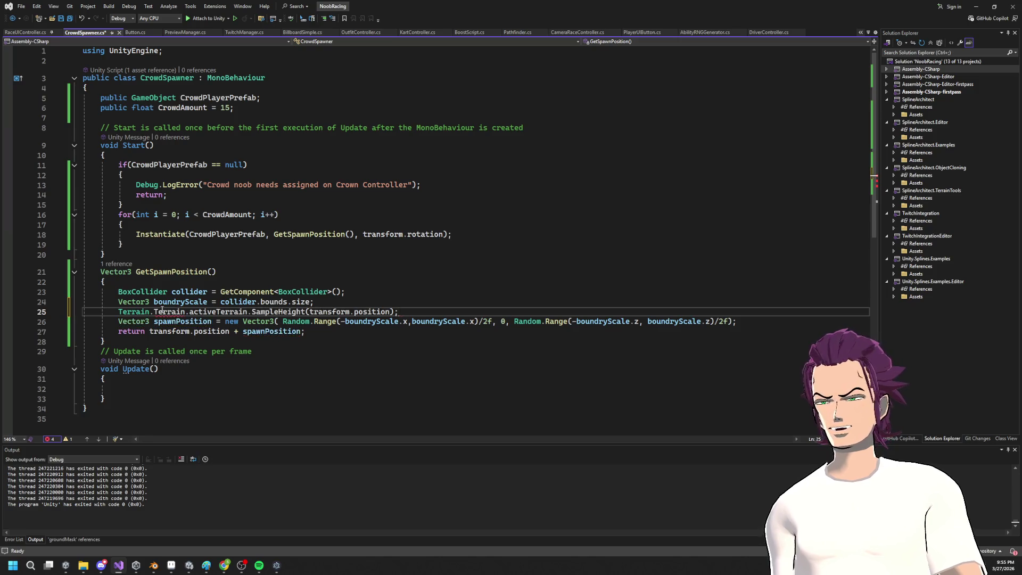
double_click(130, 311)
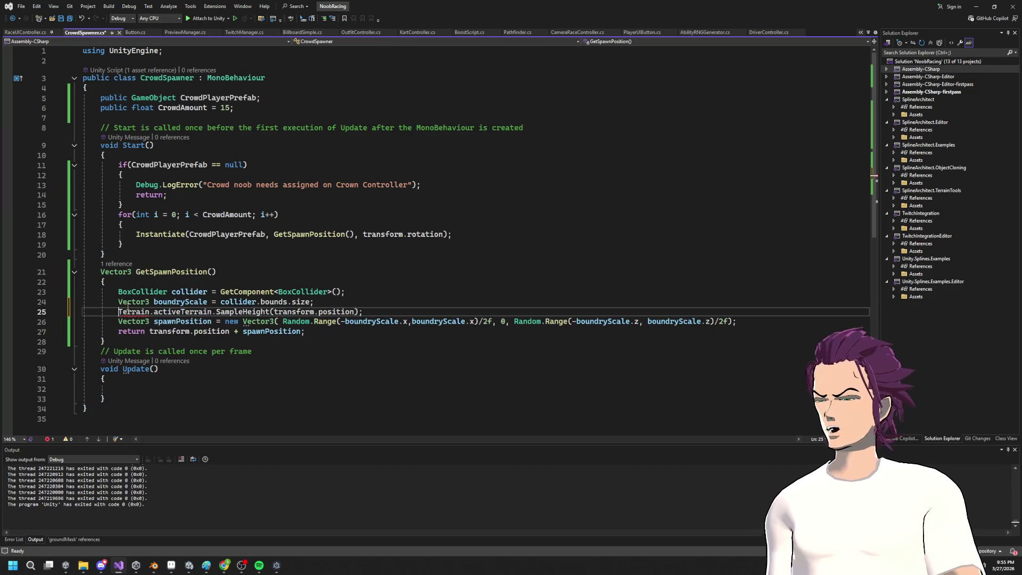
key(ctrl+s)
click(128, 302)
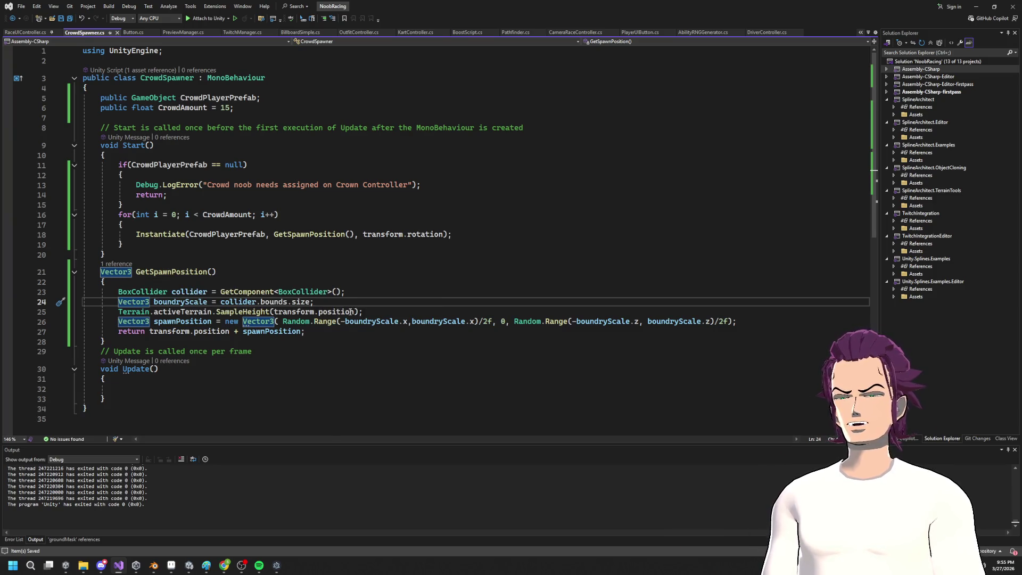
click(366, 312)
key(Left)
key(Left)
key(Left)
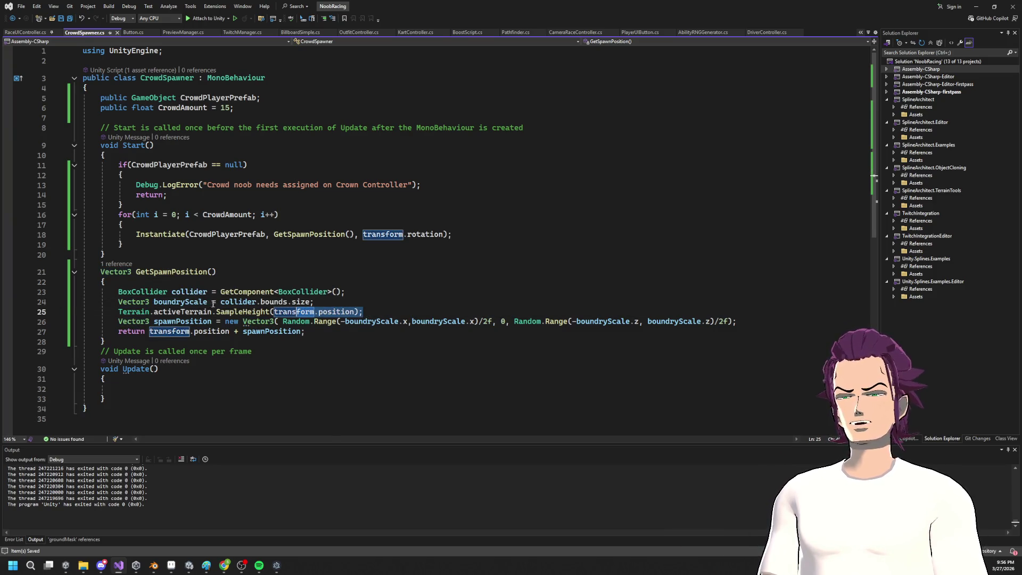
click(976, 6)
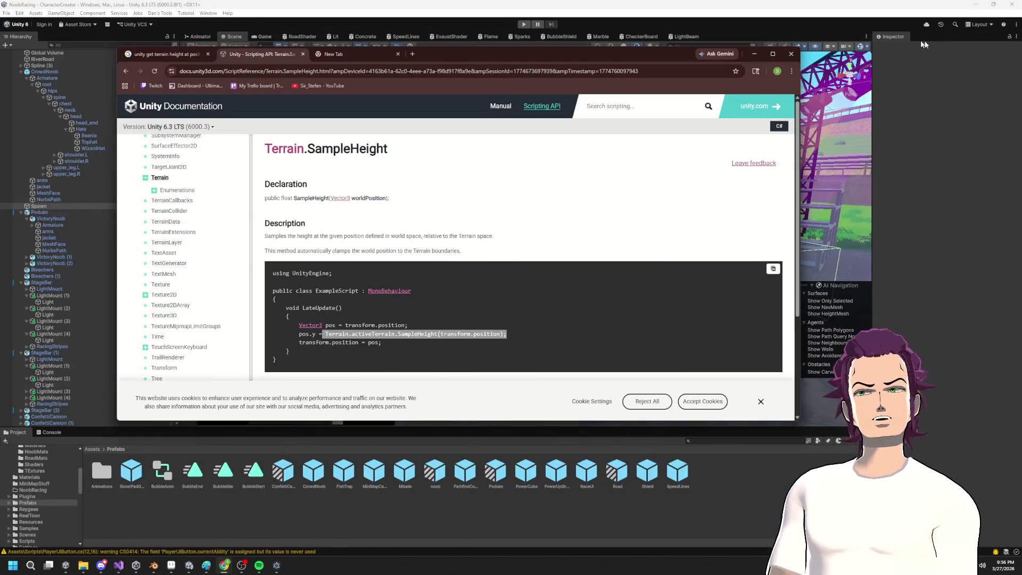
Step: Bring Unity forward, close the stray dropdown and Package Manager, and open Global Search
click(1015, 25)
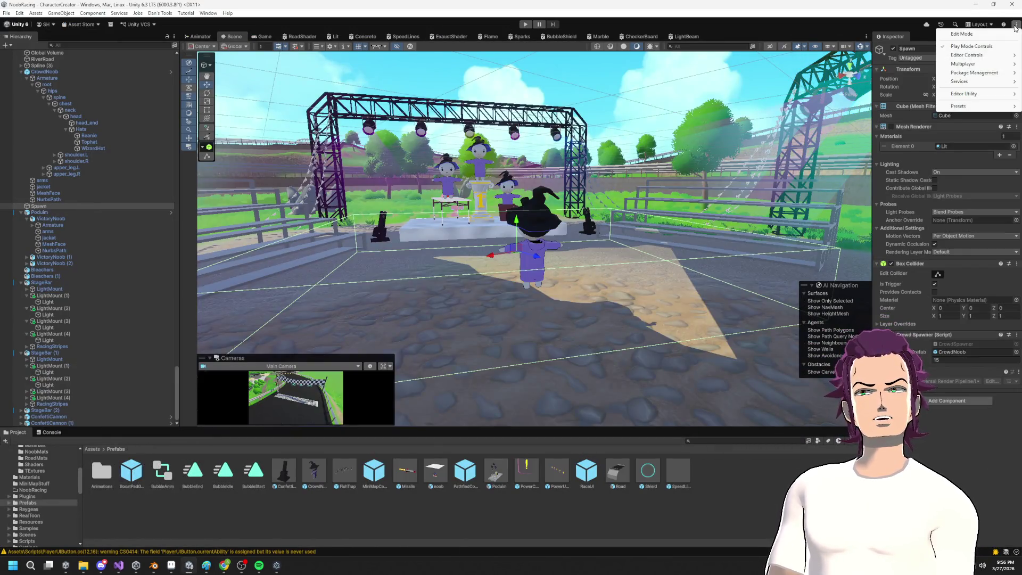
click(869, 26)
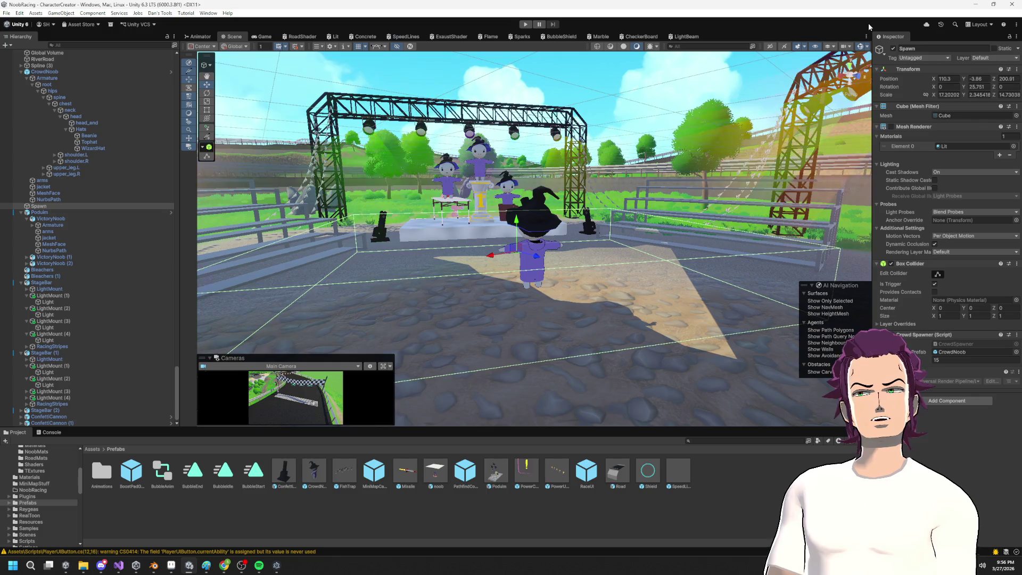
click(926, 25)
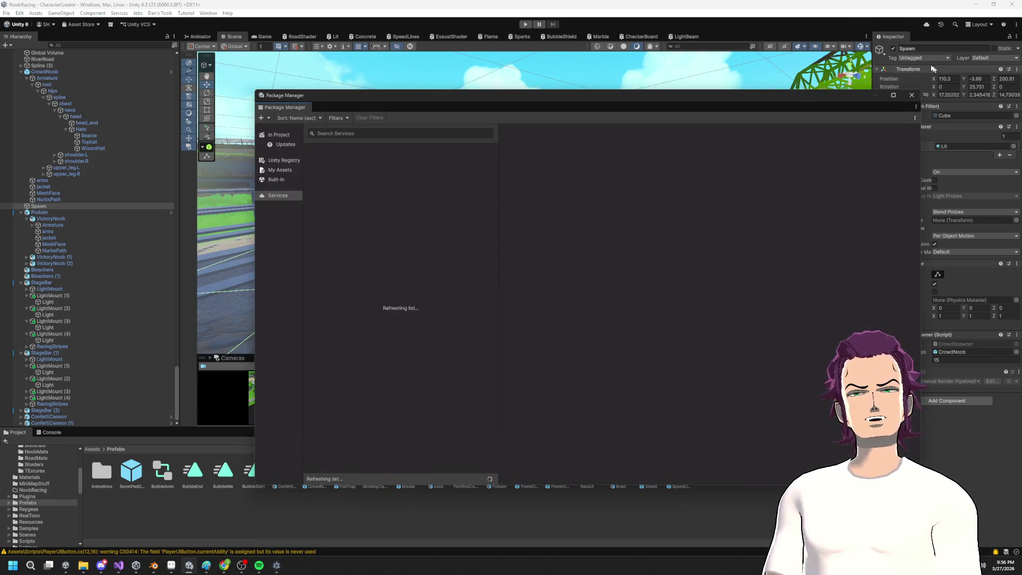
click(911, 95)
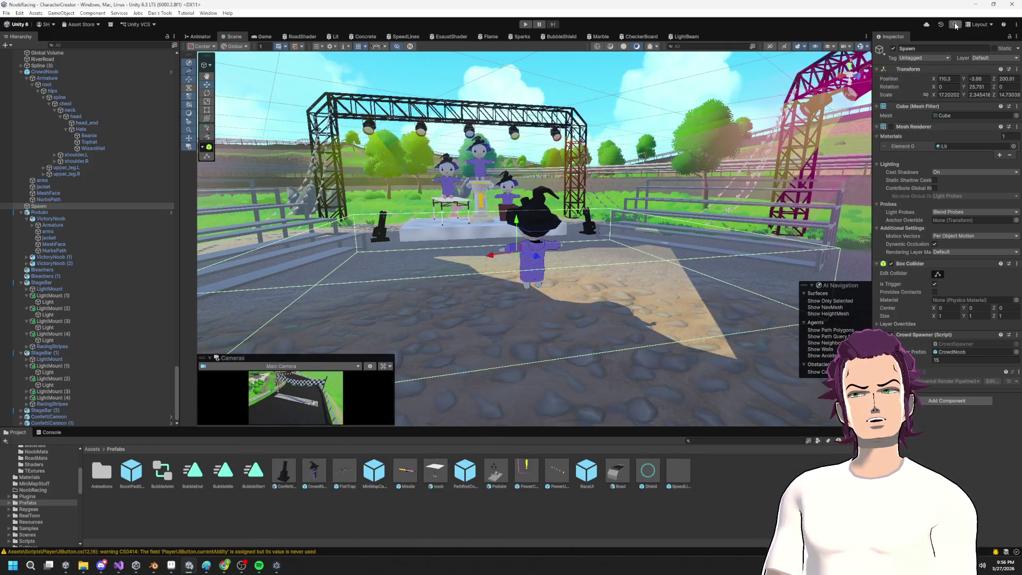
click(956, 25)
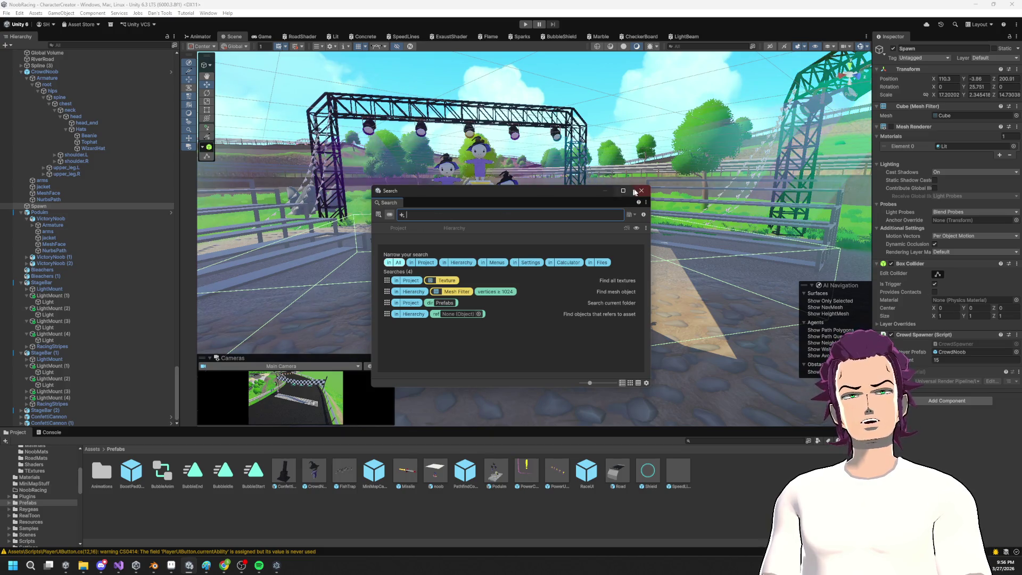
Step: Search 'Terr', close the Search window, and return to the CrowdSpawner script past the docs
text(Terr)
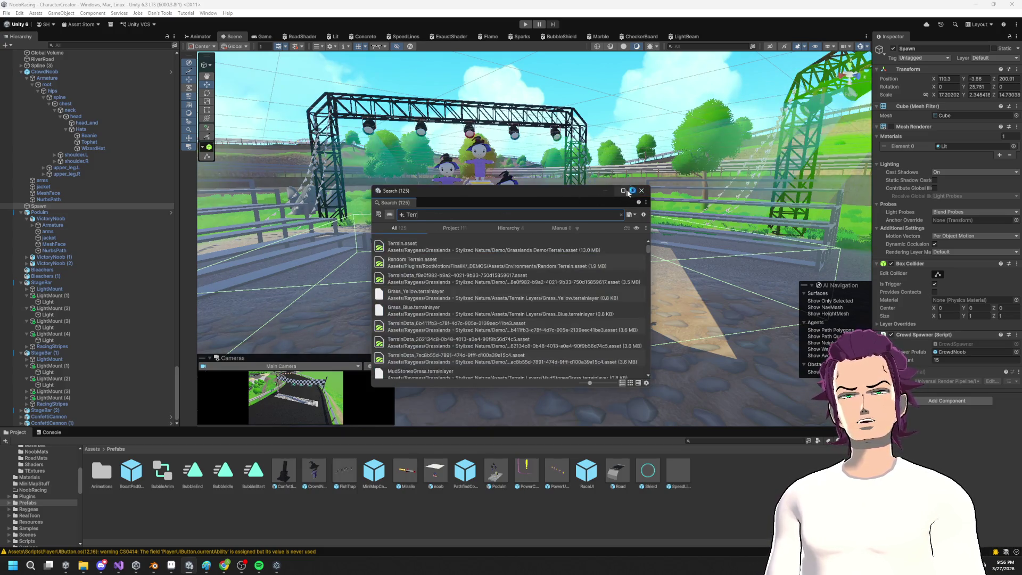
click(641, 190)
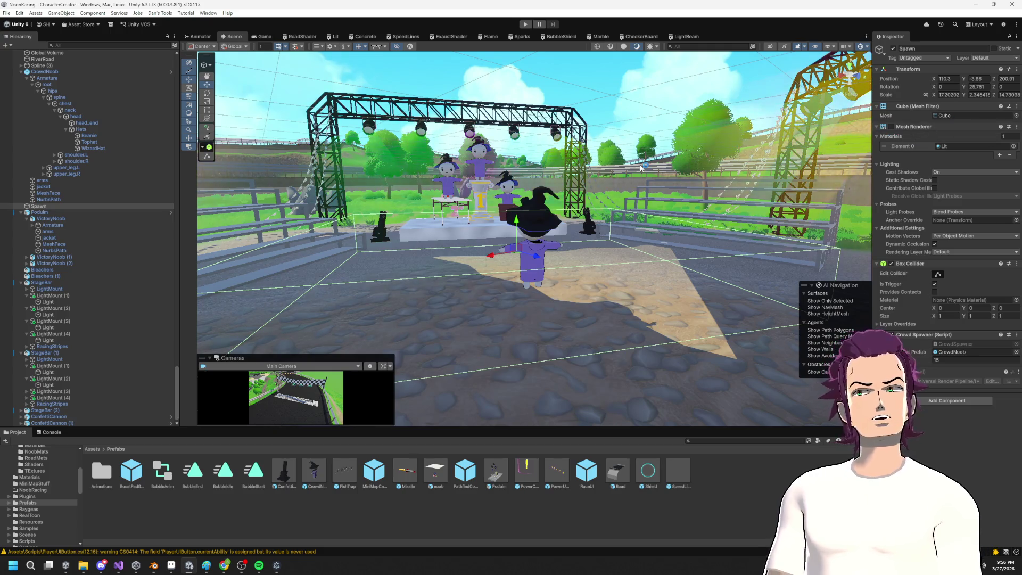
key(alt+Tab)
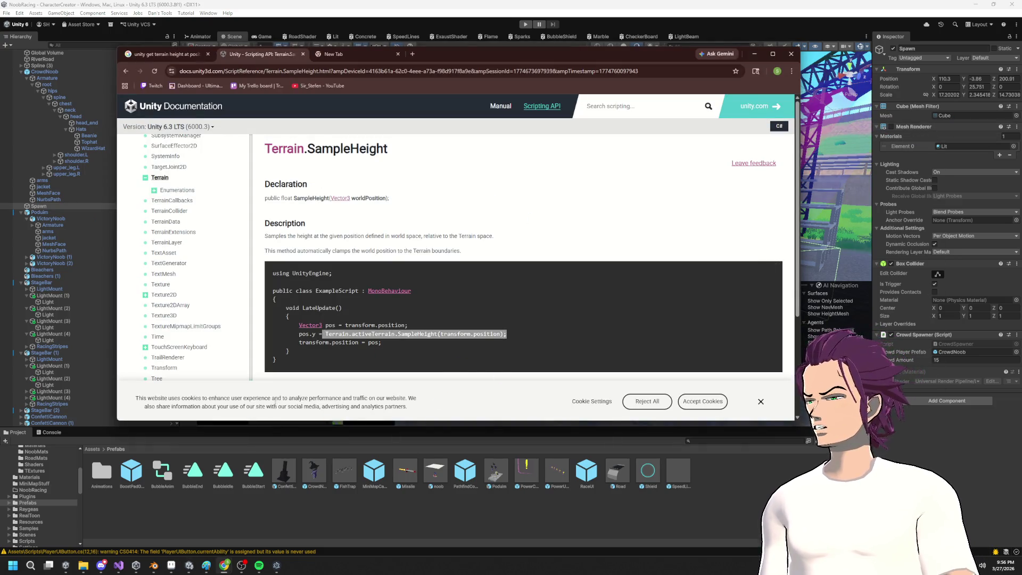
click(119, 567)
click(391, 254)
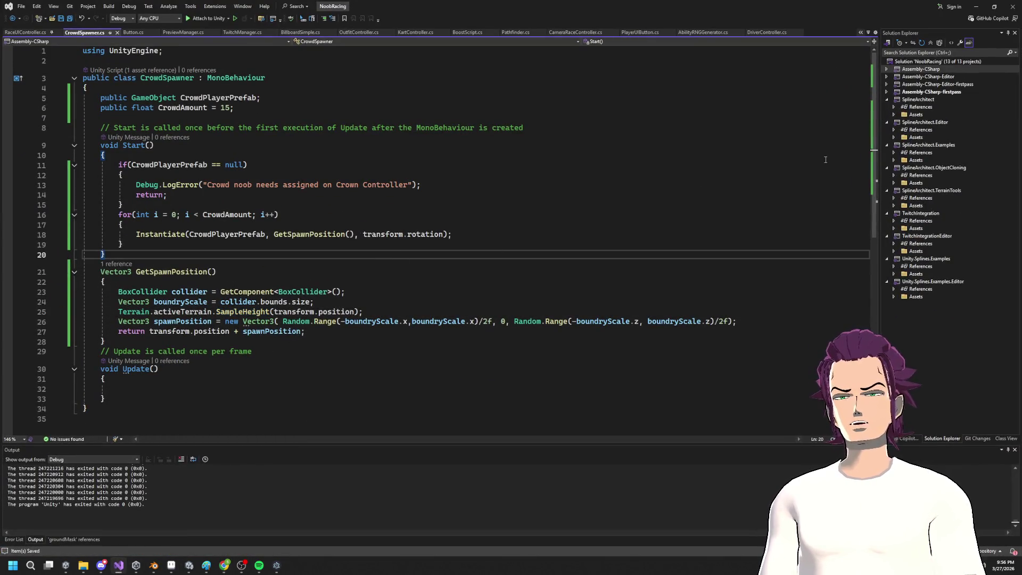
Step: Store the SampleHeight result in a new float MapHeight variable on line 25 and save
click(976, 6)
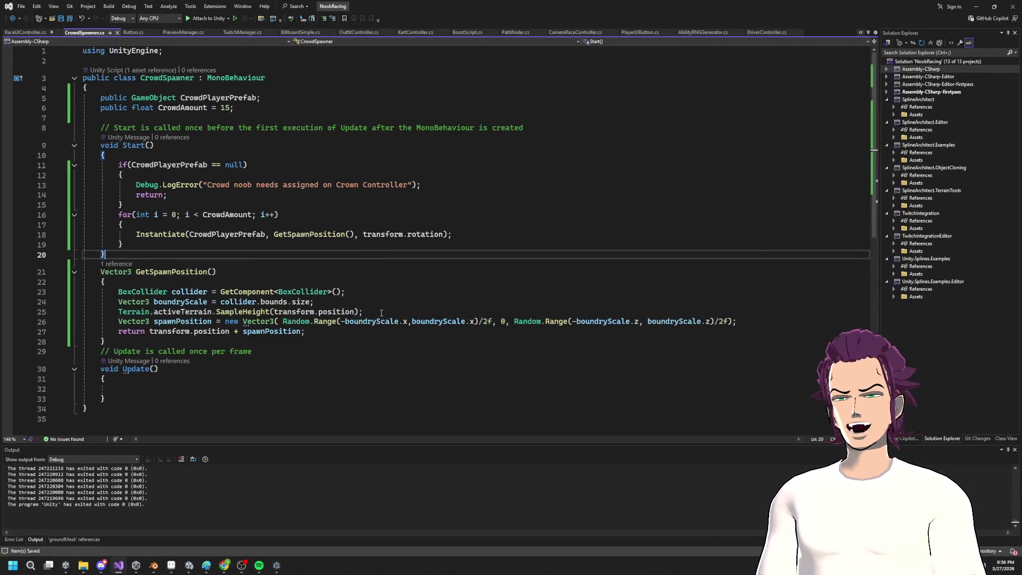
drag(381, 312, 89, 313)
click(118, 311)
text(float )
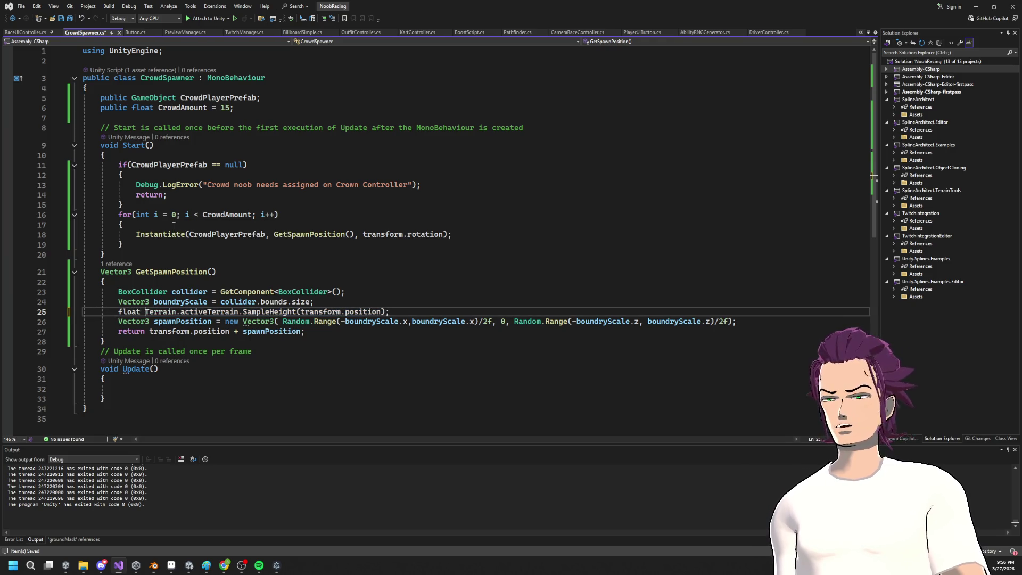
text(h)
key(BackSpace)
text(MapHeight =)
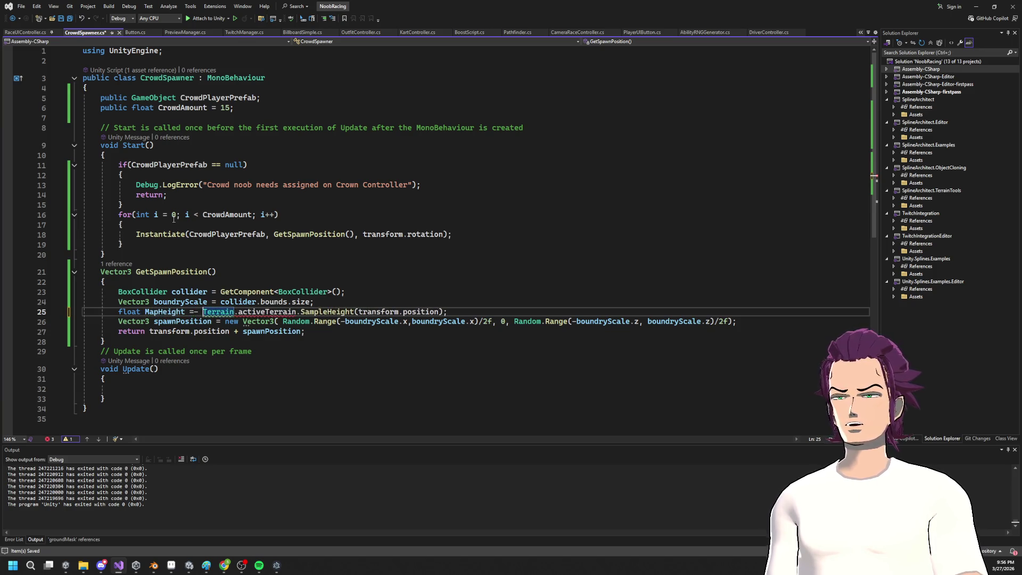
key(ctrl+s)
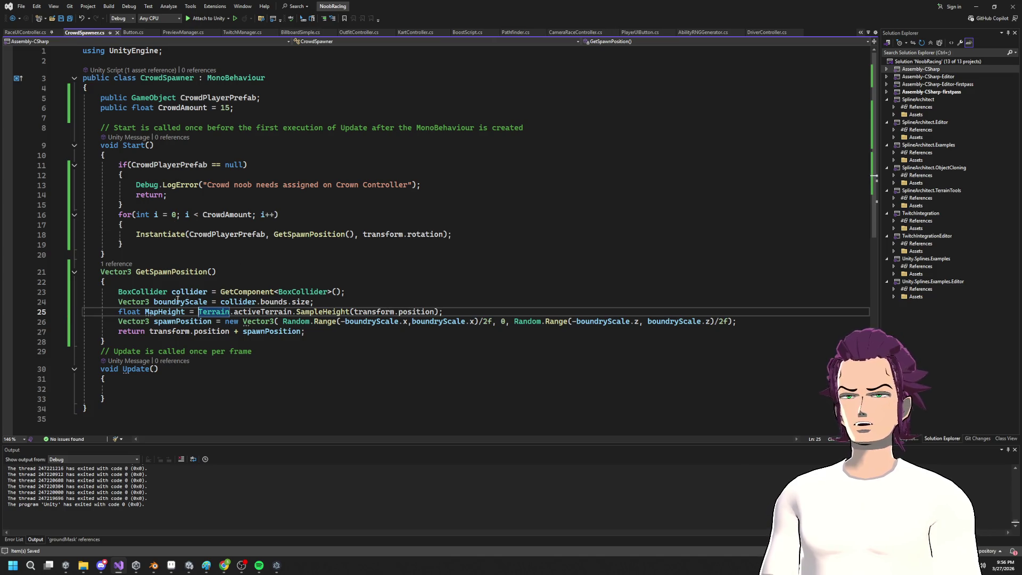
Step: Try MapHeight as the y-argument on line 26, then undo back to 0
double_click(165, 311)
key(ctrl+c)
double_click(503, 321)
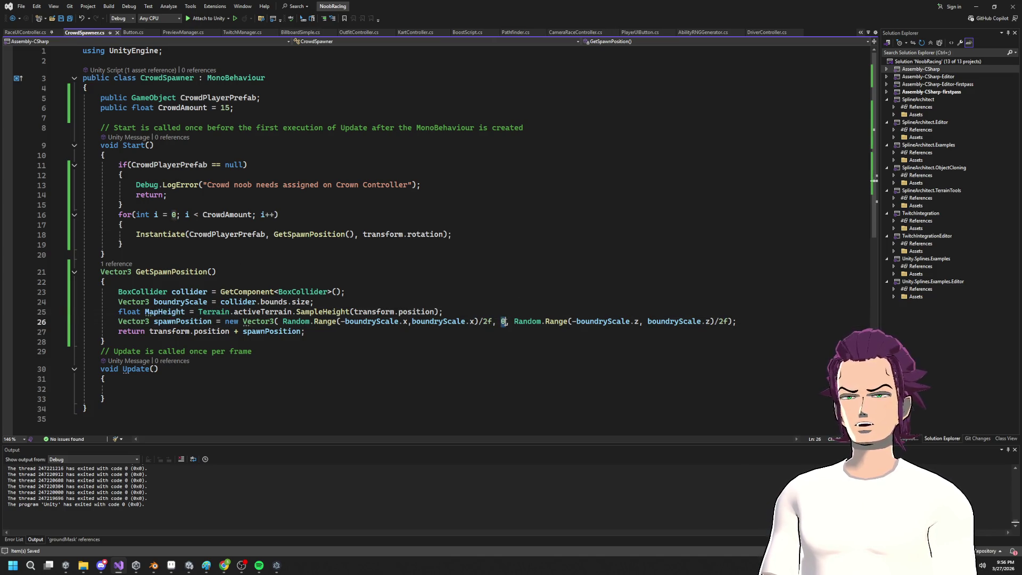
key(ctrl+v)
key(ctrl+s)
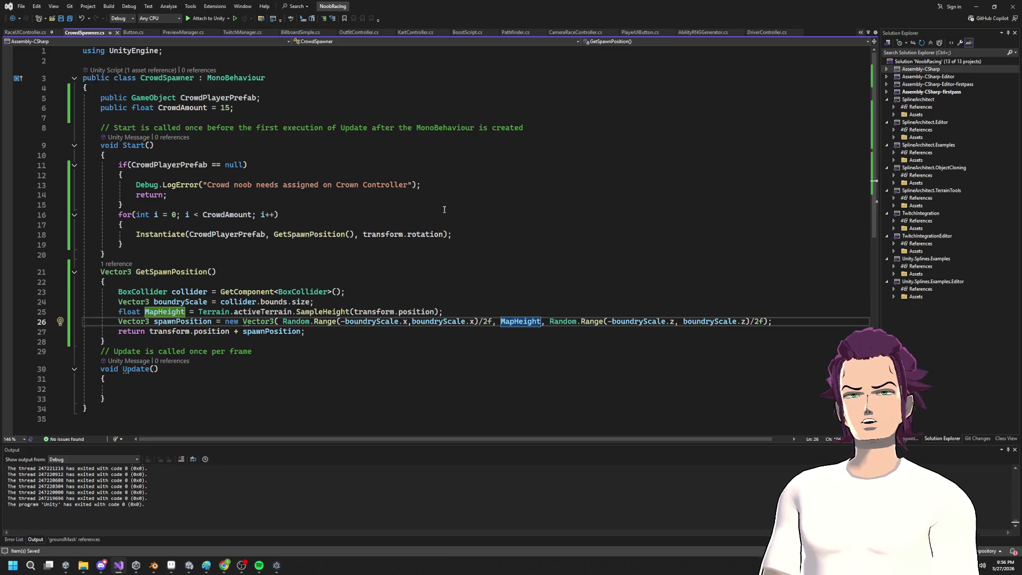
key(ctrl+z)
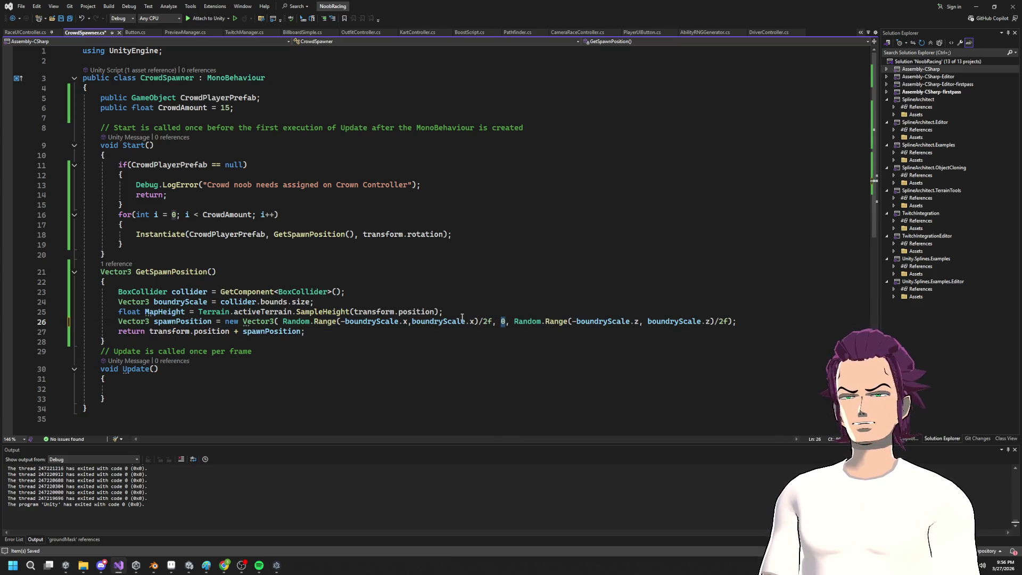
Step: Move the MapHeight line below the spawnPosition declaration
click(462, 314)
key(shift+Home)
key(Delete)
click(761, 318)
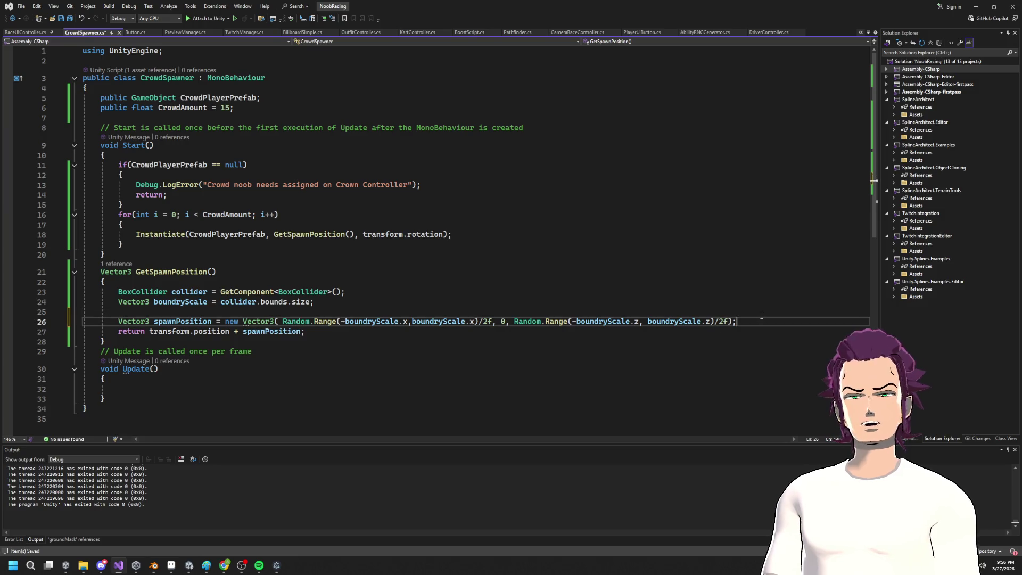
key(Return)
key(ctrl+v)
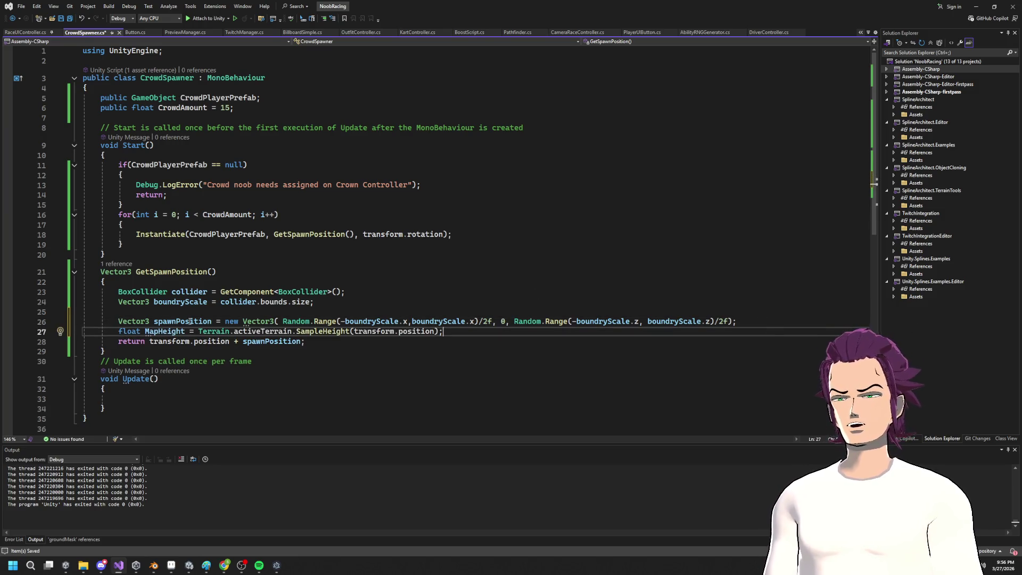
Step: Change the height sample to SampleHeight(transform.position + spawnPosition) and save
click(191, 322)
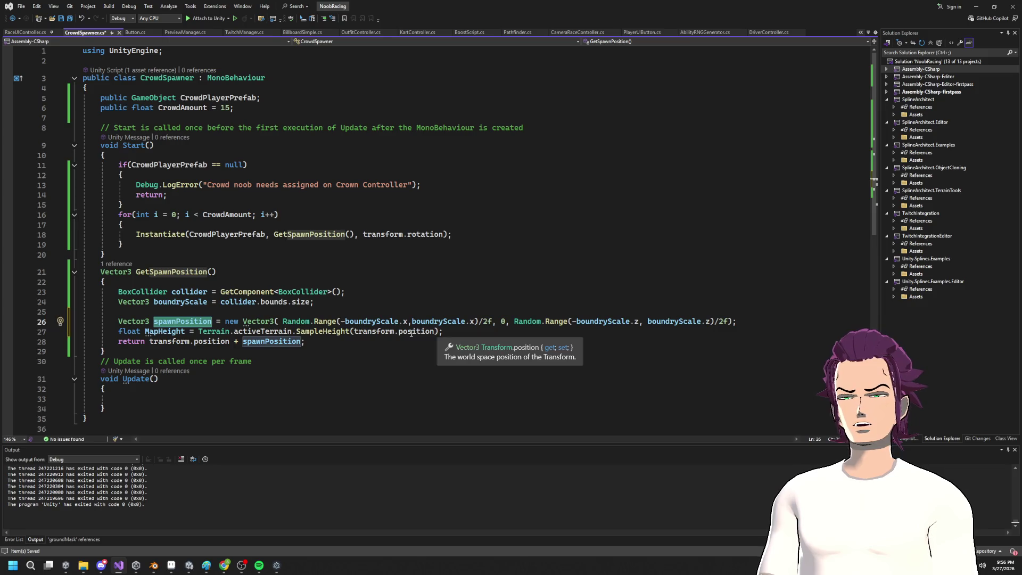
click(436, 332)
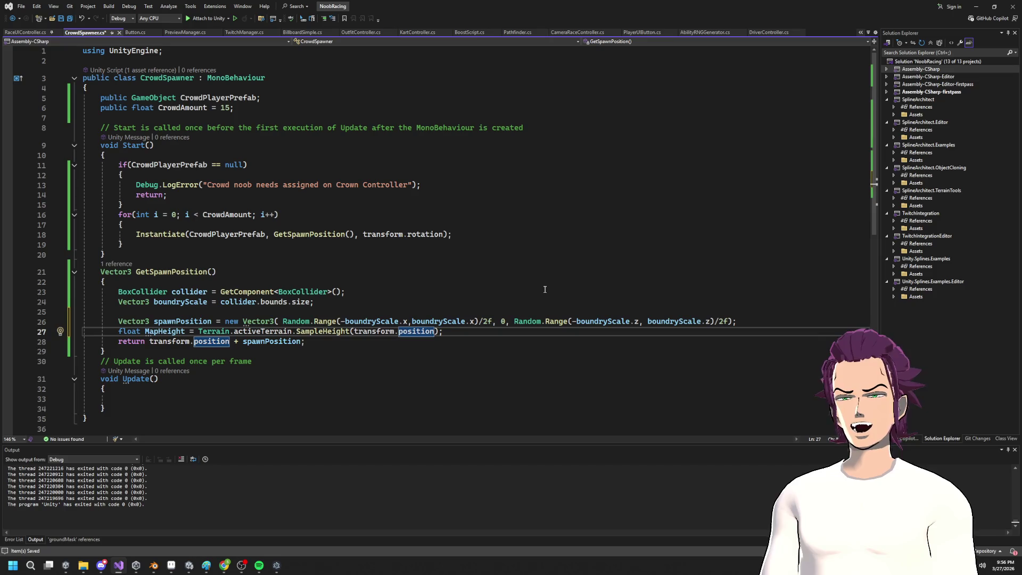
text( + spawnPosition)
key(ctrl+s)
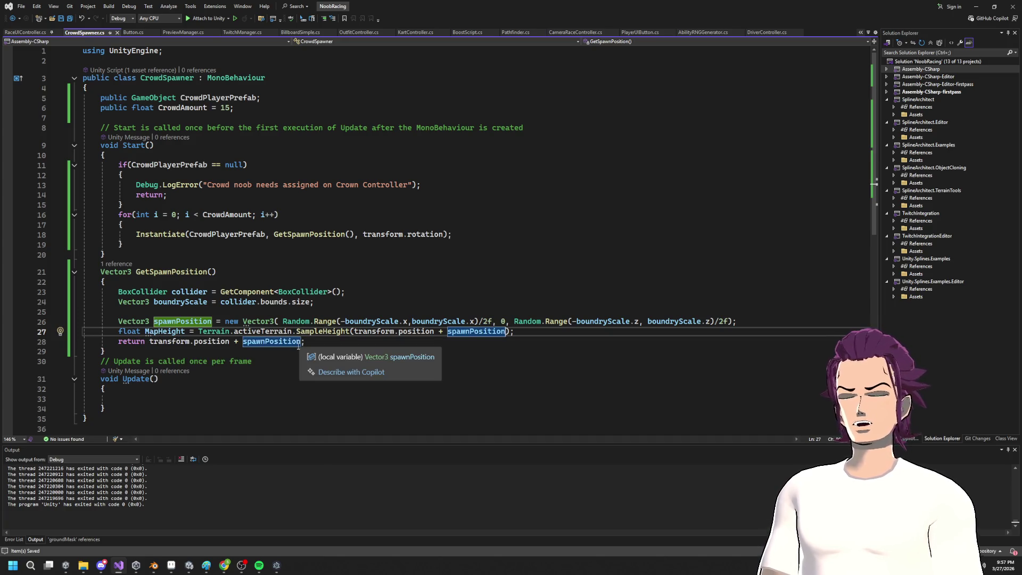
click(553, 333)
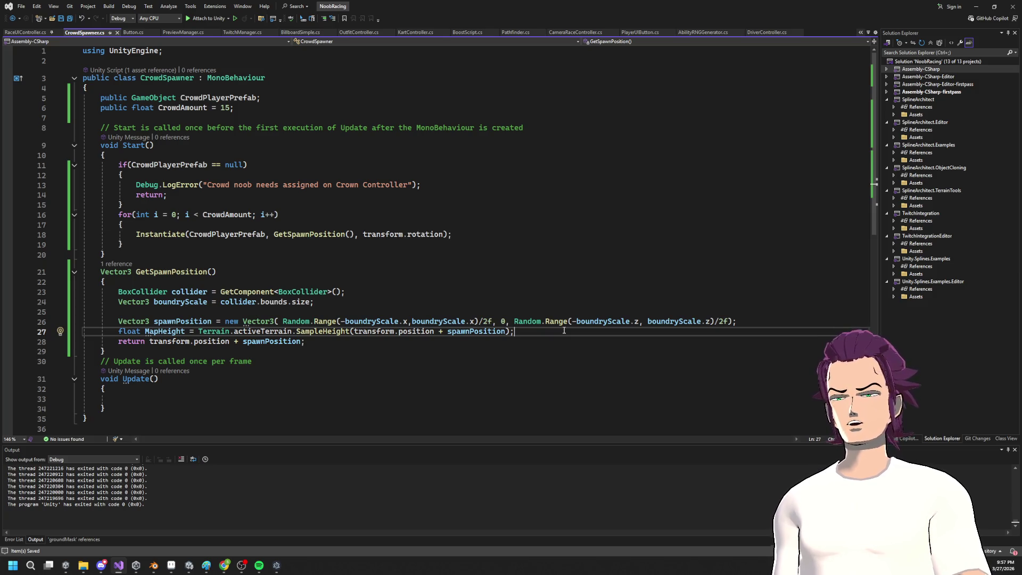
Step: Add a 'spawnPosition.y = MapHeight;' line below MapHeight and save
key(Return)
text(V)
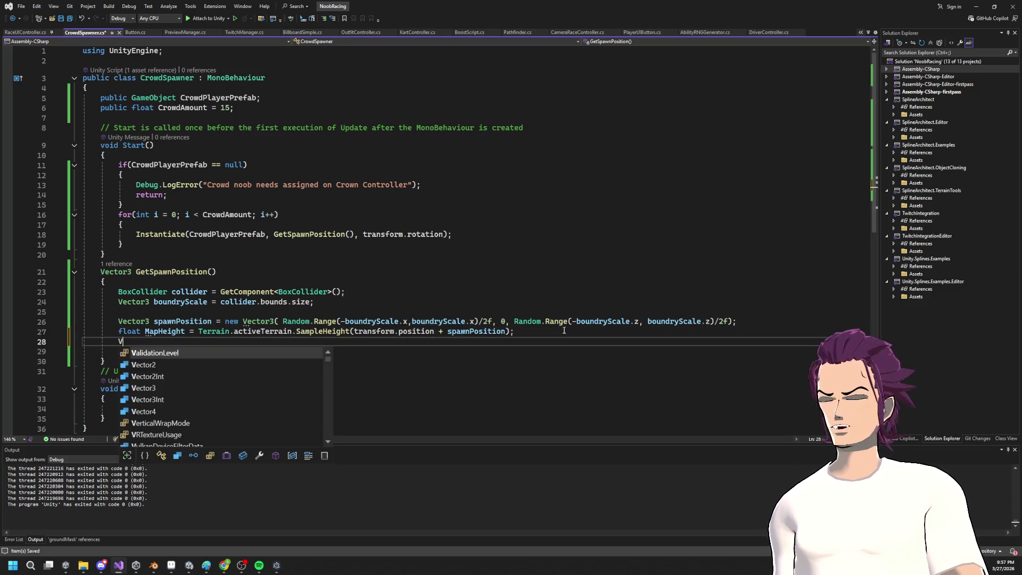
key(BackSpace)
text(spawnPosition )
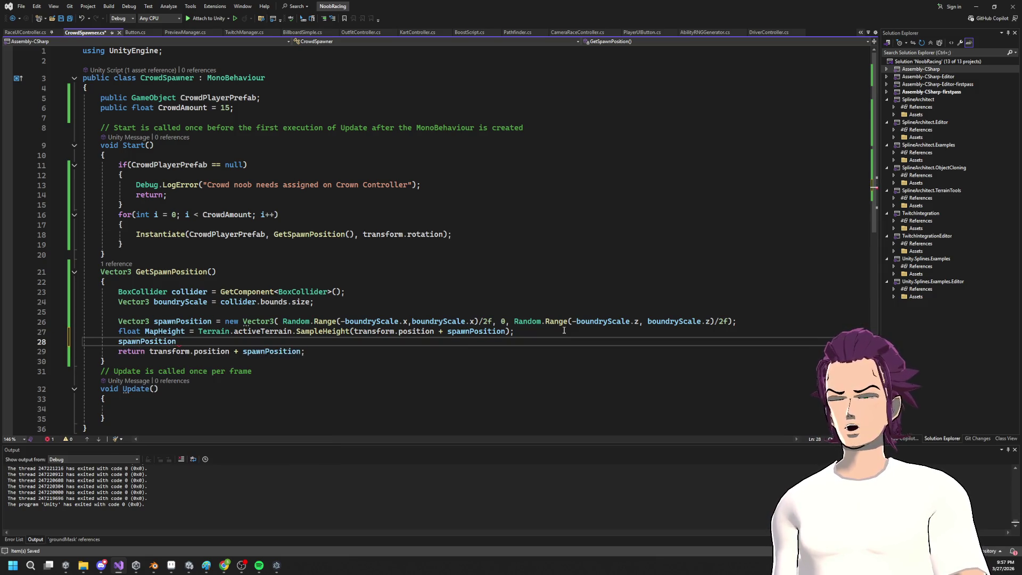
text(y =)
key(Tab)
key(ctrl+s)
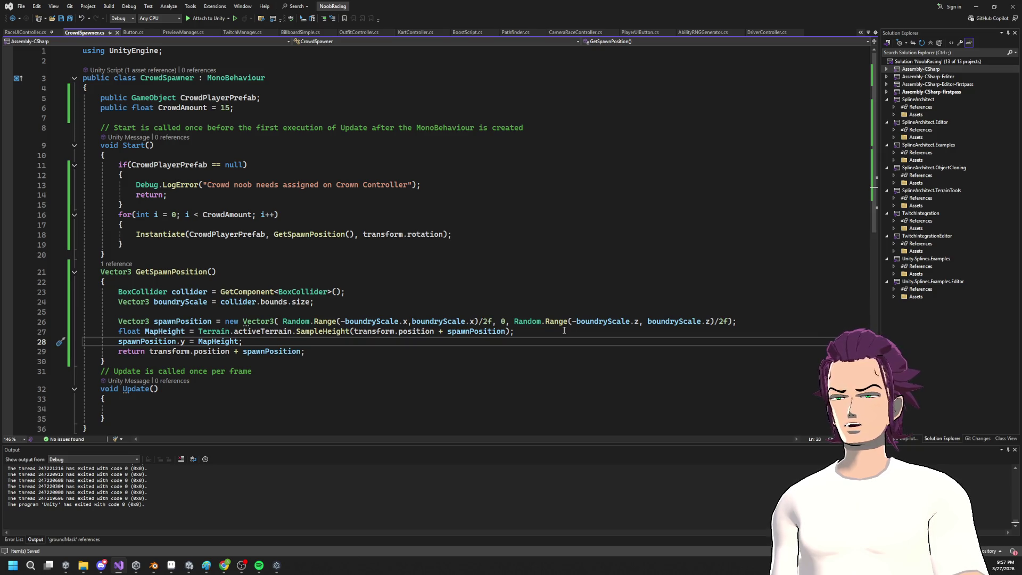
Step: Delete 'transform.position + ' from the return statement and clear the assignment's right-hand side
key(ctrl+Left)
key(ctrl+Left)
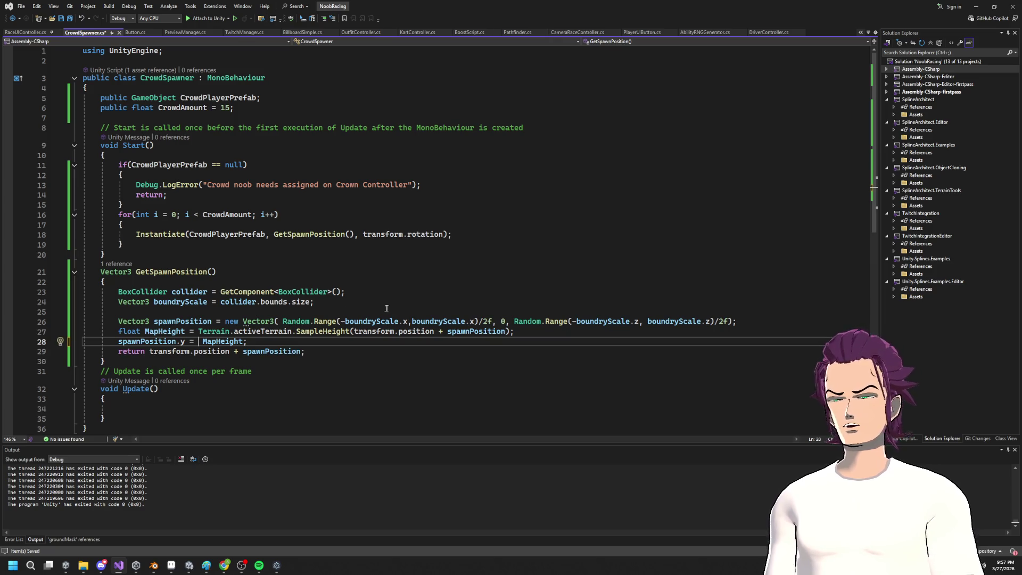
drag(235, 352, 149, 351)
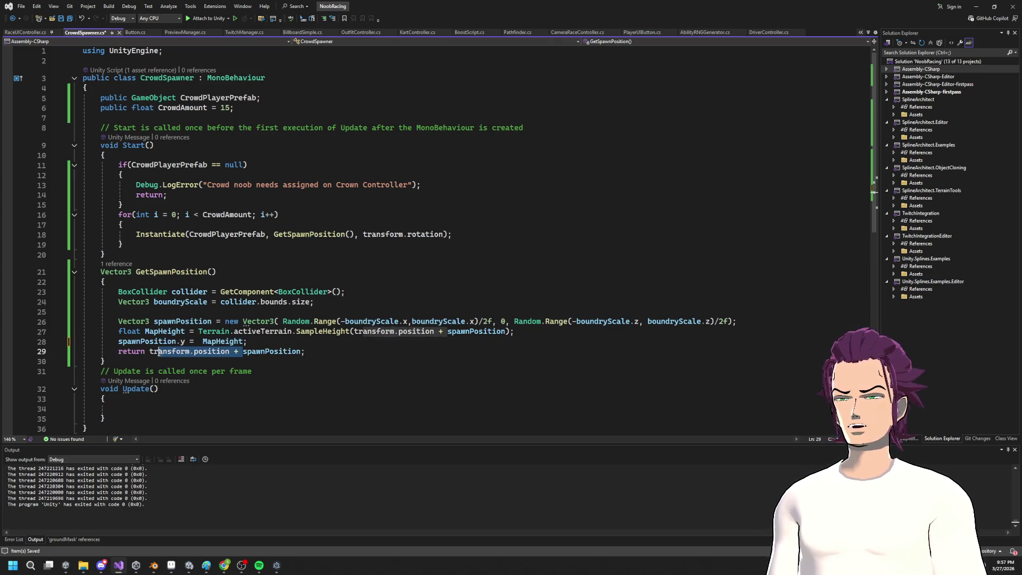
key(BackSpace)
key(Up)
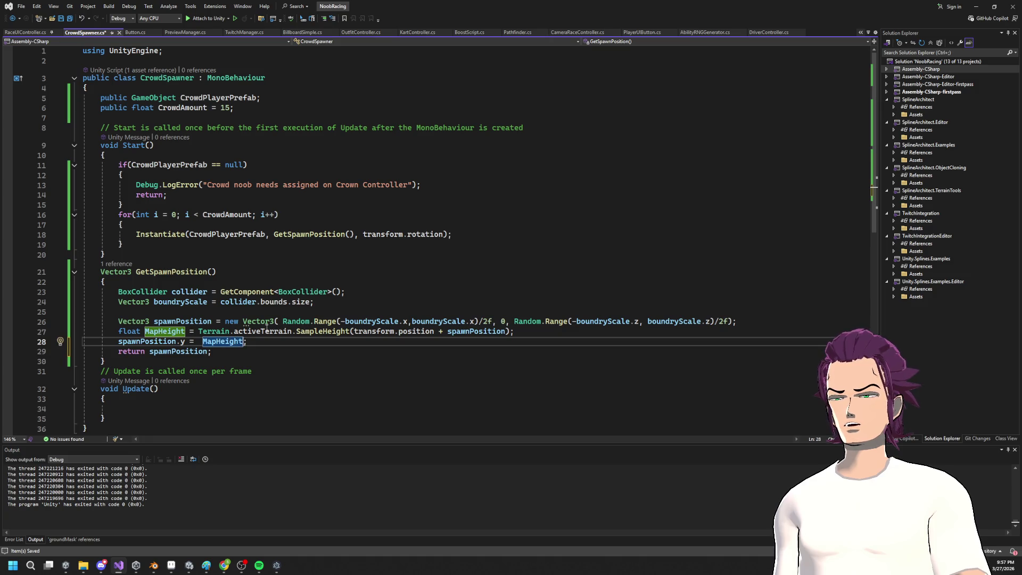
key(BackSpace)
key(BackSpace)
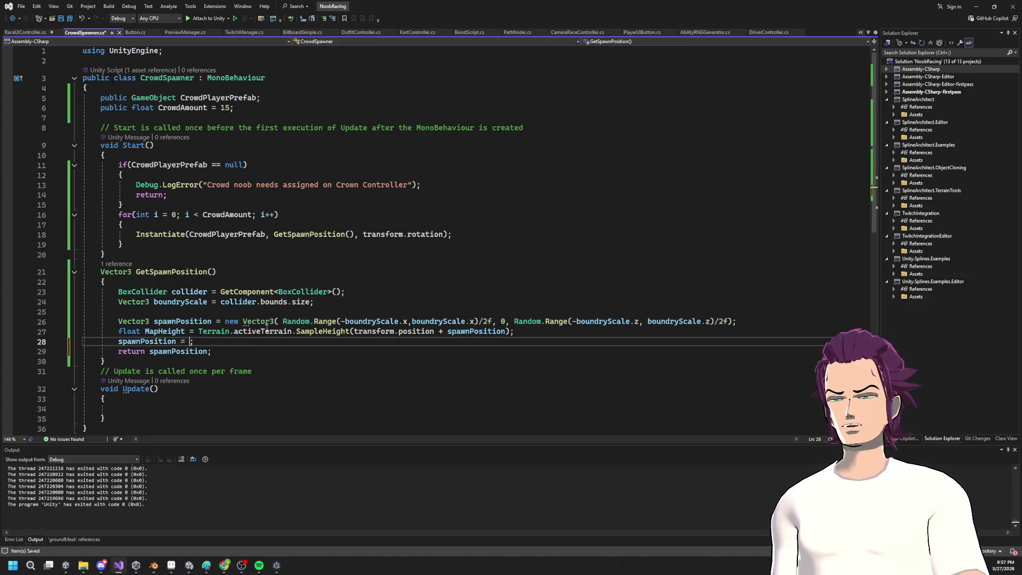
Step: Begin the new Vector3 with the x argument transform.position.x + spawnPosition.x
text(newVector3()
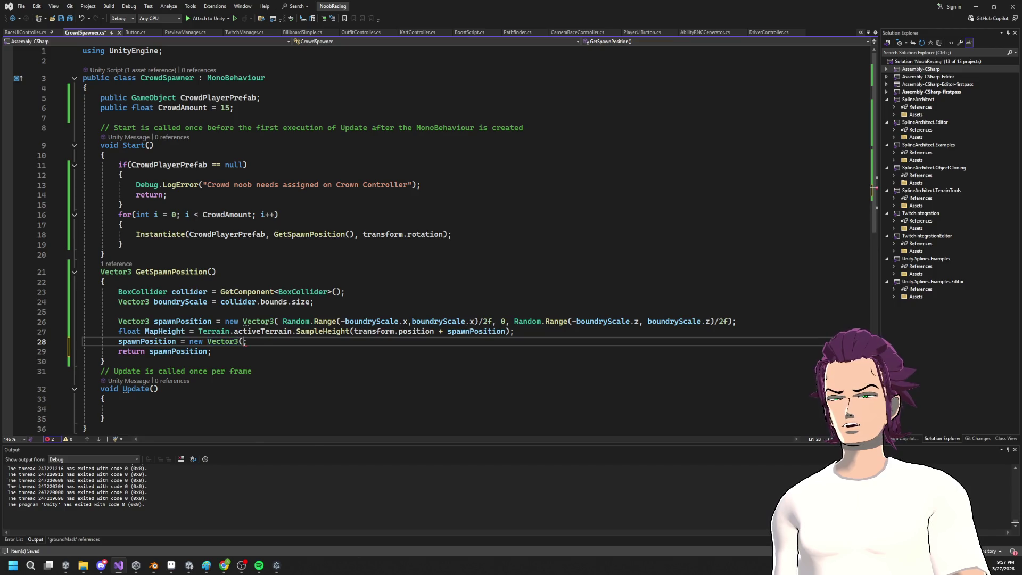
text(s)
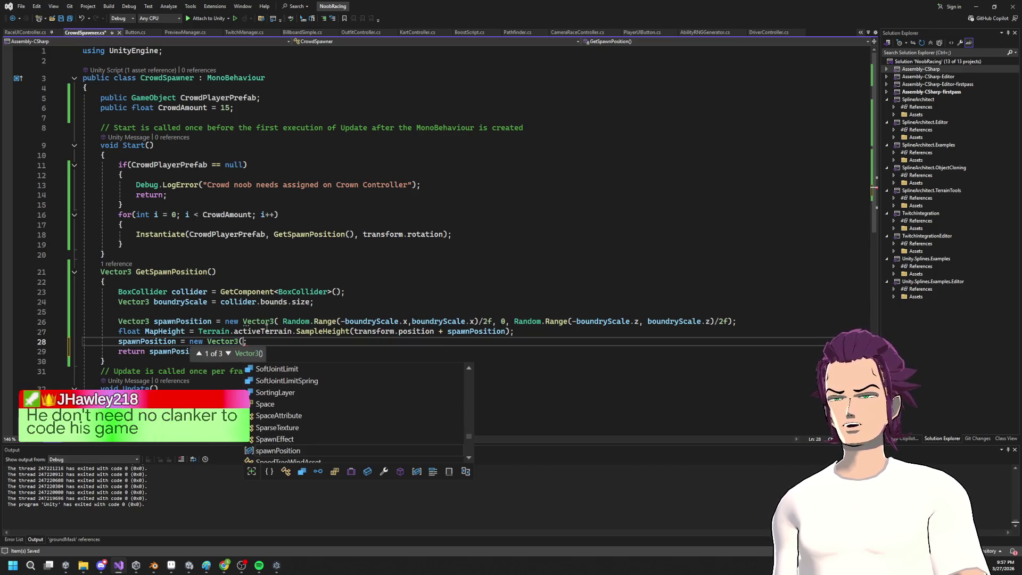
text(pa)
key(Tab)
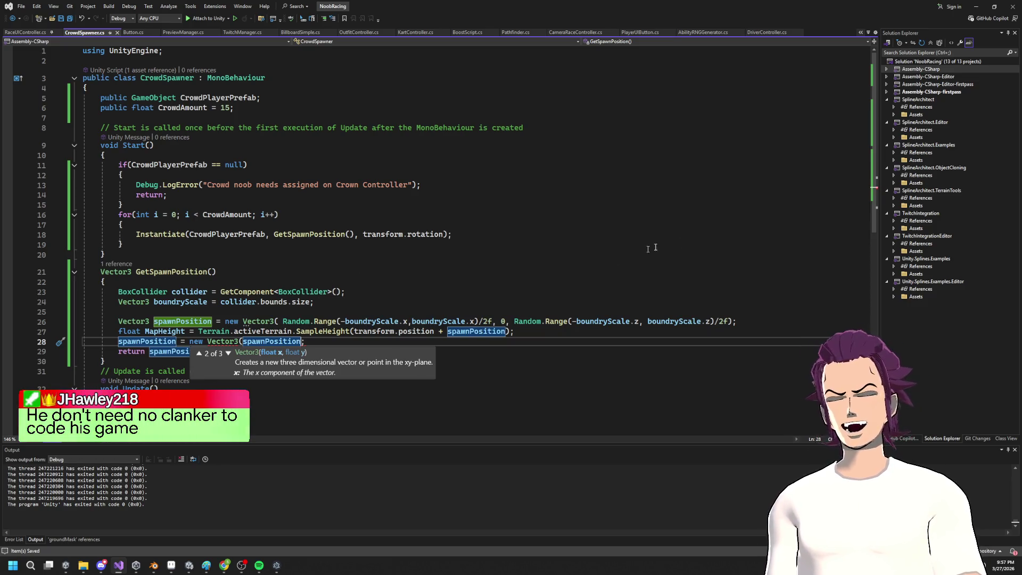
click(976, 6)
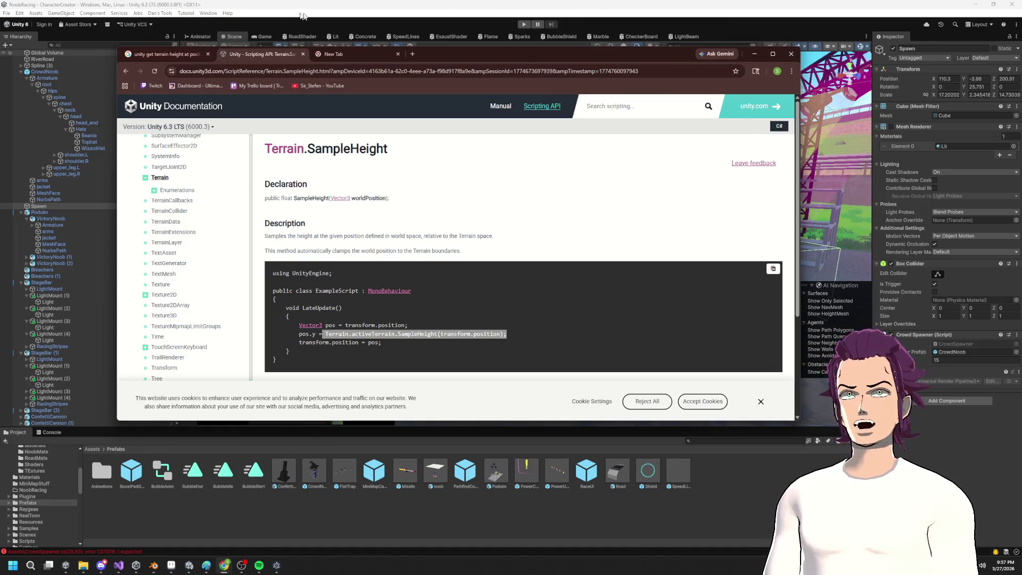
key(alt+Tab)
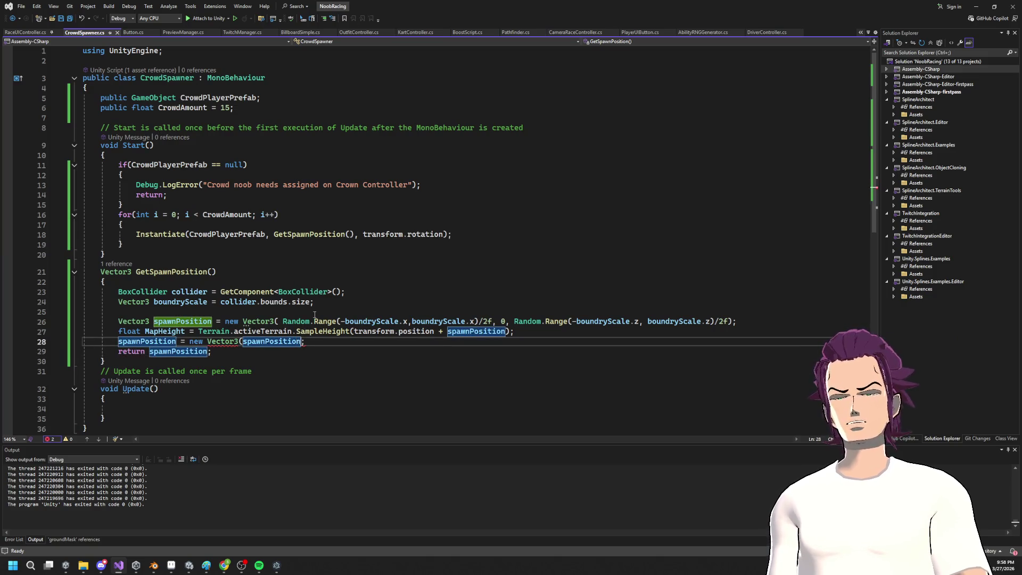
text(.)
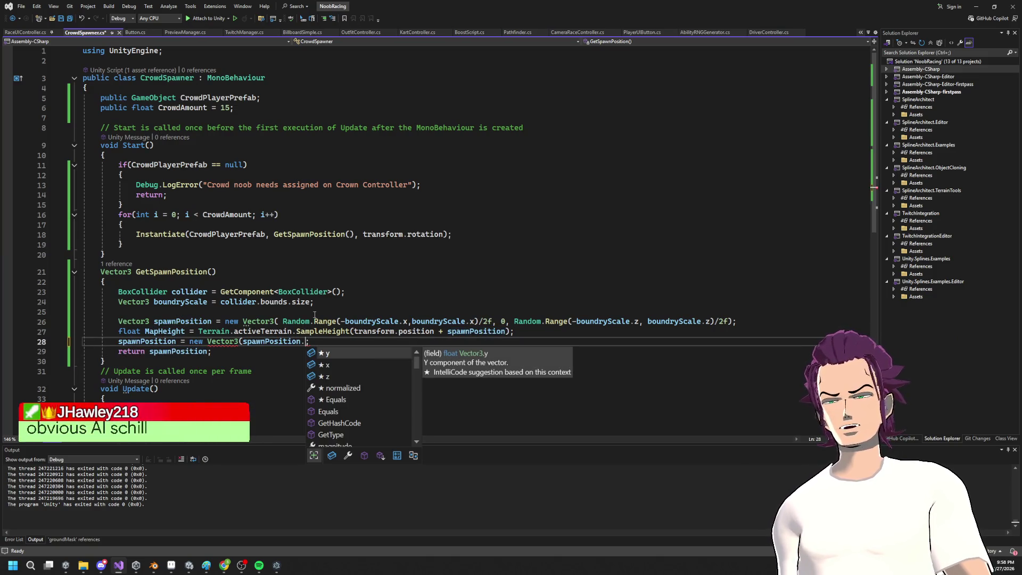
text(x, )
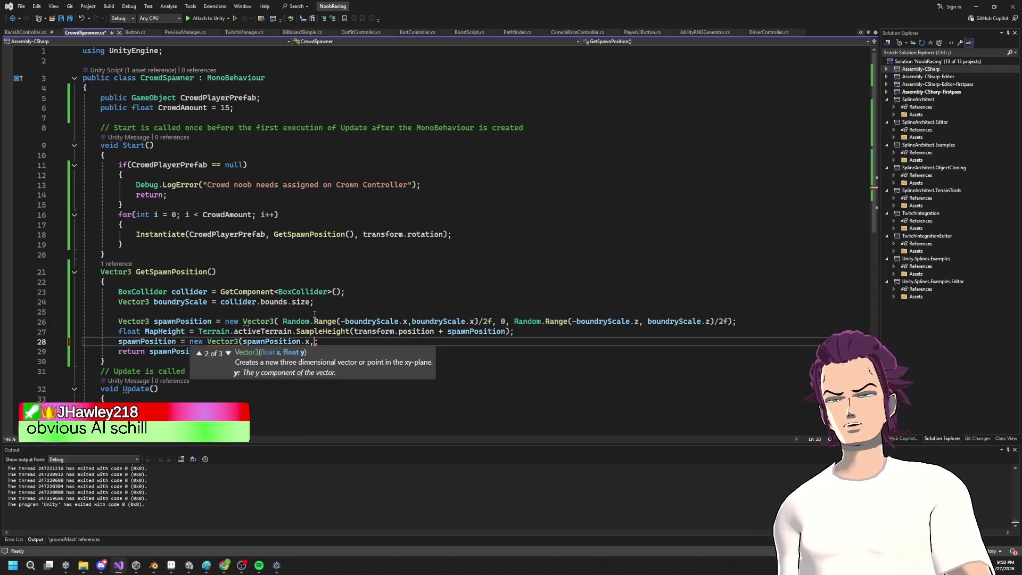
text(spaw)
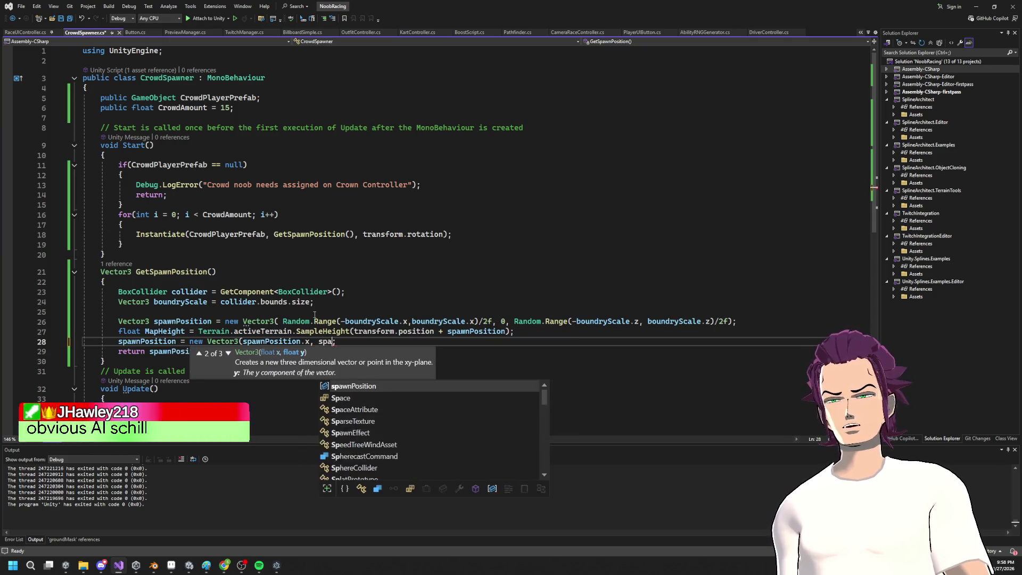
text(nPosition)
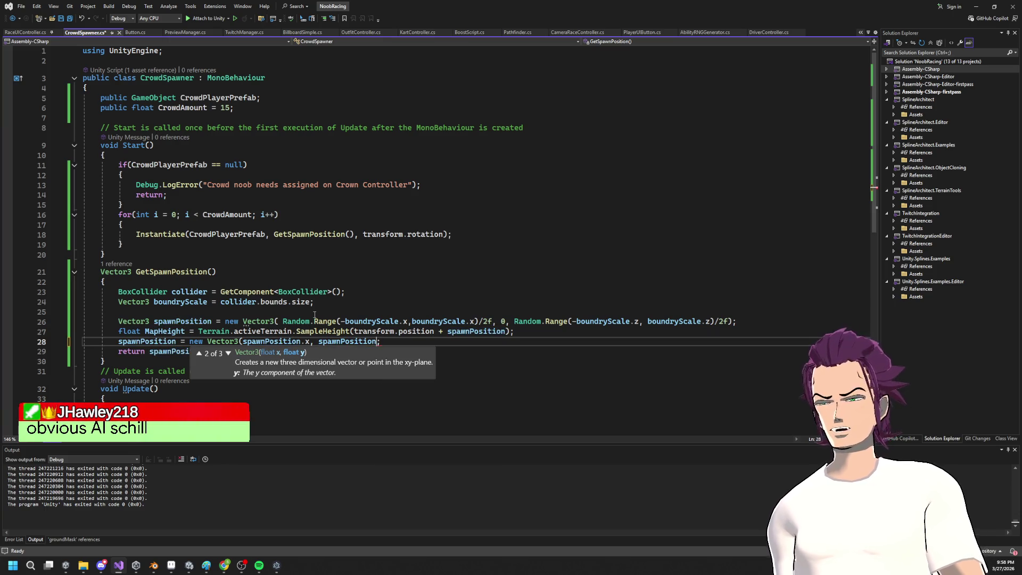
Step: Add MapHeight as y and transform.position.z + spawnPosition.z as z, then save
key(BackSpace)
key(BackSpace)
key(BackSpace)
text(ma)
key(Tab)
key(Tab)
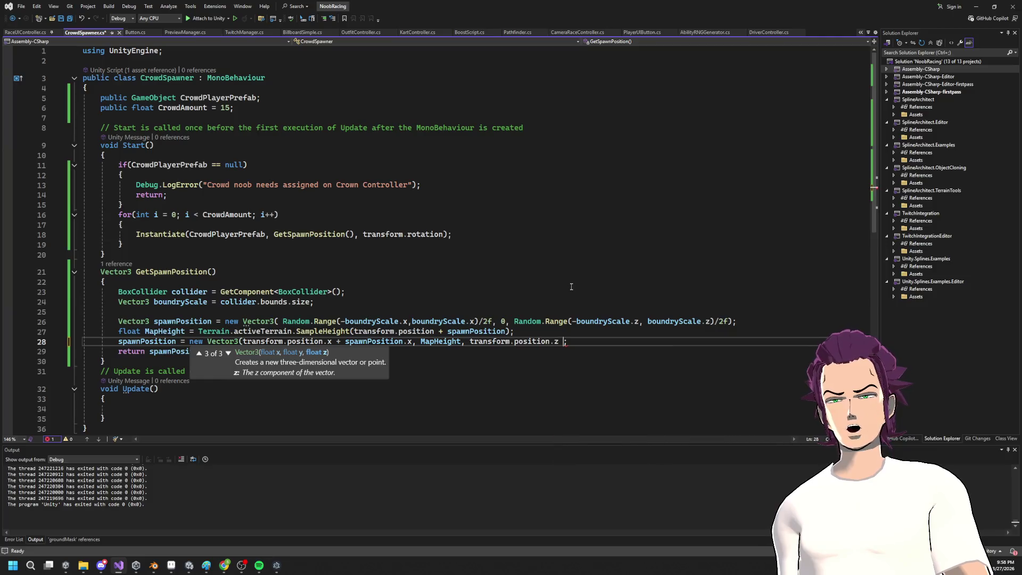
text(+ sp)
key(Tab)
text(.z)s)
key(ctrl+s)
key(BackSpace)
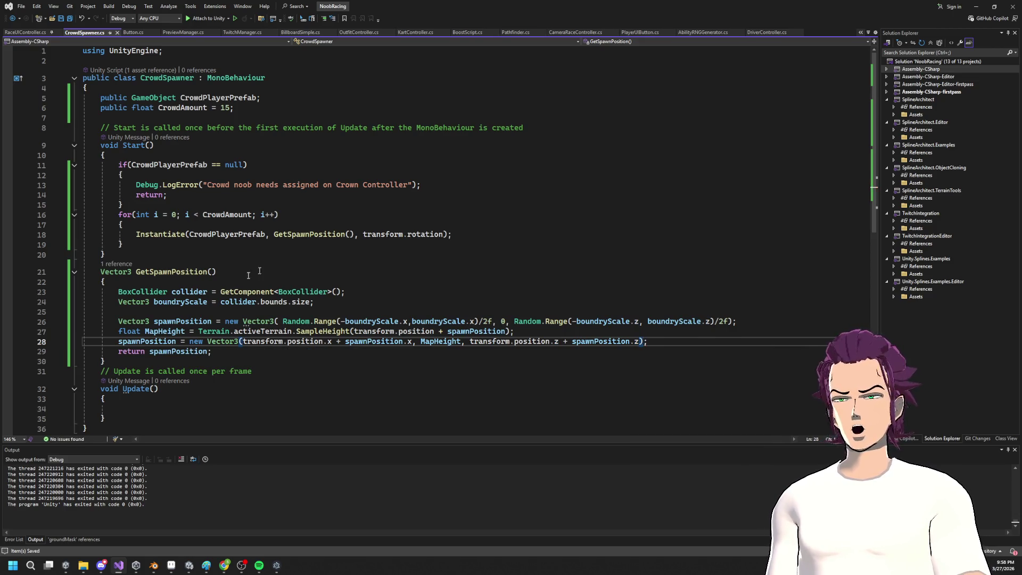
Step: Review the spawnPosition and MapHeight usages, then start play mode in Unity
click(165, 341)
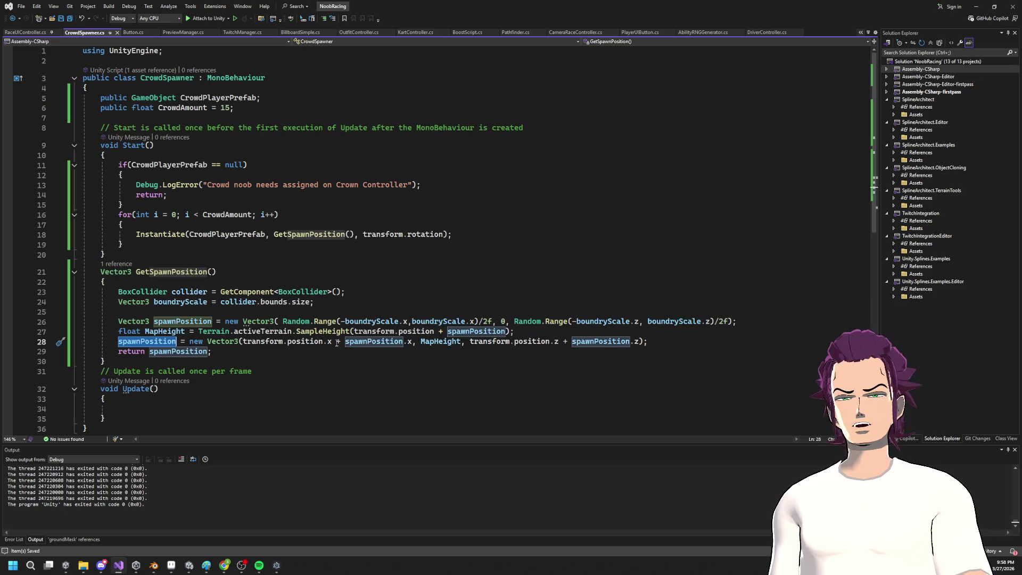
click(450, 342)
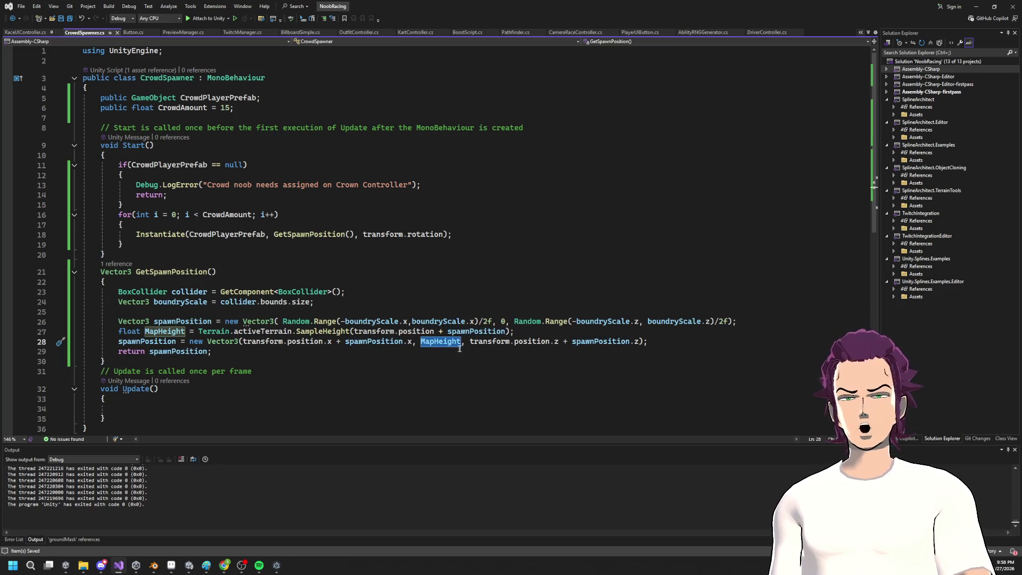
drag(637, 341, 470, 341)
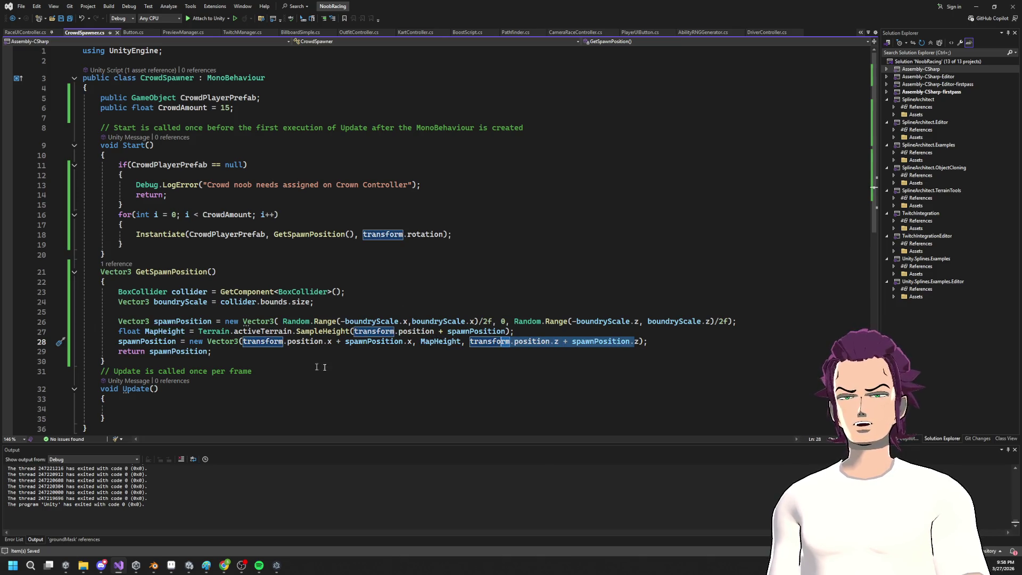
click(978, 7)
click(524, 24)
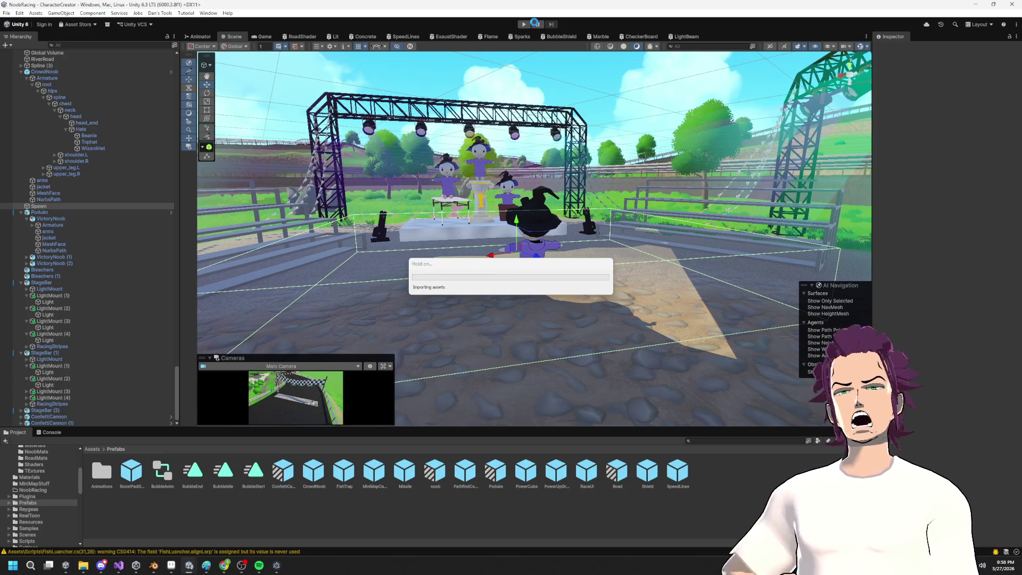
Step: Enter play mode and frame the Spawn box in the Scene view
click(525, 25)
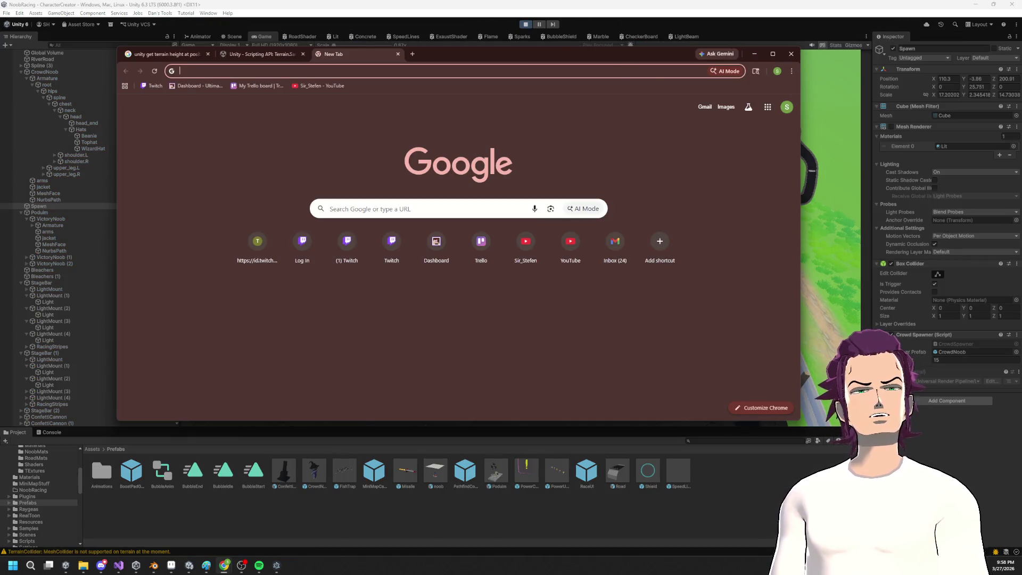
key(alt+Tab)
key(ctrl+s)
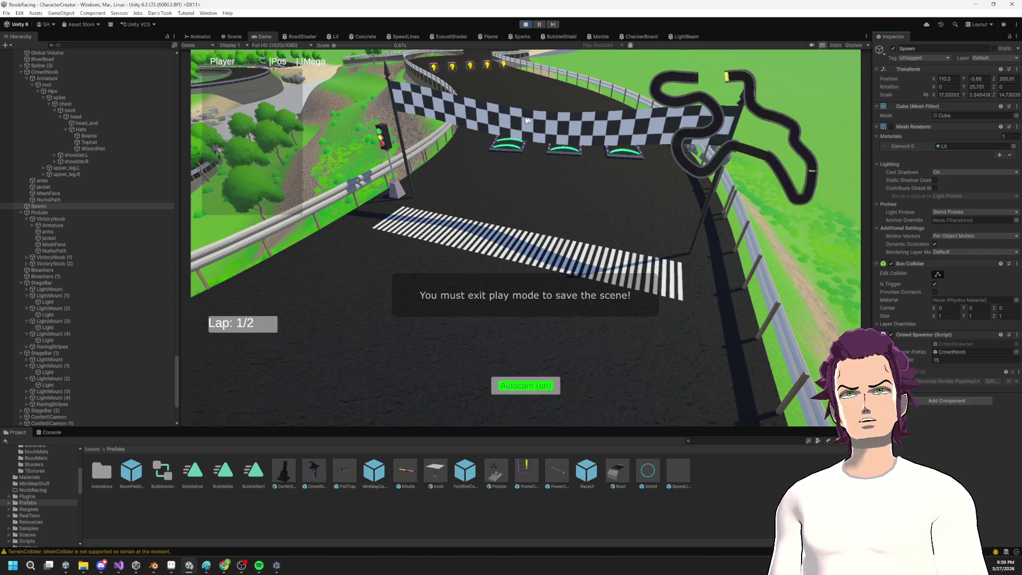
click(232, 37)
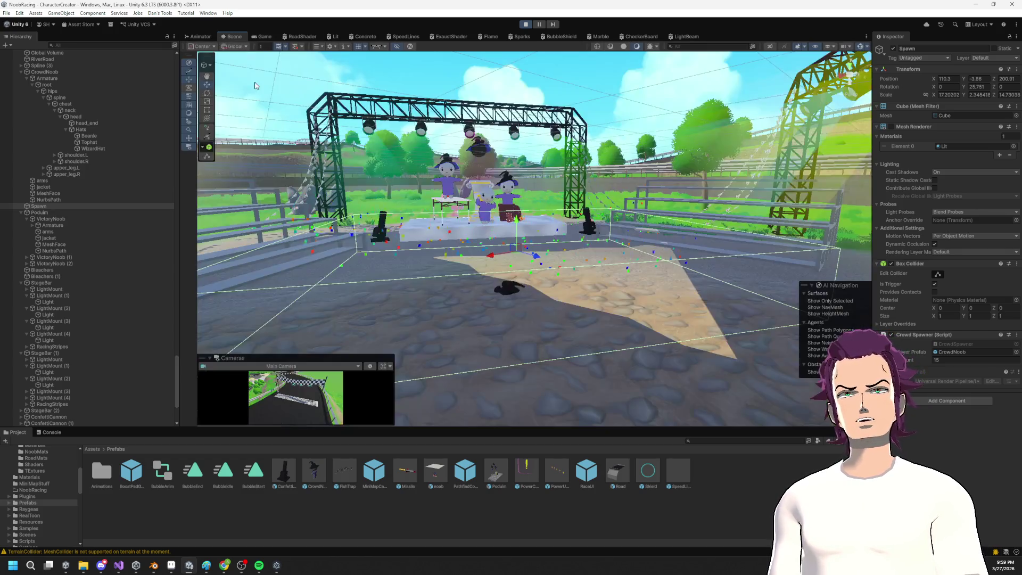
key(f)
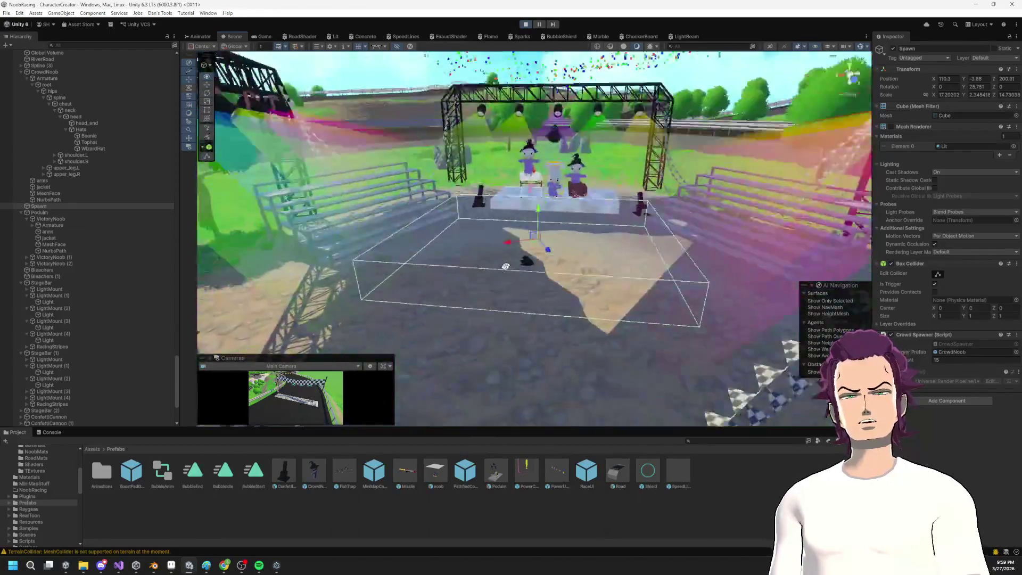
scroll(98, 324, down, 5)
Step: Select all CrowdNoob clones, frame and orbit around them, then return to CrowdSpawner
click(69, 346)
click(71, 327)
shift+click(87, 413)
key(f)
mouse_move(527, 239)
mouse_down()
mouse_move(607, 207)
mouse_move(676, 220)
mouse_move(596, 298)
mouse_move(538, 202)
mouse_move(504, 260)
mouse_move(612, 319)
mouse_move(691, 255)
mouse_move(721, 275)
mouse_up()
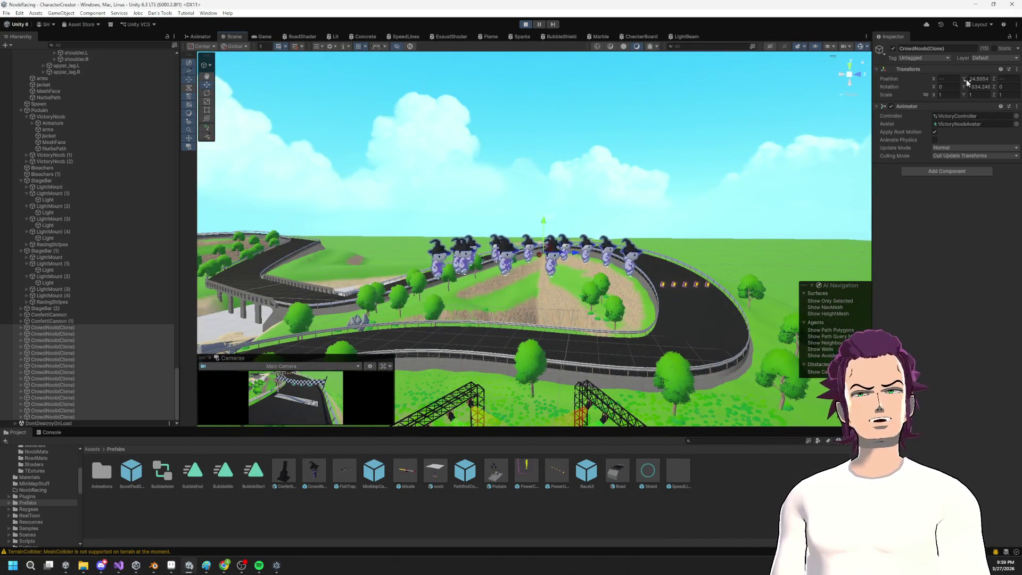
mouse_move(580, 278)
mouse_down()
mouse_move(627, 351)
mouse_move(532, 343)
mouse_up()
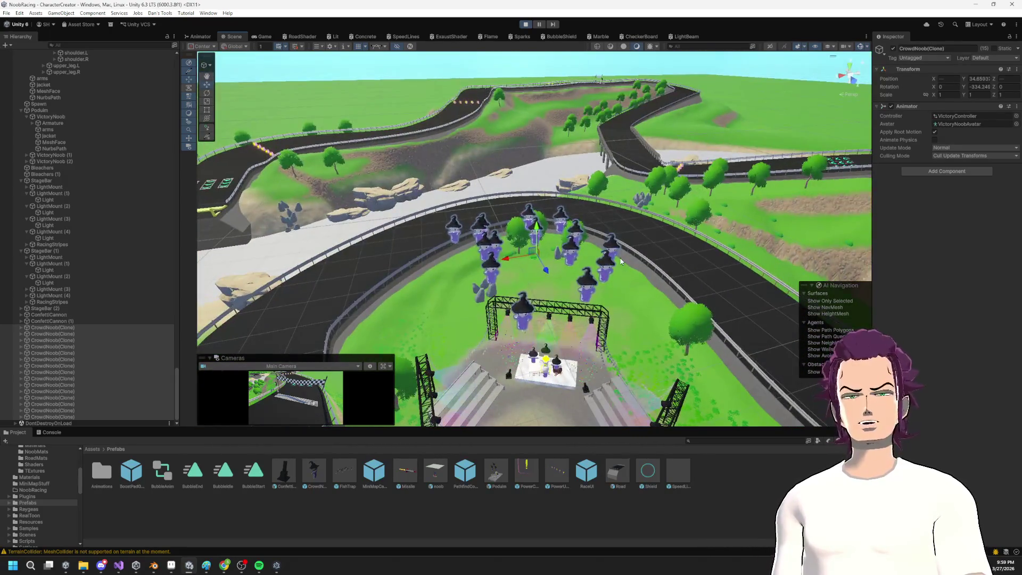
key(alt+Tab)
key(alt+Tab)
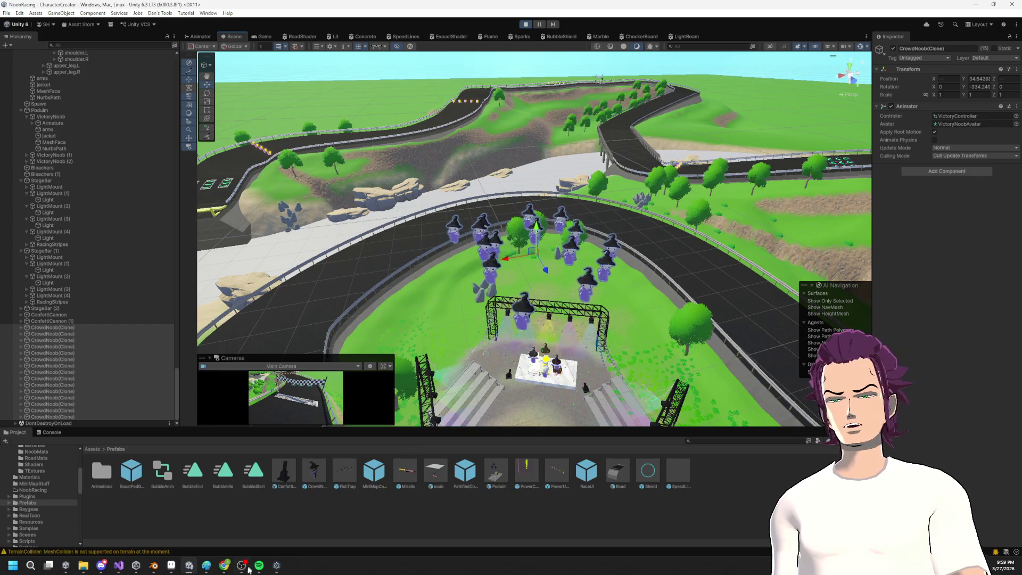
click(115, 567)
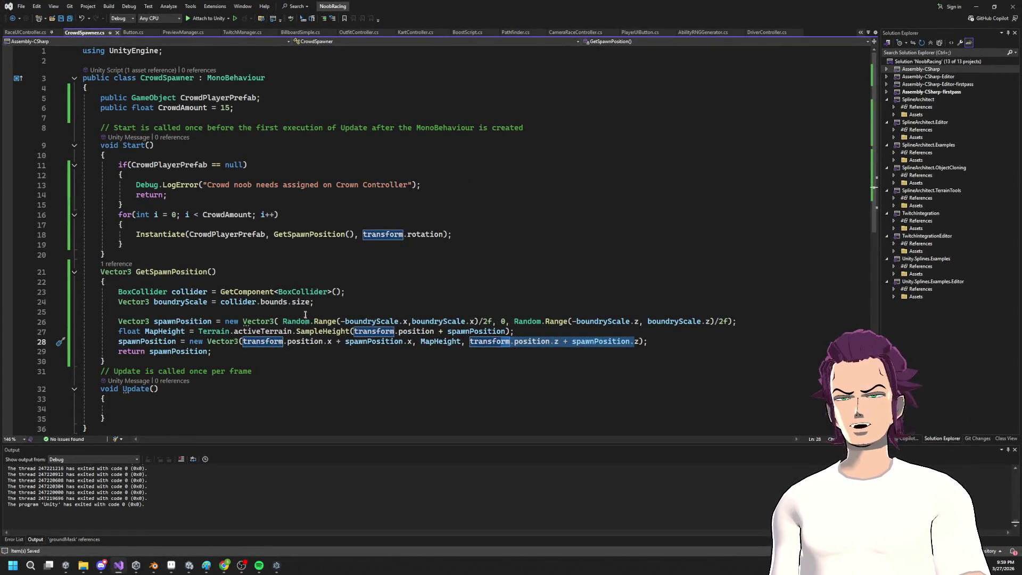
double_click(317, 332)
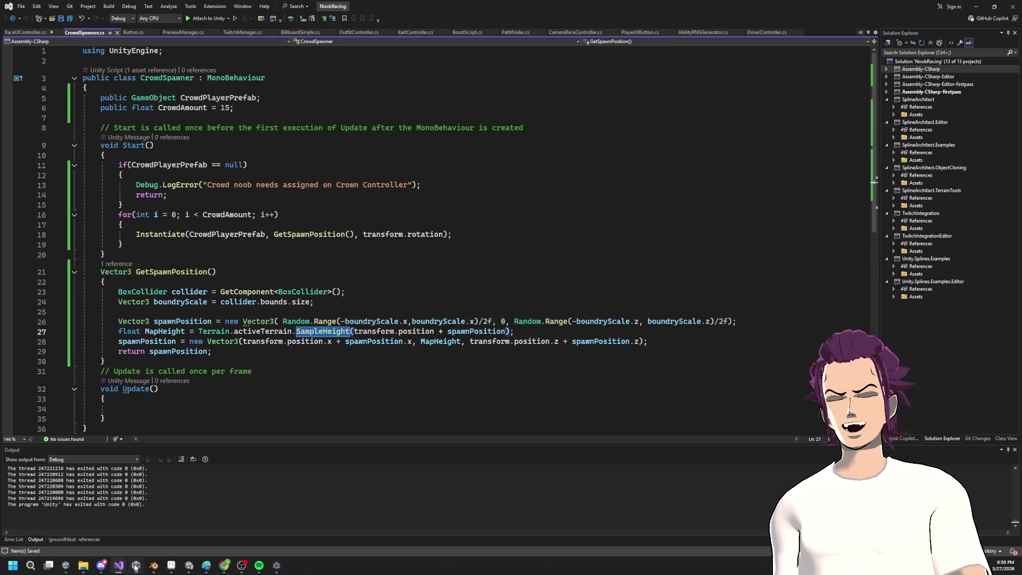
mouse_move(224, 566)
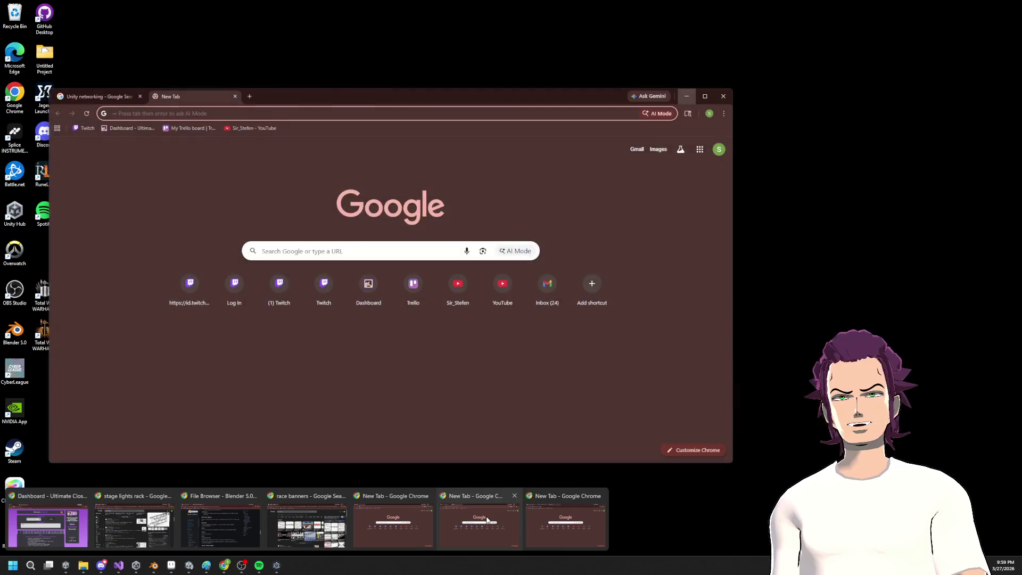
click(558, 523)
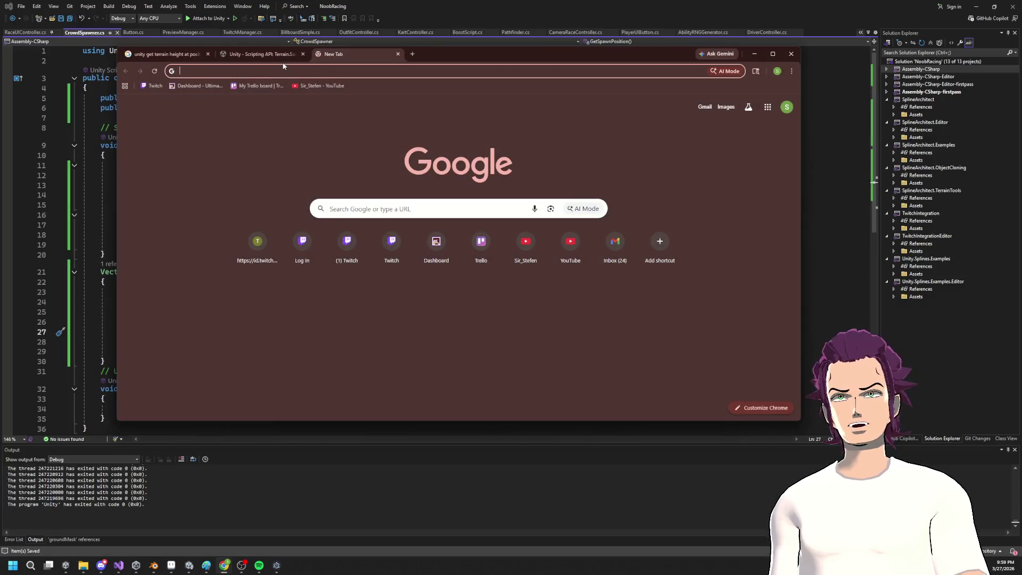
click(272, 56)
drag(276, 237, 400, 238)
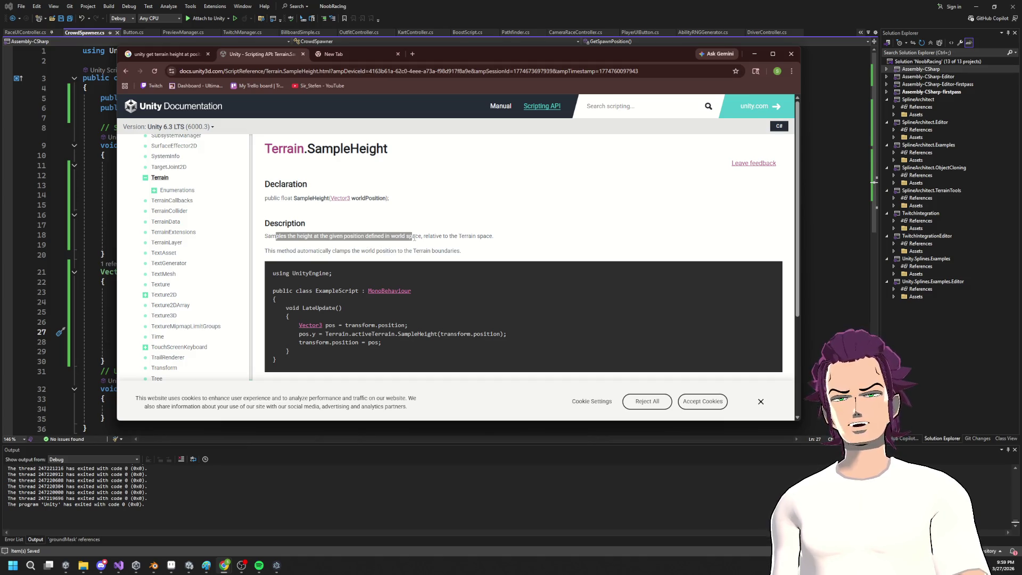
mouse_move(431, 237)
mouse_down()
mouse_move(476, 246)
mouse_move(493, 235)
mouse_up()
click(493, 234)
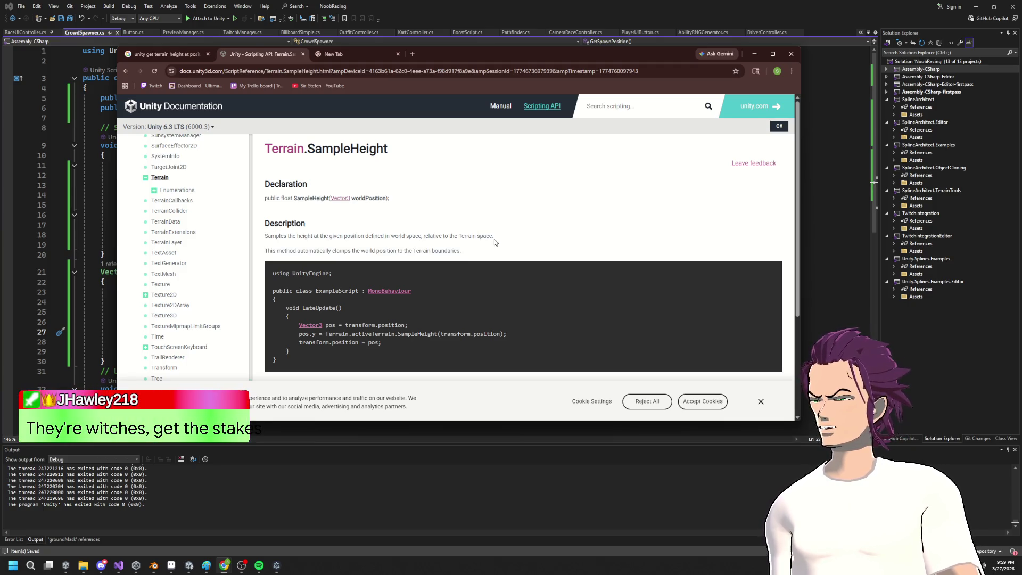
mouse_move(435, 235)
mouse_down()
mouse_move(462, 250)
mouse_move(435, 233)
mouse_up()
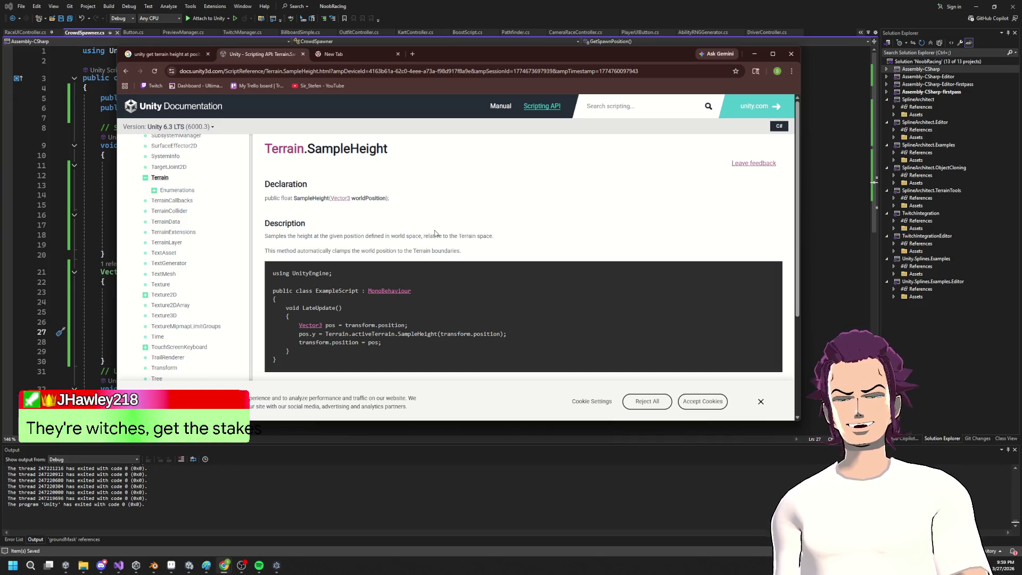
double_click(432, 235)
click(432, 235)
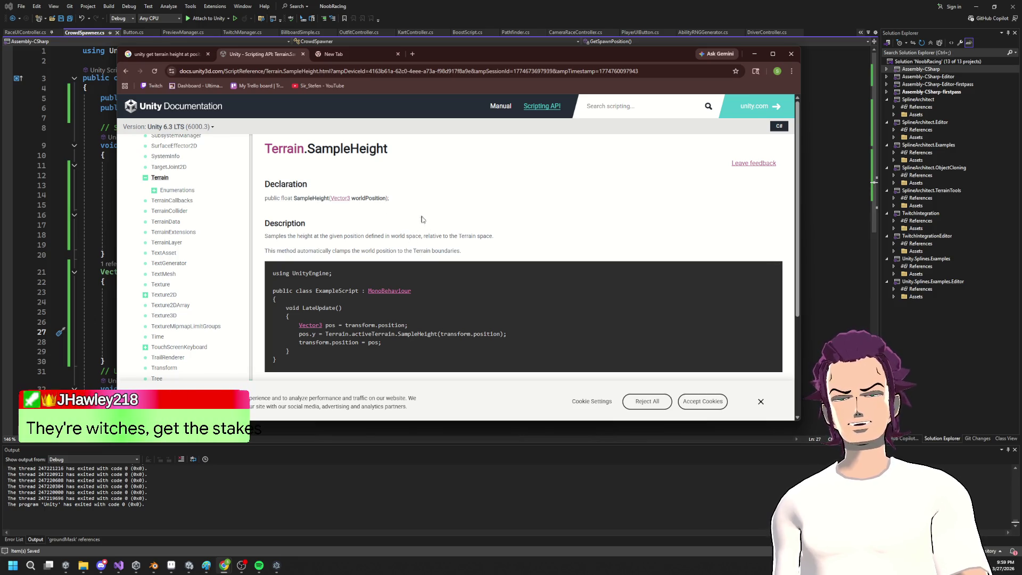
drag(452, 236, 265, 236)
click(414, 273)
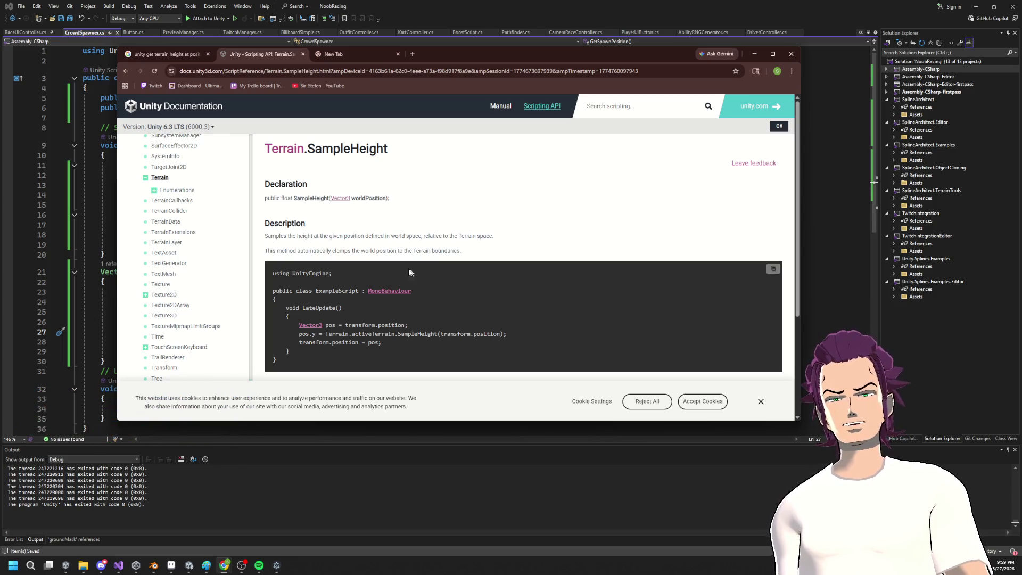
mouse_move(483, 251)
mouse_down()
mouse_move(265, 234)
mouse_move(353, 251)
mouse_up()
click(387, 233)
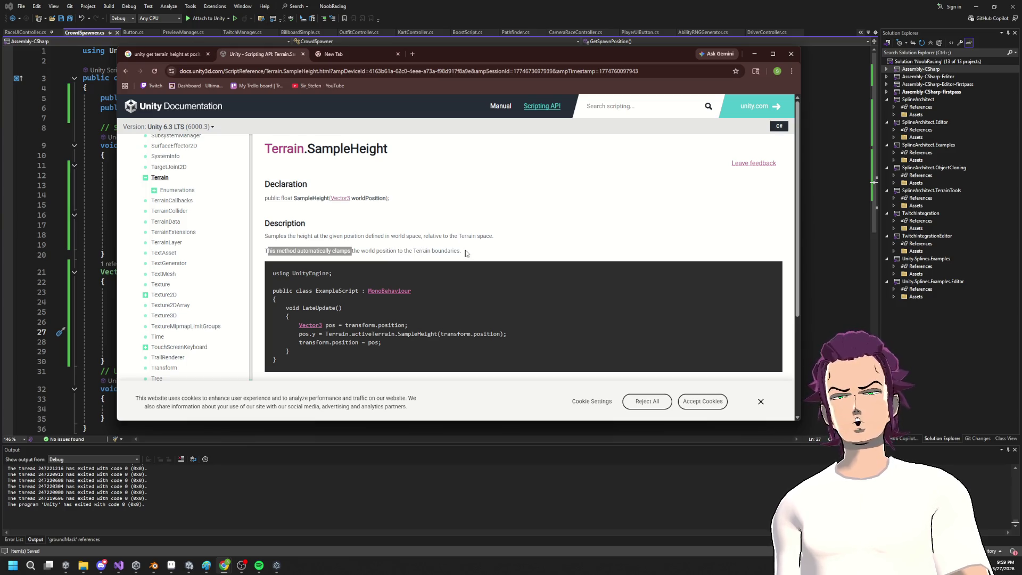
drag(470, 254, 422, 258)
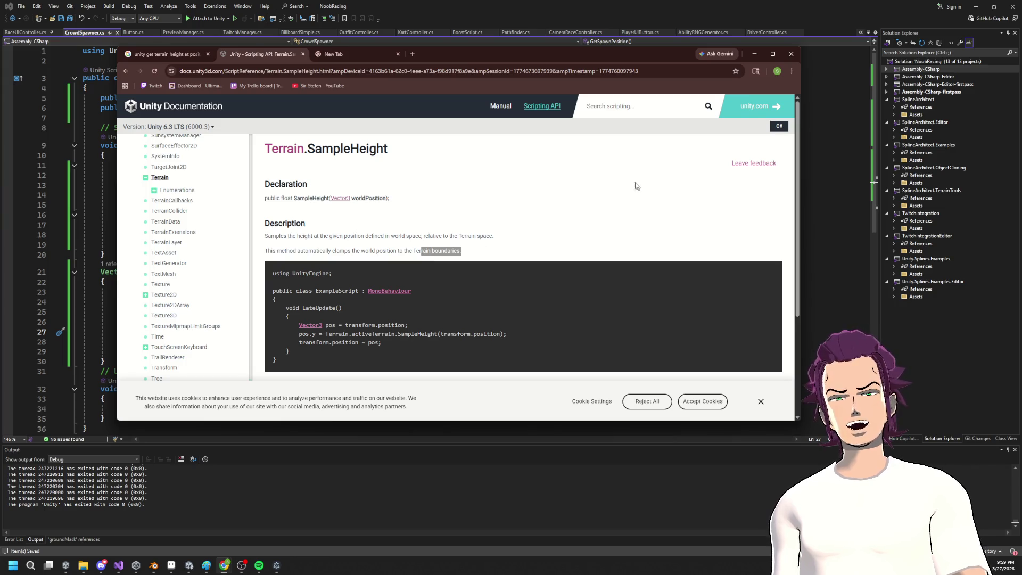
click(754, 54)
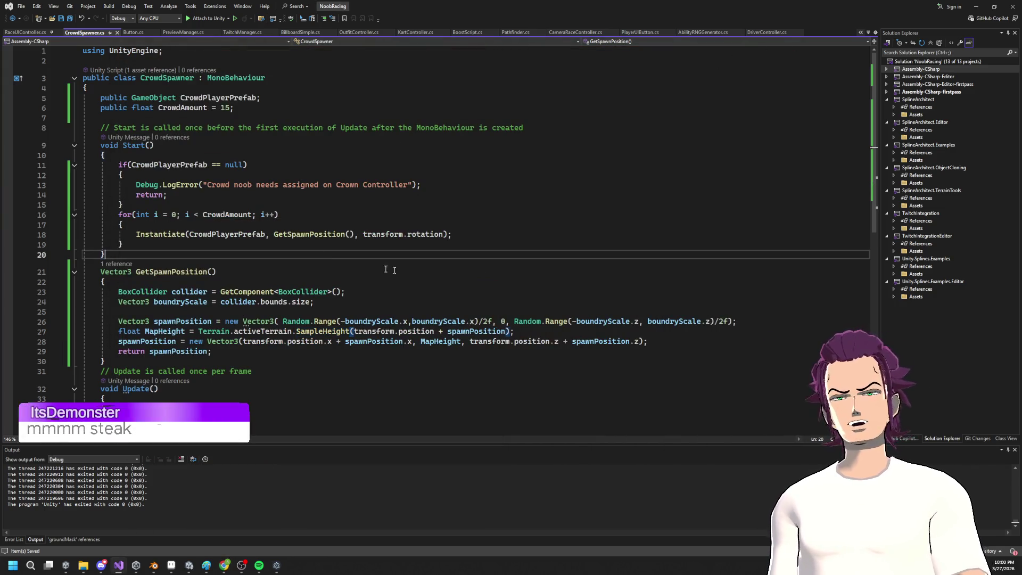
Step: Replace the MapHeight SampleHeight line with a 'RaycastHit hit;' declaration
mouse_move(555, 335)
mouse_down()
mouse_move(159, 321)
mouse_move(118, 331)
mouse_up()
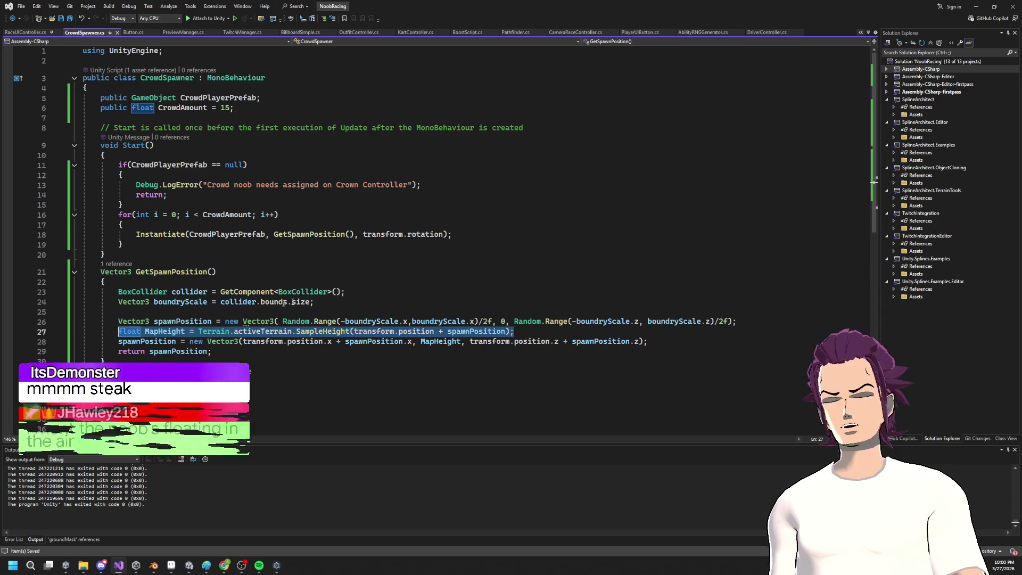
key(BackSpace)
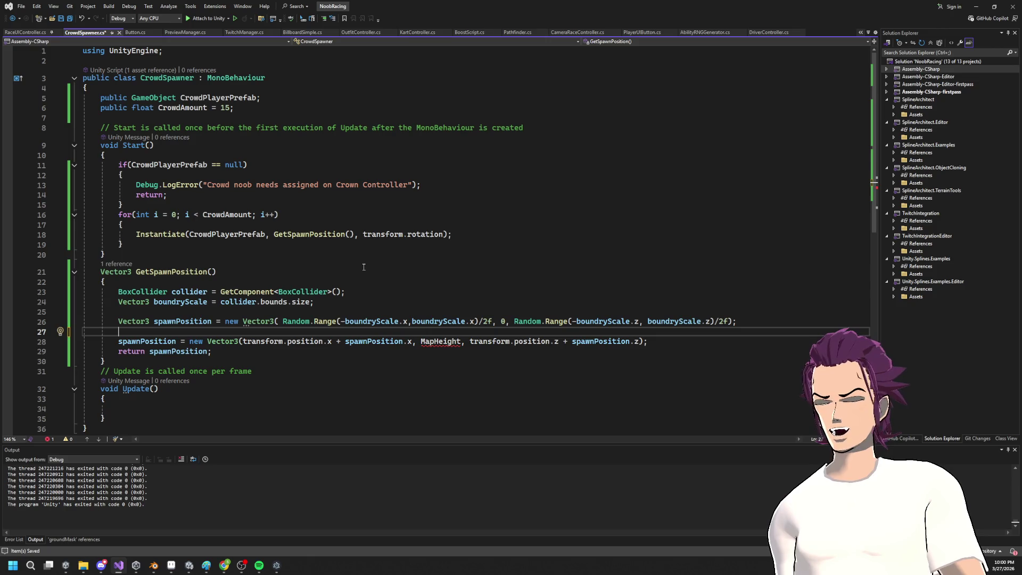
text(raycas)
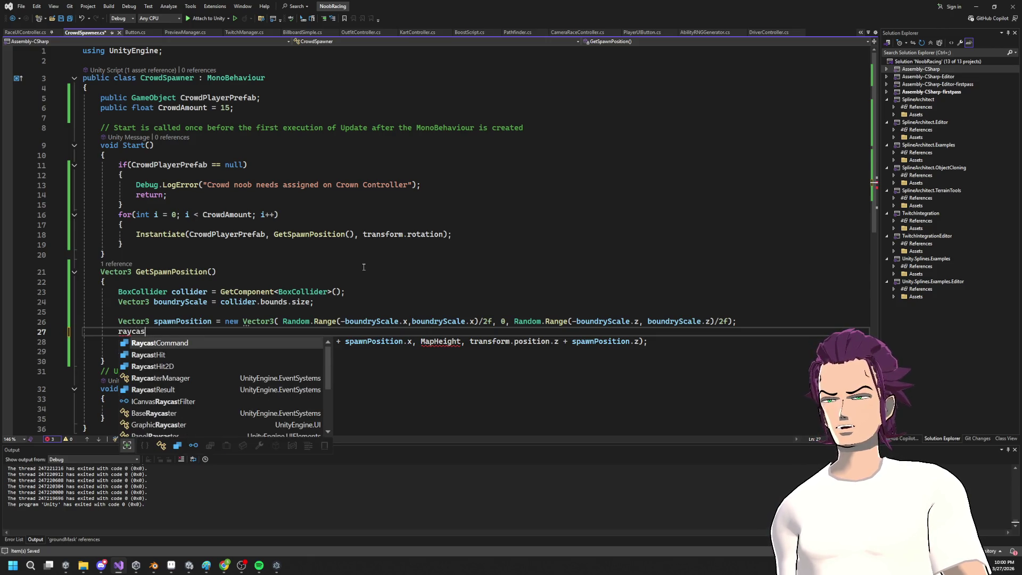
text(tHit hit;)
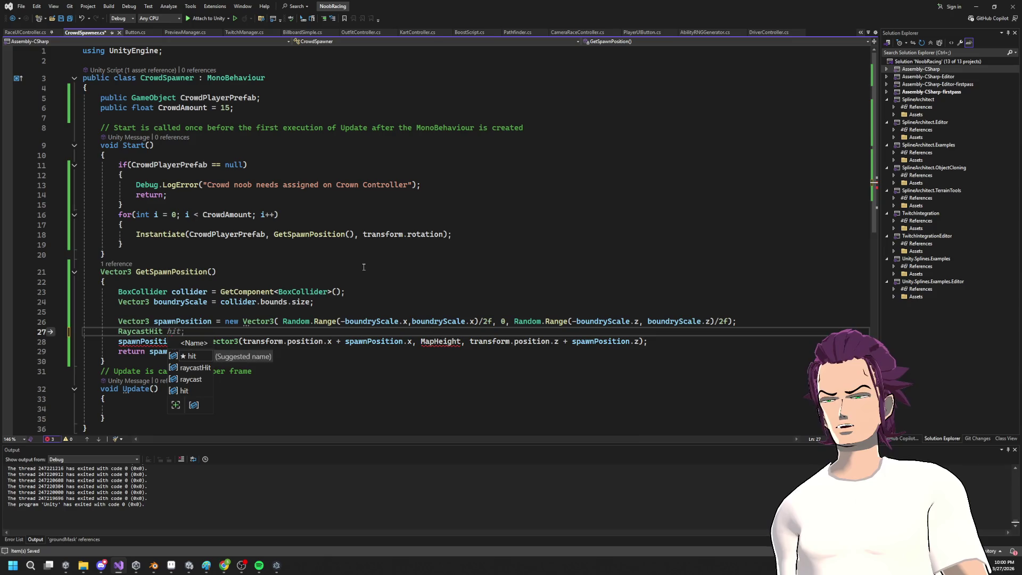
key(Return)
key(BackSpace)
text(;)
Step: Start an empty if( on the next line and bring a Chrome window forward
key(Return)
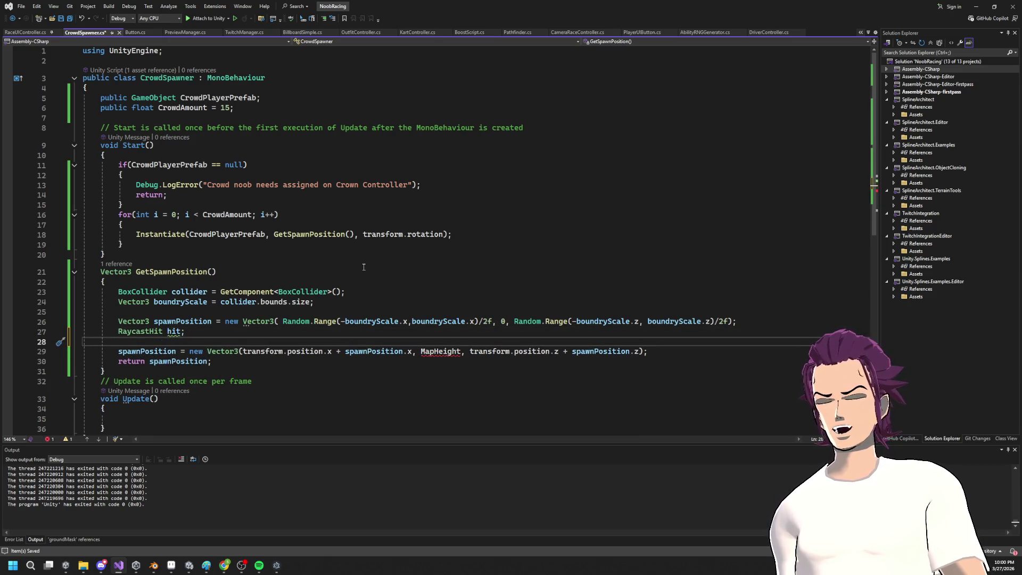
text(if()
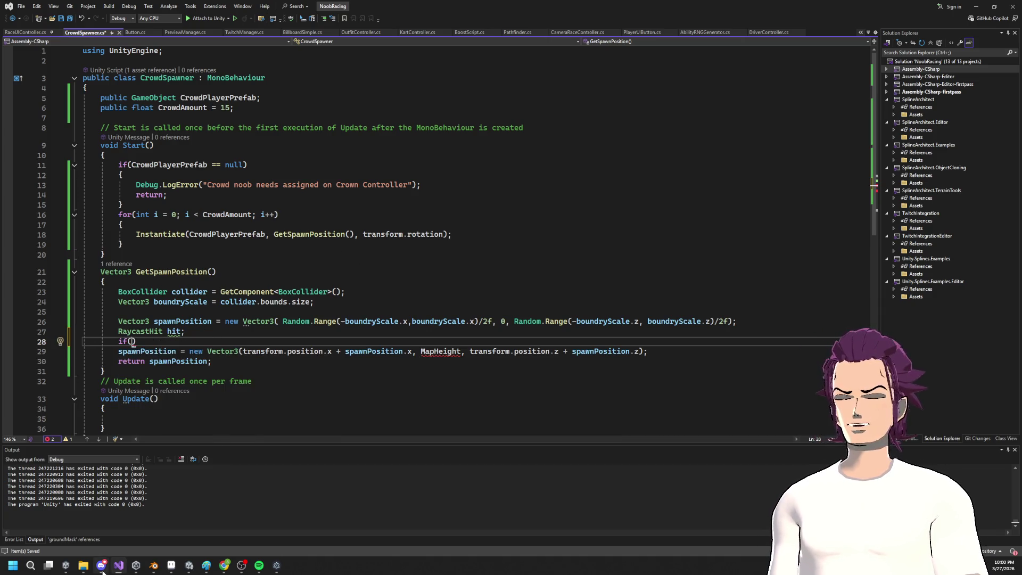
mouse_move(122, 571)
mouse_move(224, 565)
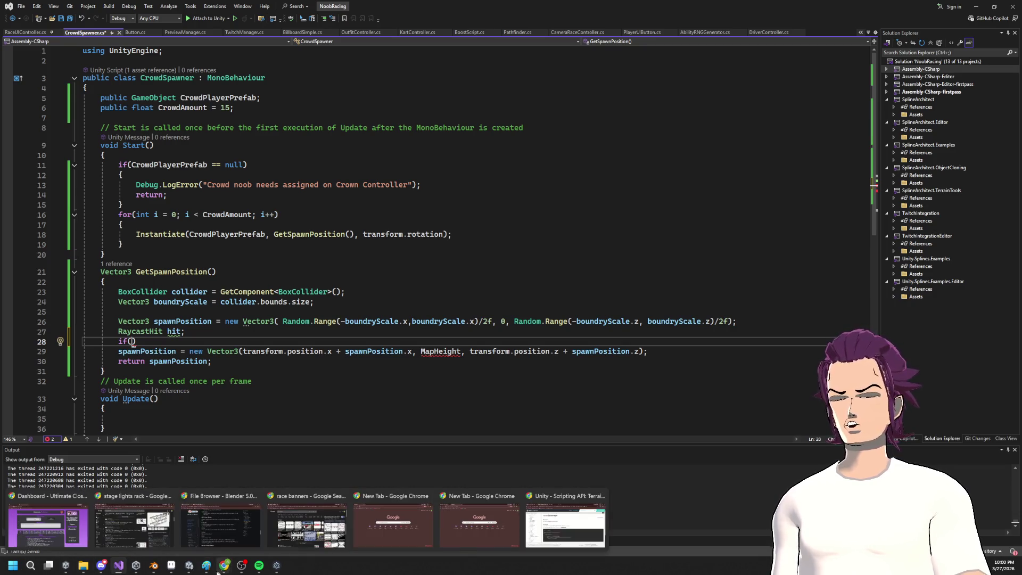
click(479, 524)
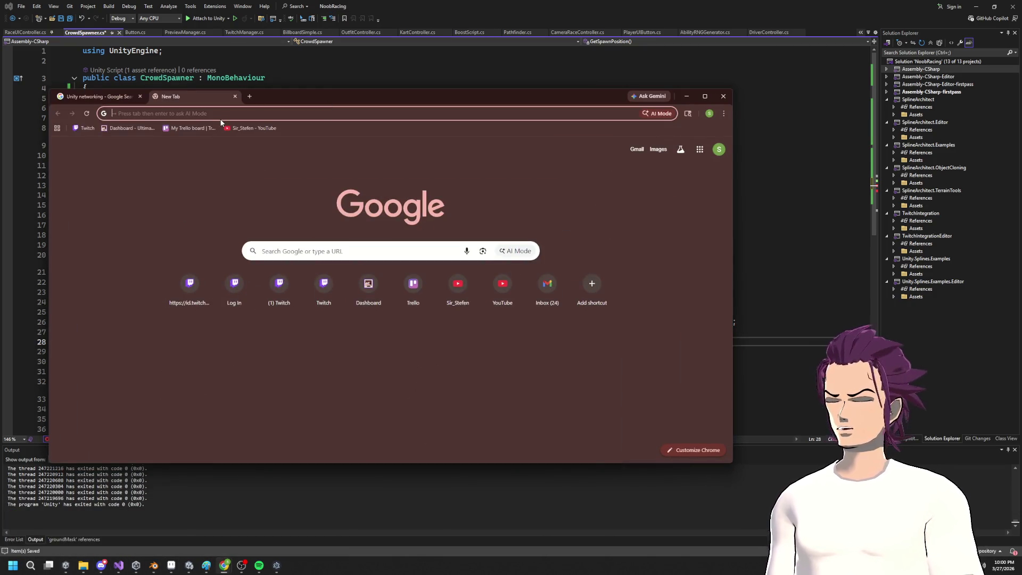
text(unity c)
text(ray)
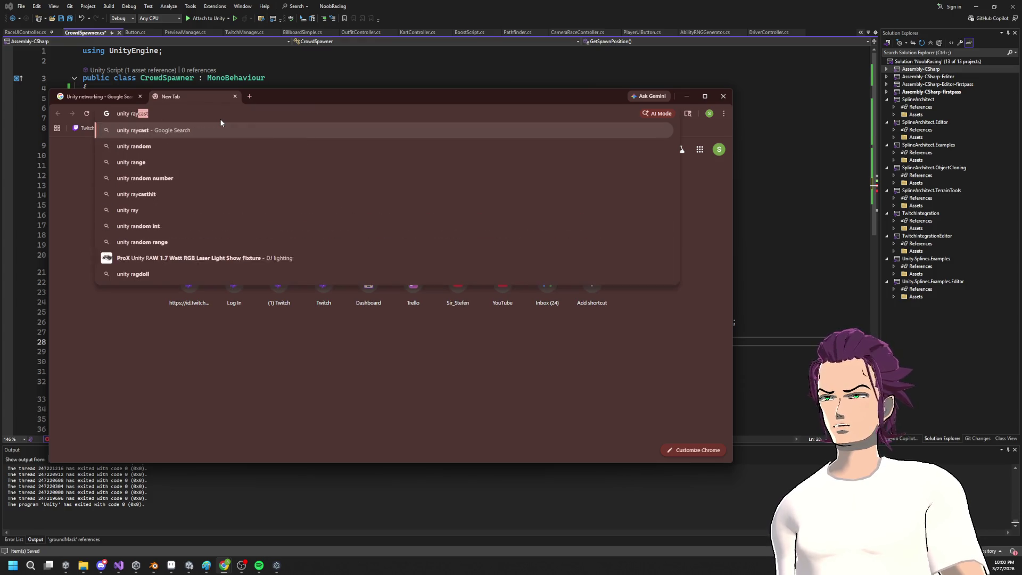
text(cast )
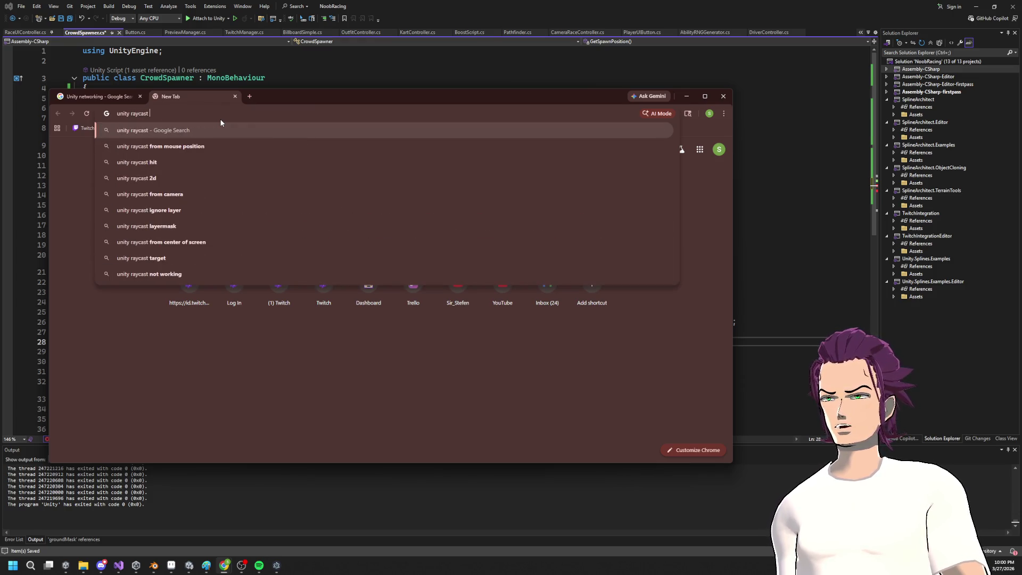
text(hit documention)
key(Return)
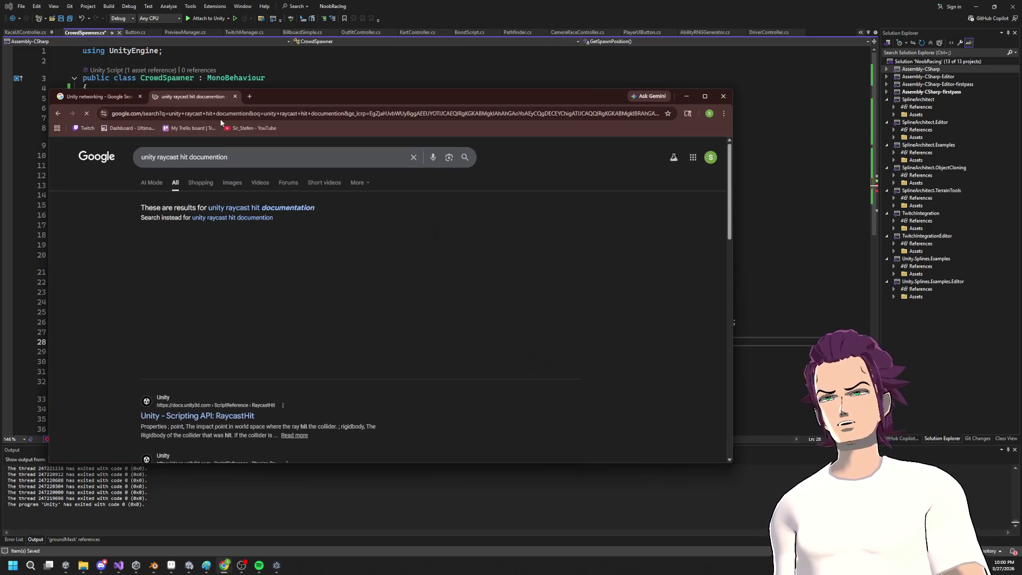
click(213, 415)
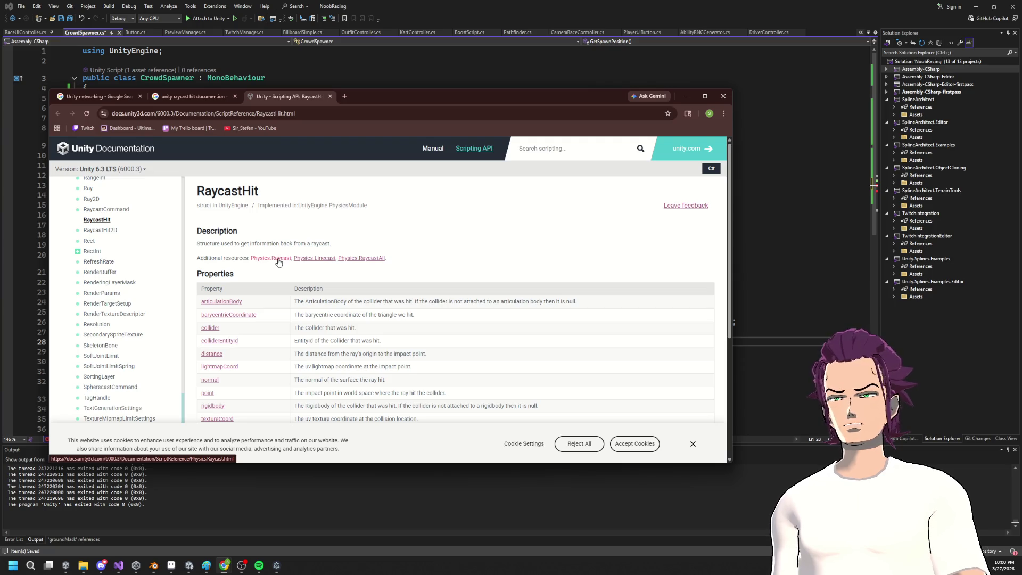
click(278, 261)
scroll(350, 335, down, 10)
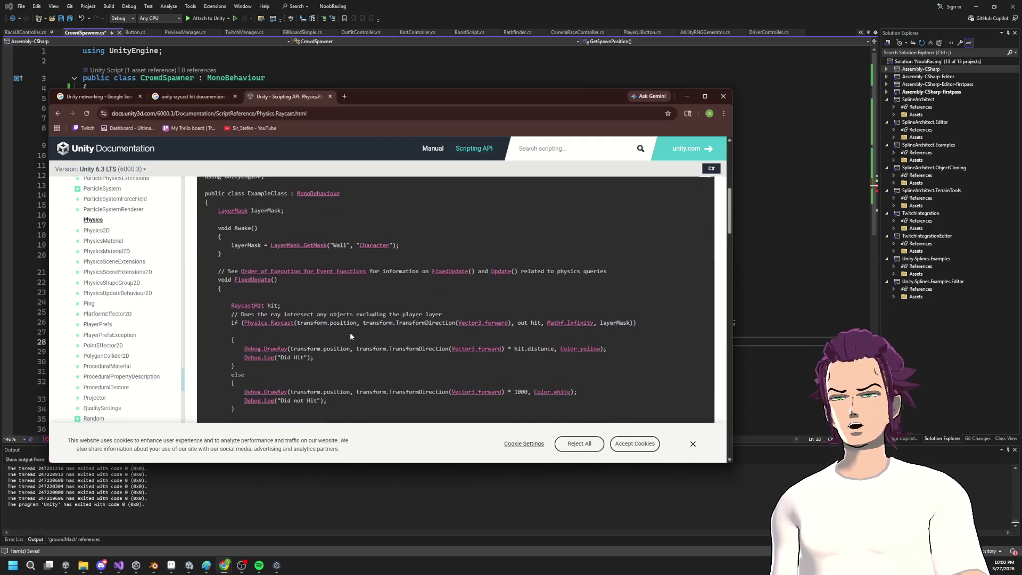
scroll(303, 341, down, 3)
scroll(240, 298, up, 2)
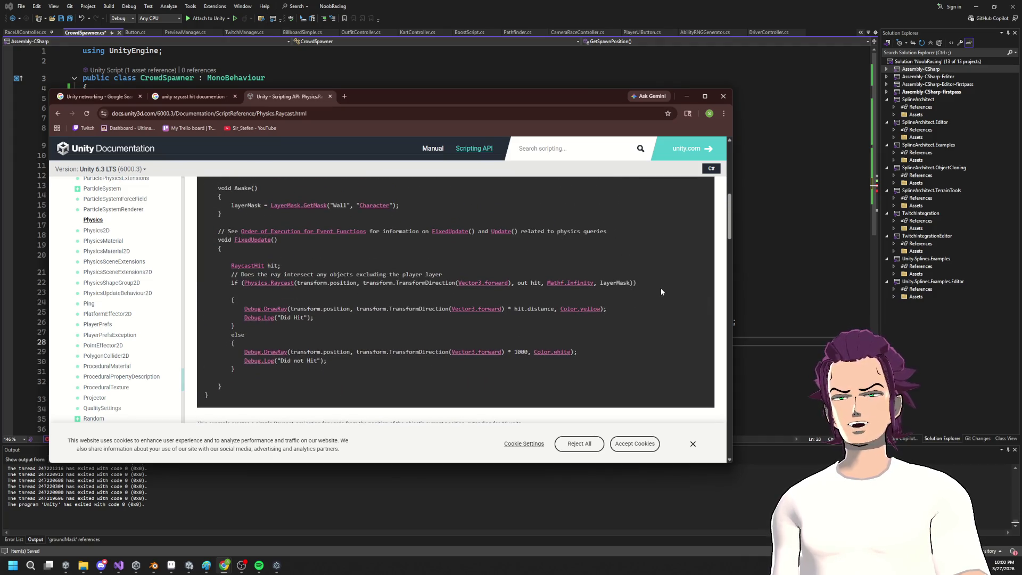
drag(659, 282, 402, 283)
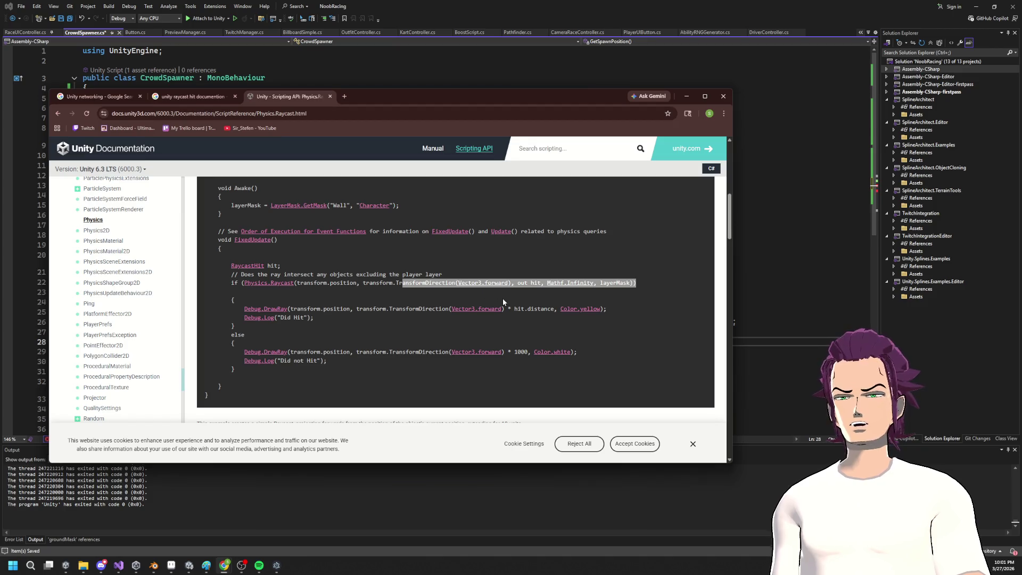
scroll(548, 281, down, 3)
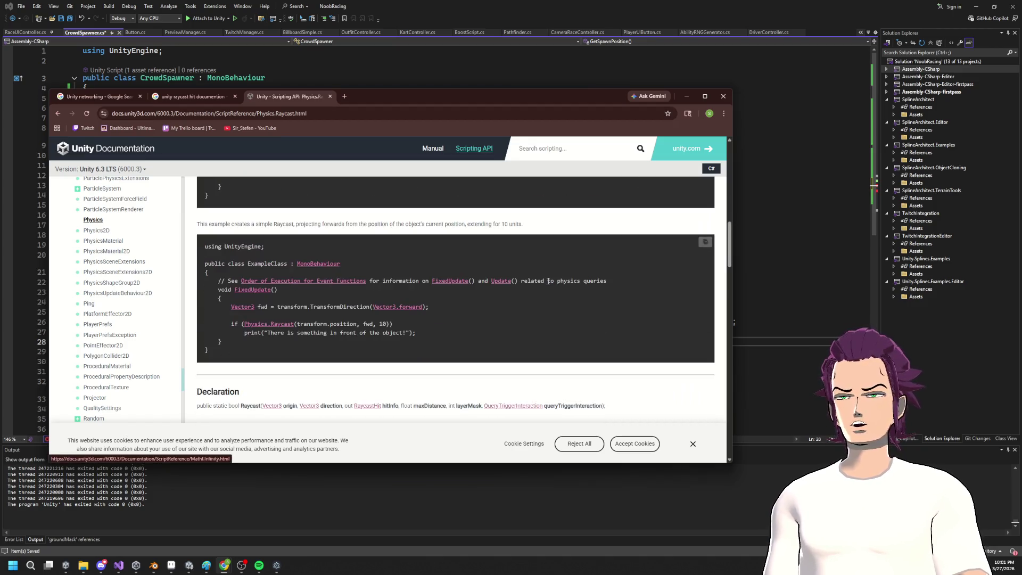
scroll(548, 281, up, 3)
click(428, 287)
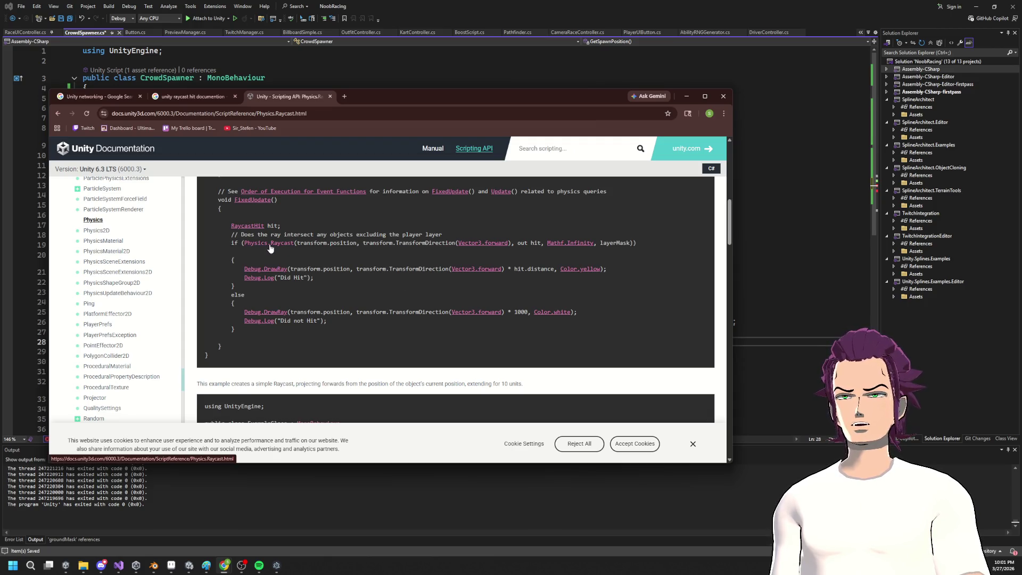
drag(334, 253, 229, 244)
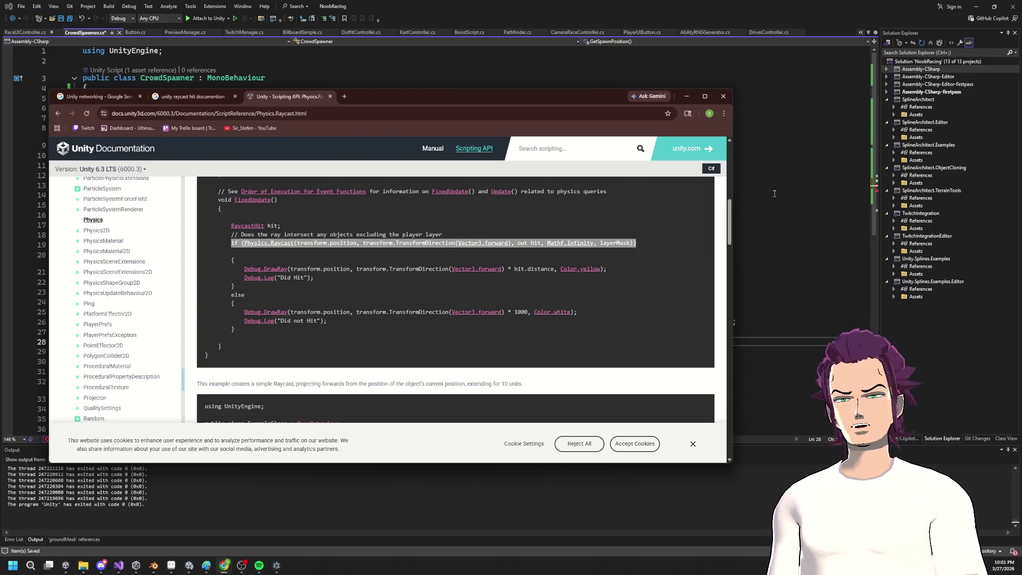
click(775, 194)
scroll(205, 245, down, 5)
scroll(206, 246, up, 2)
click(132, 222)
text(Phys)
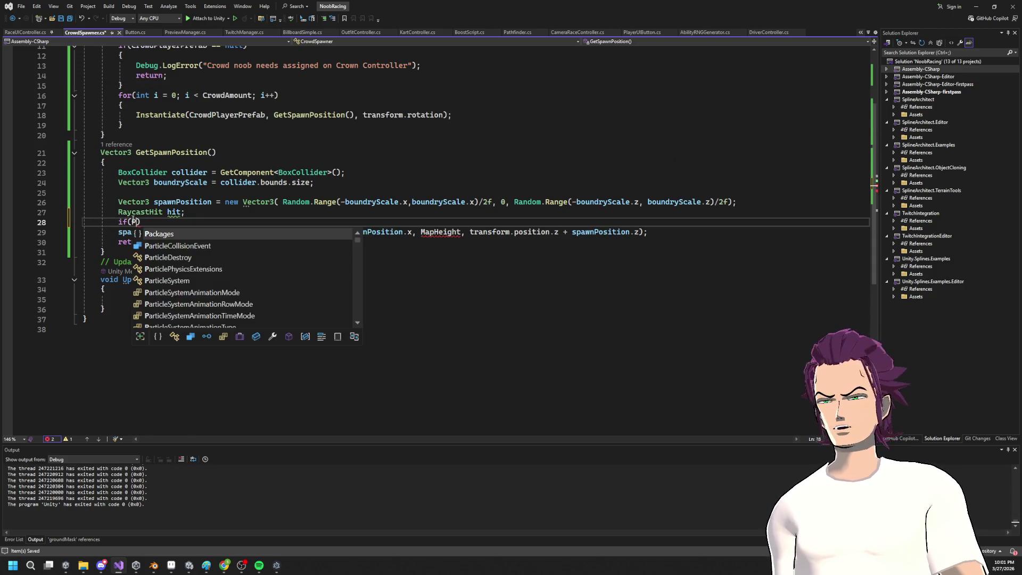
text(ics.ray)
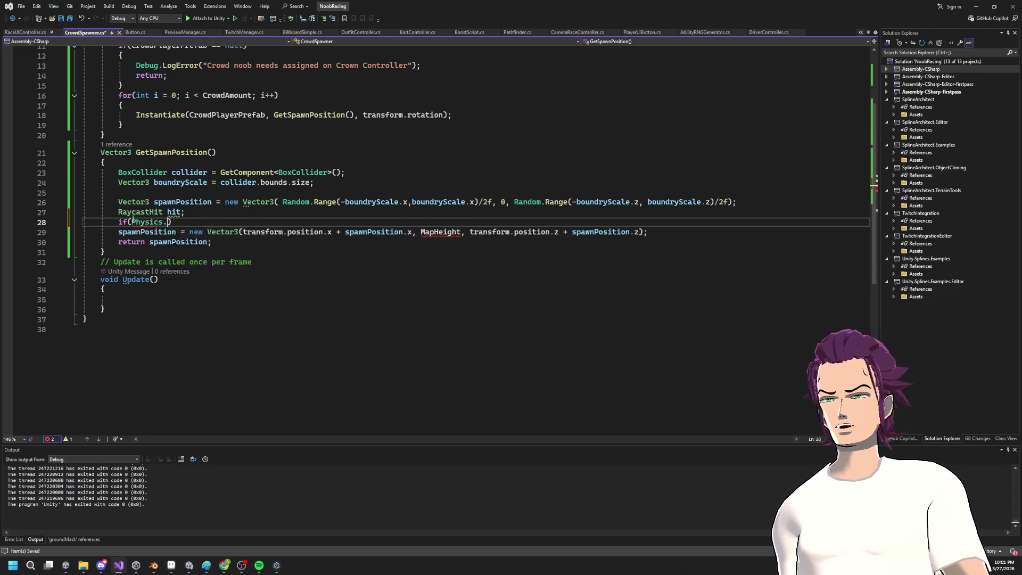
Step: Begin the Physics.Raycast( call with spawnPosition as the ray origin
key(Tab)
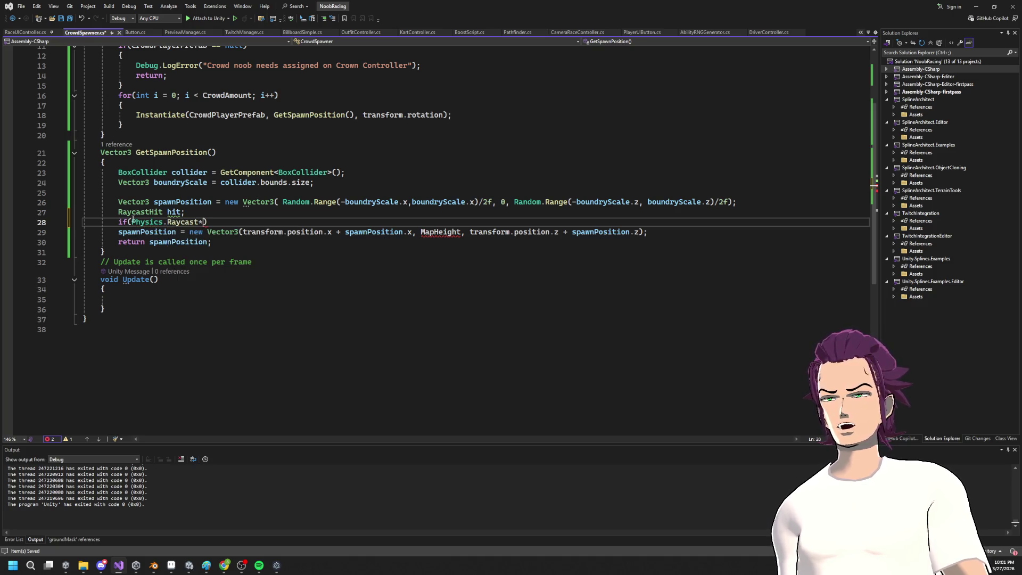
text(()
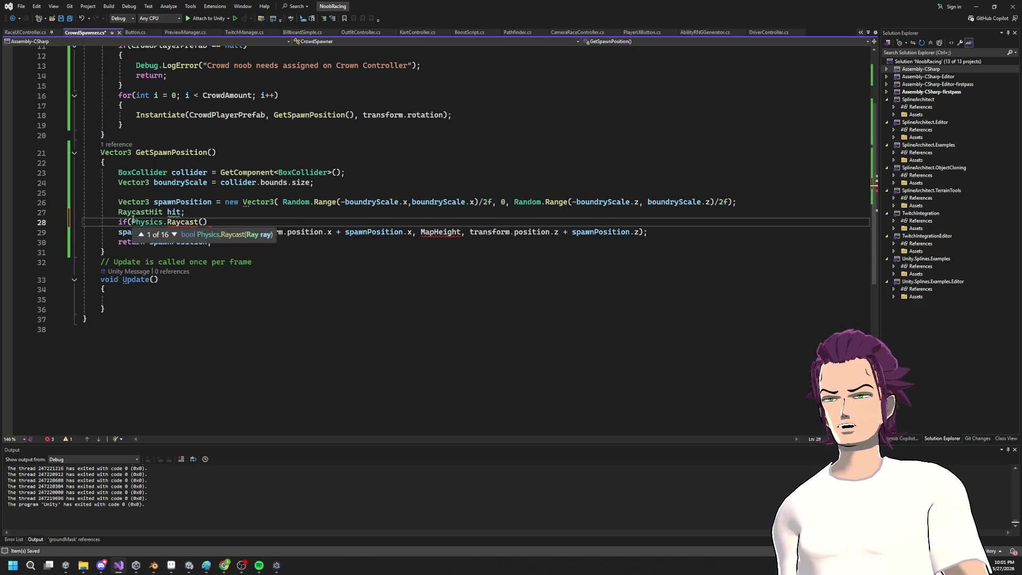
key(alt+Tab)
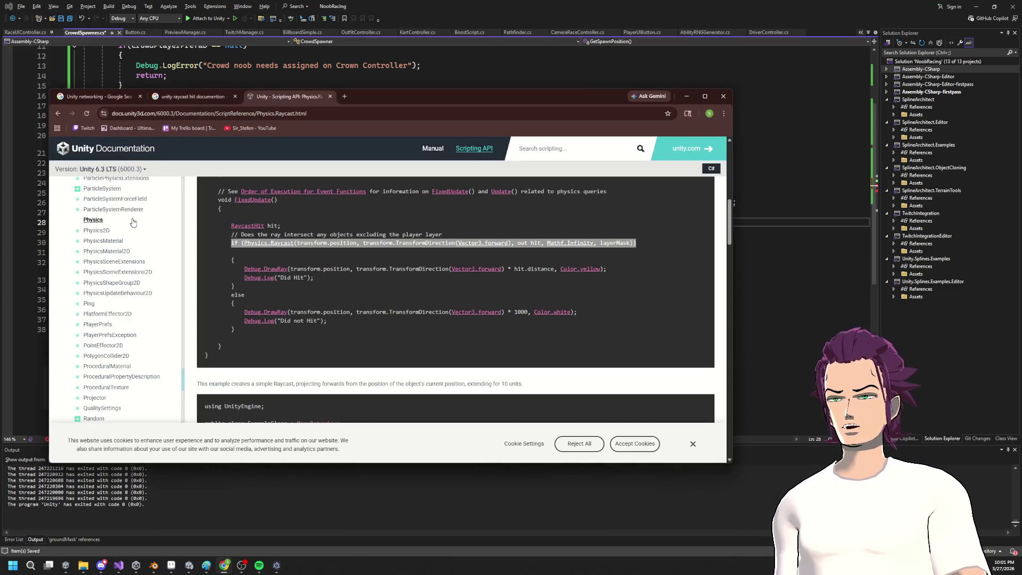
key(alt+Tab)
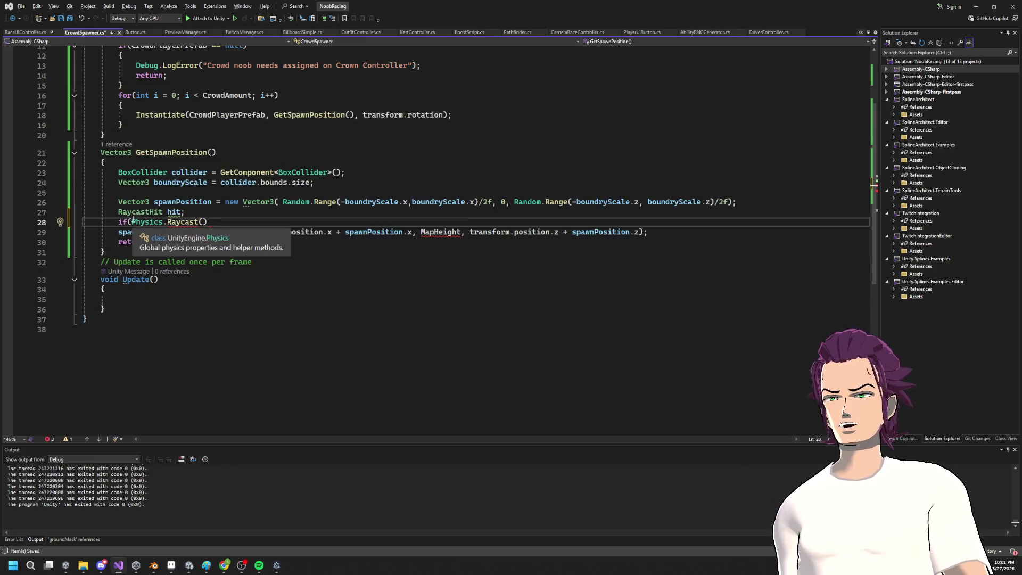
text(spawnPosition.)
key(Left)
key(Escape)
key(BackSpace)
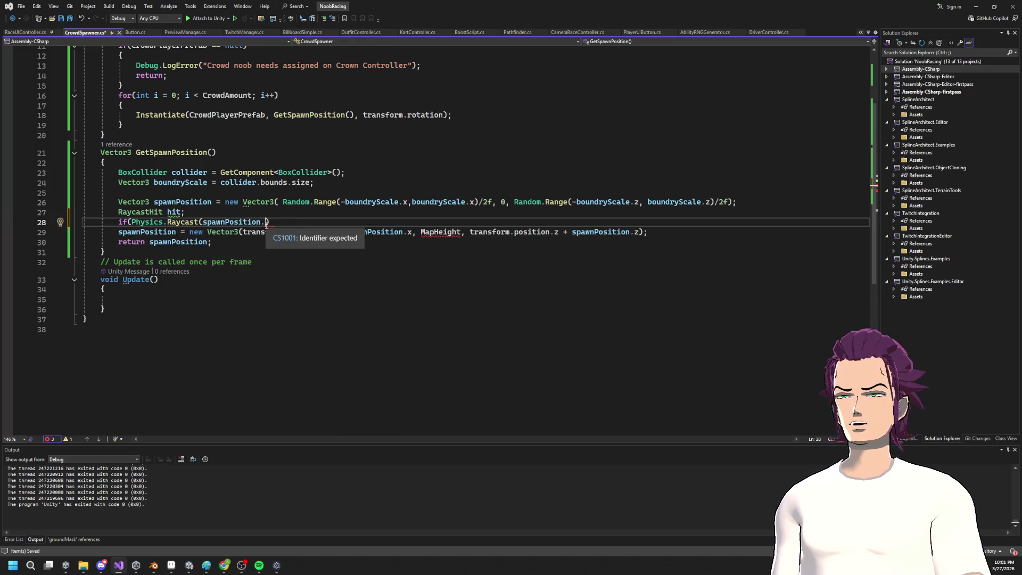
Step: Add Vector3.down as the ray direction argument
text(, )
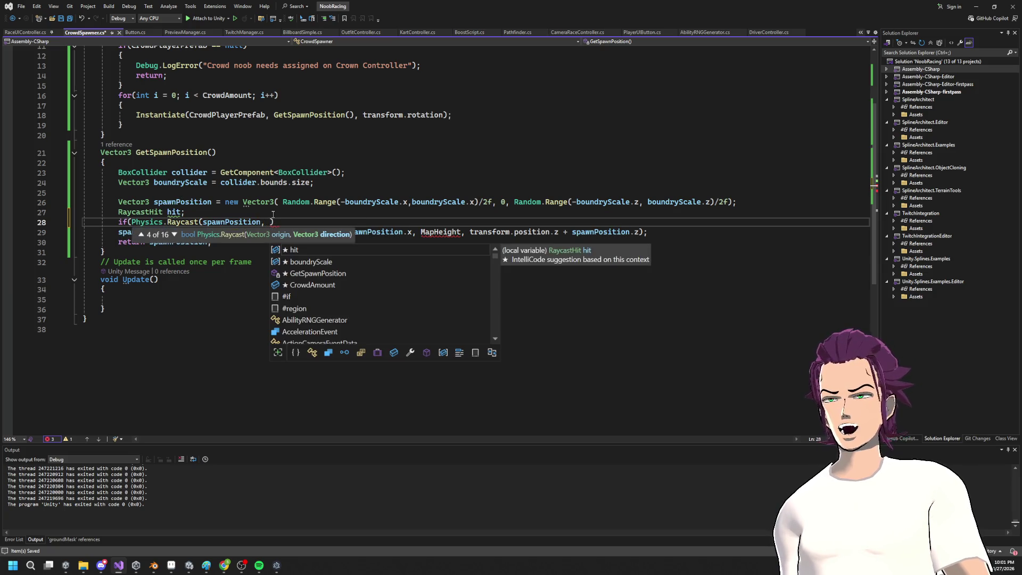
text(Vector3.dow)
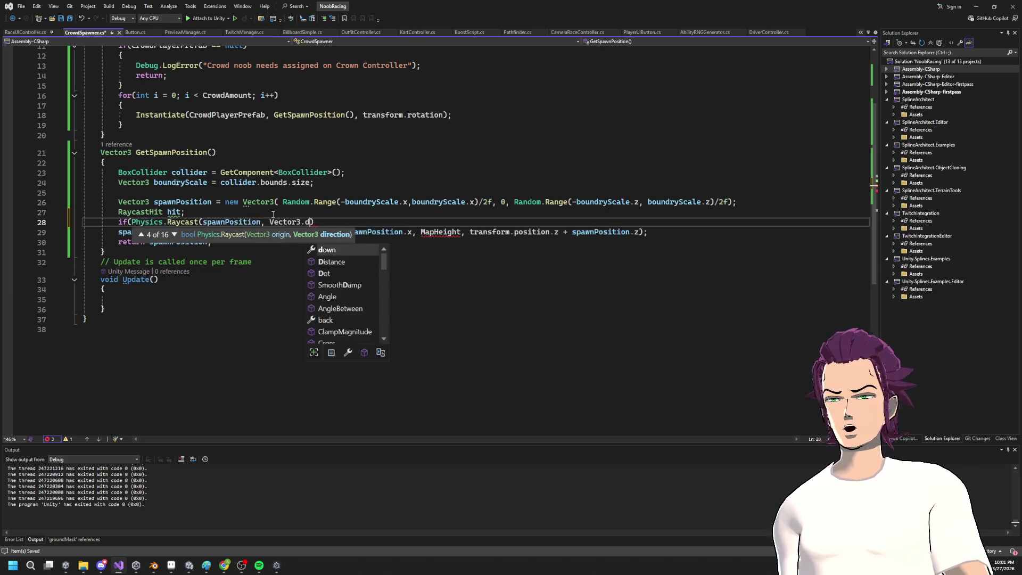
text(n,)
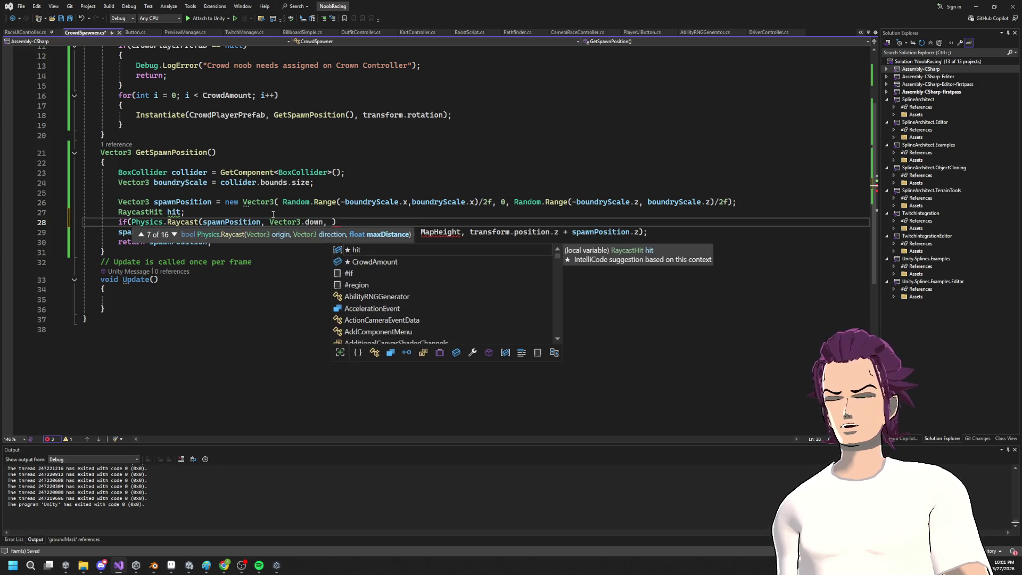
key(alt+Tab)
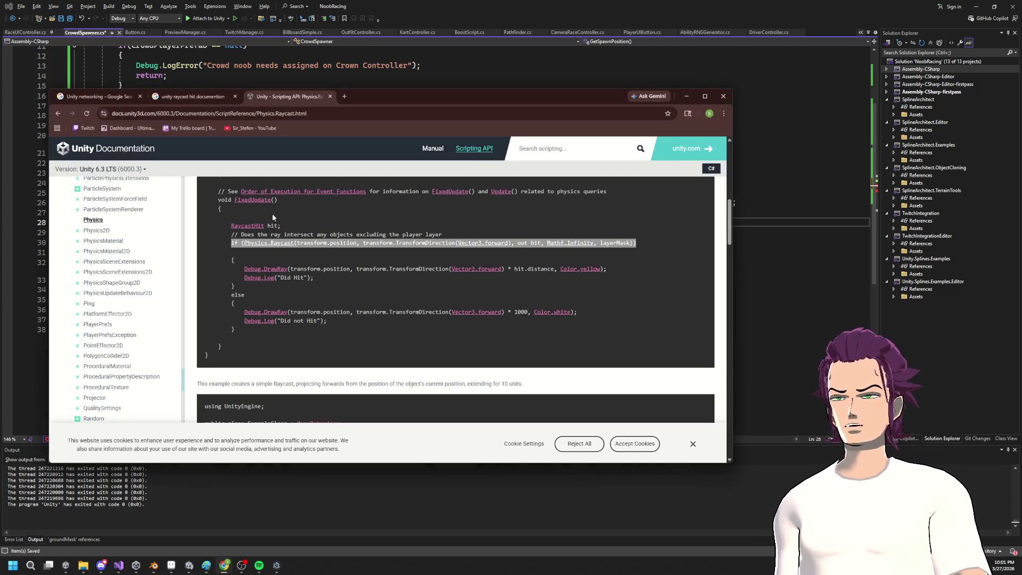
key(alt+Tab)
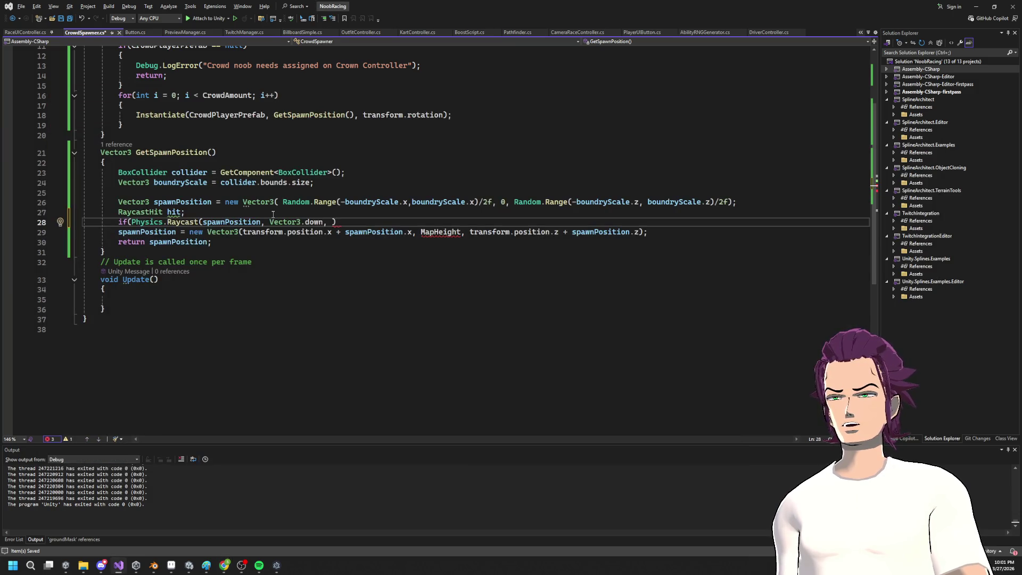
key(BackSpace)
key(BackSpace)
key(BackSpace)
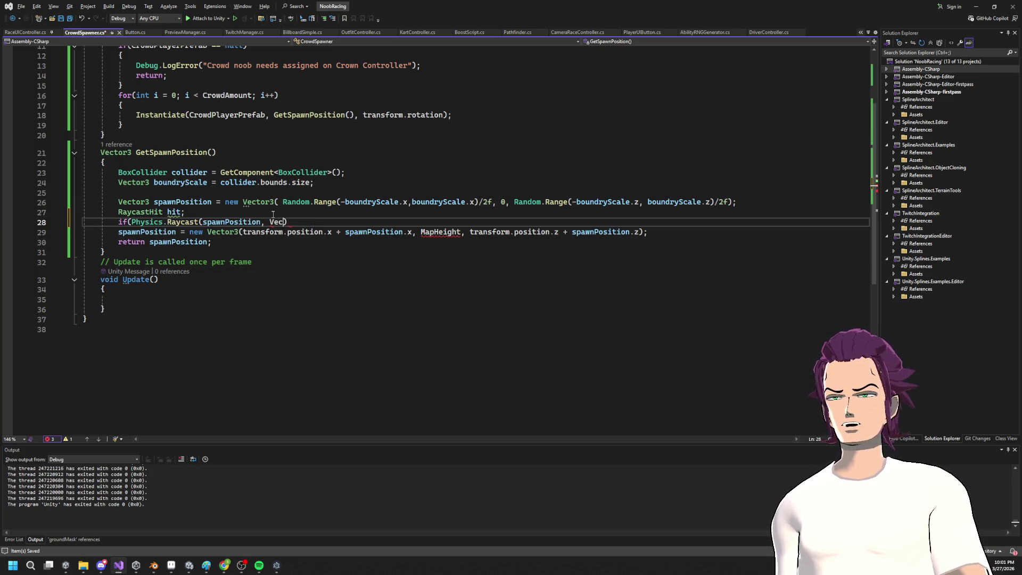
text(Vector3.doiwn)
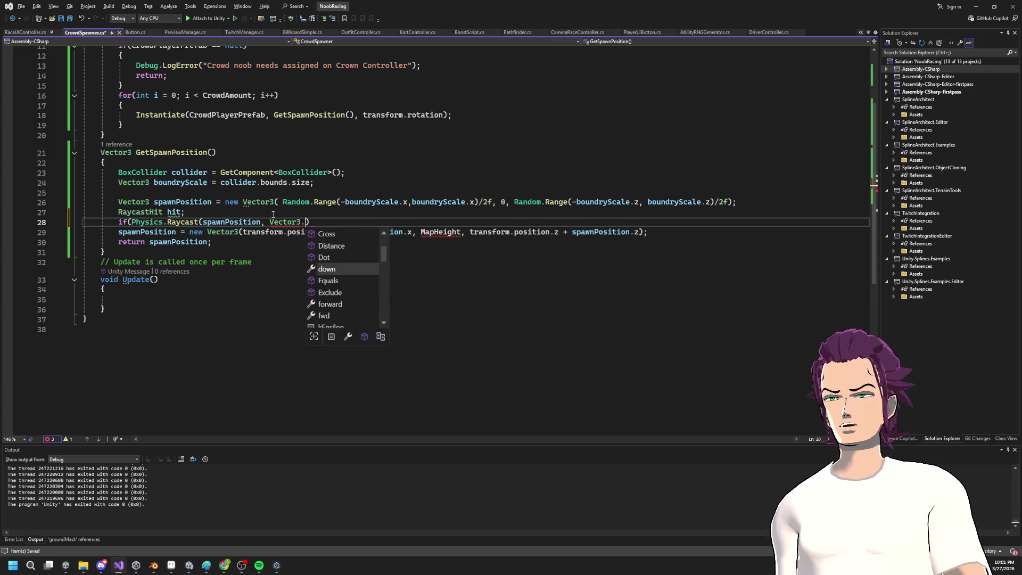
key(BackSpace)
key(BackSpace)
Step: Add the 100f distance and 'out hit' arguments, checking the Raycast docs
text(,)
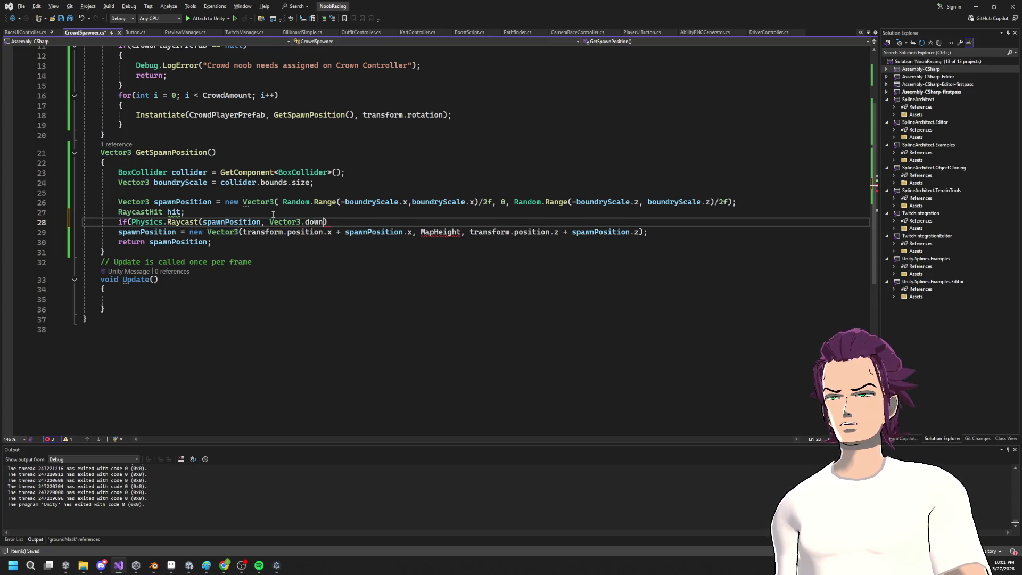
text( 100f)
key(alt+Tab)
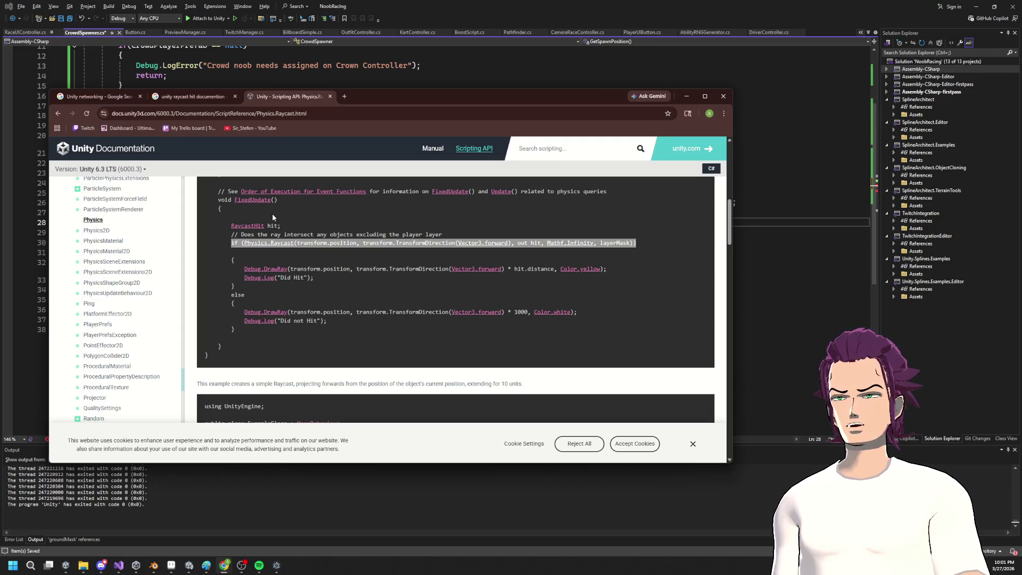
key(alt+Tab)
text(00f, )
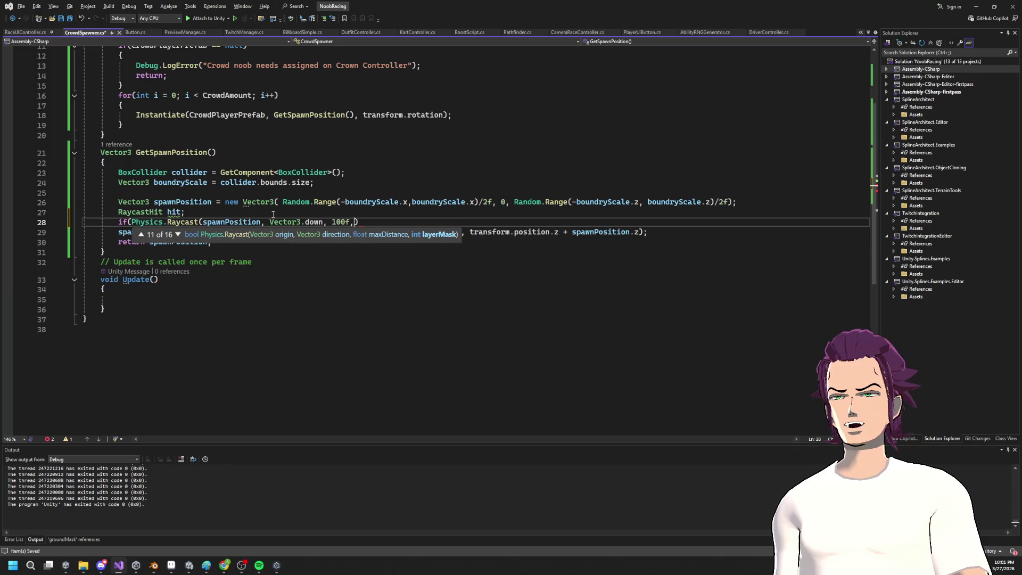
text(out hit,)
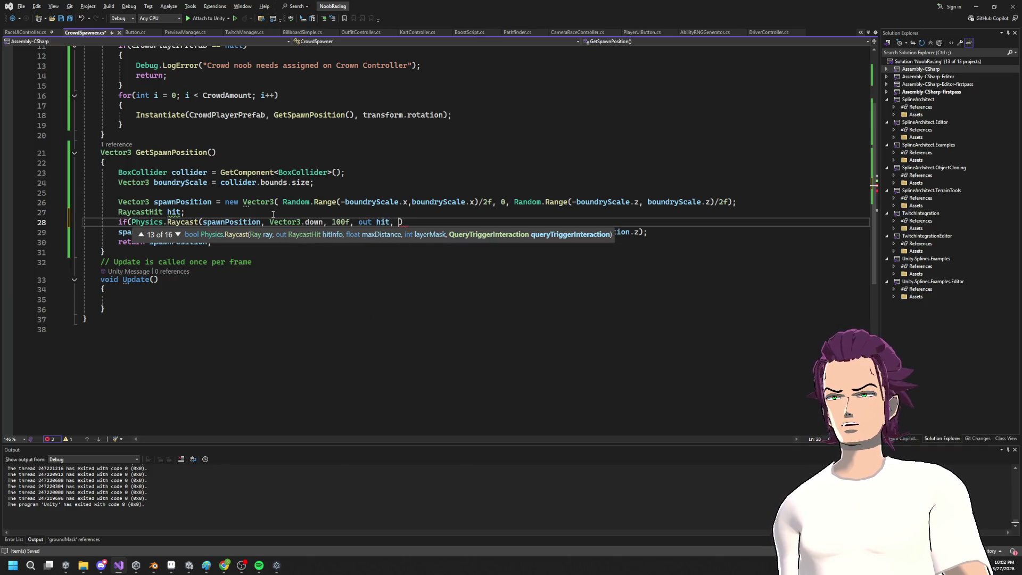
key(alt+Tab)
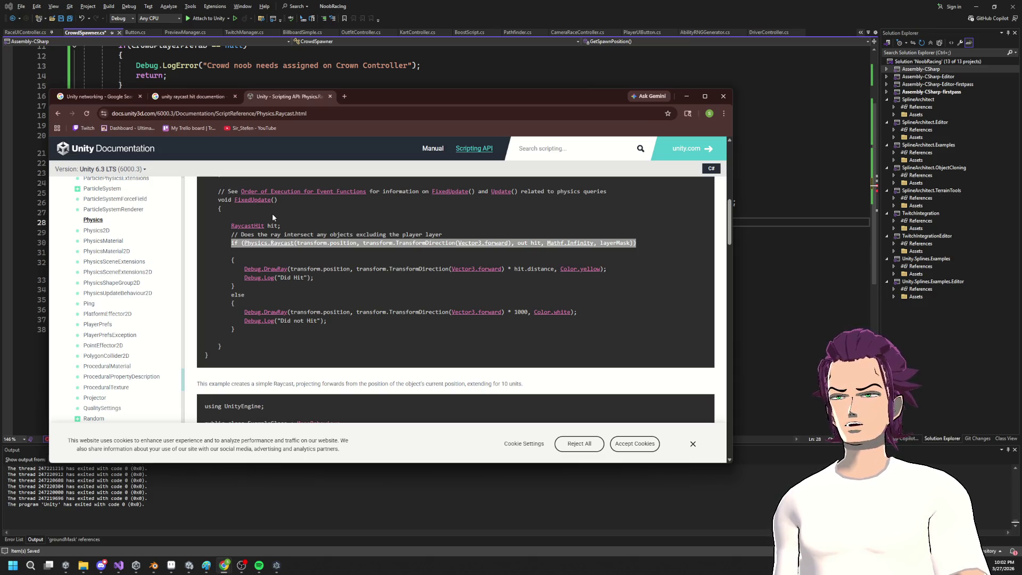
key(alt+Tab)
Step: Add a final 0 argument after out hit, removing stray dots and commas
text(.)
key(BackSpace)
text(, Vector3.down, 100f, out hit,))
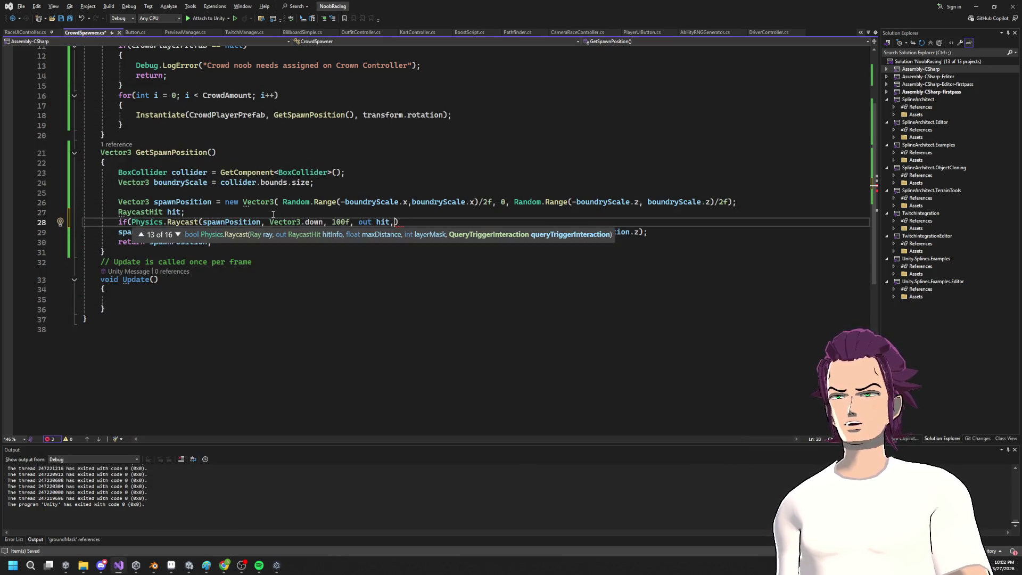
key(BackSpace)
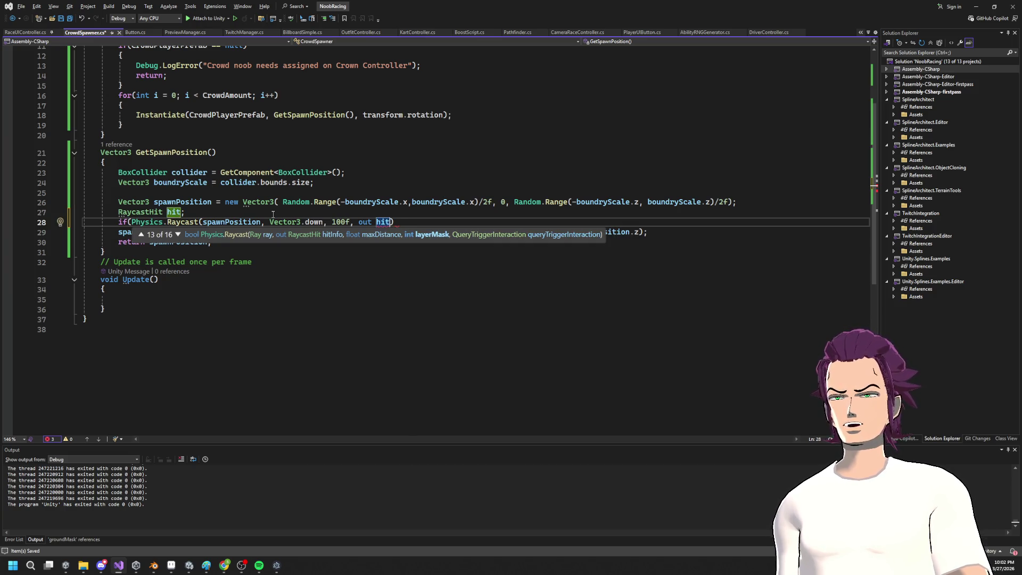
text(,)
text( 0, .)
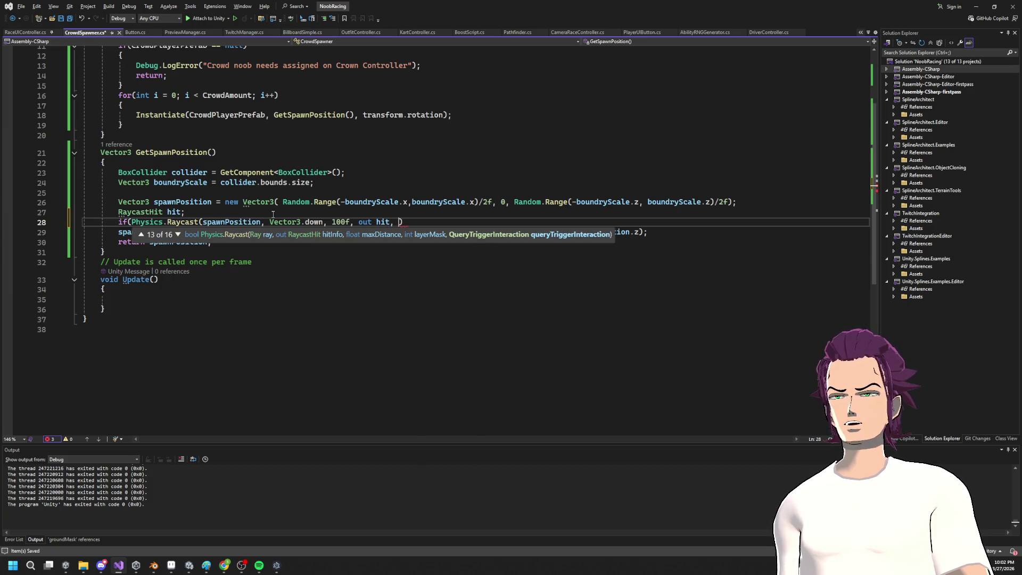
key(BackSpace)
key(BackSpace)
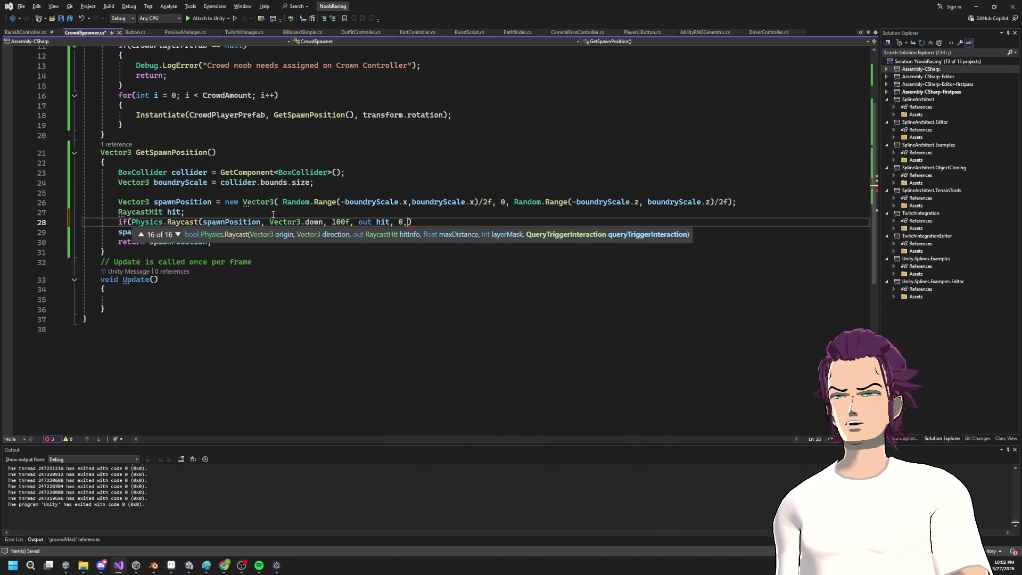
key(BackSpace)
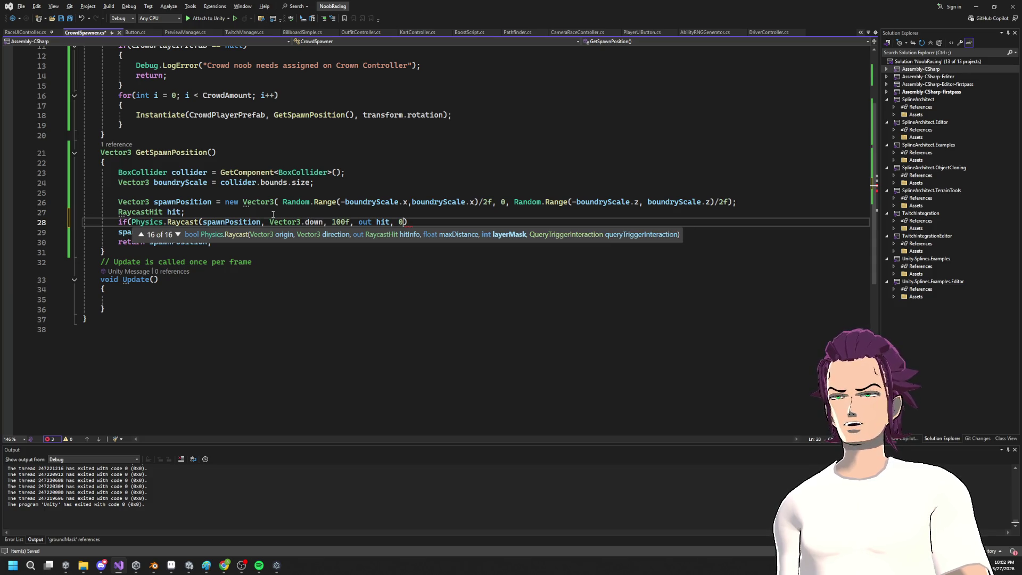
key(alt+Tab)
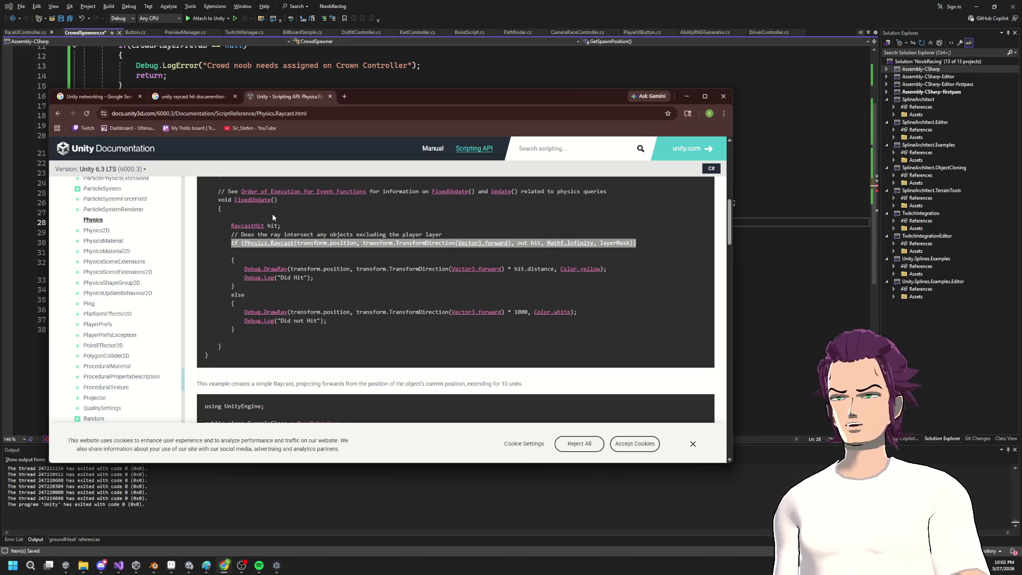
Step: Replace the Raycast's final 0 argument with 'Mathf.Infinity,' after checking it against the docs
key(alt+Tab)
text(Mat)
text(hf.Infinity)
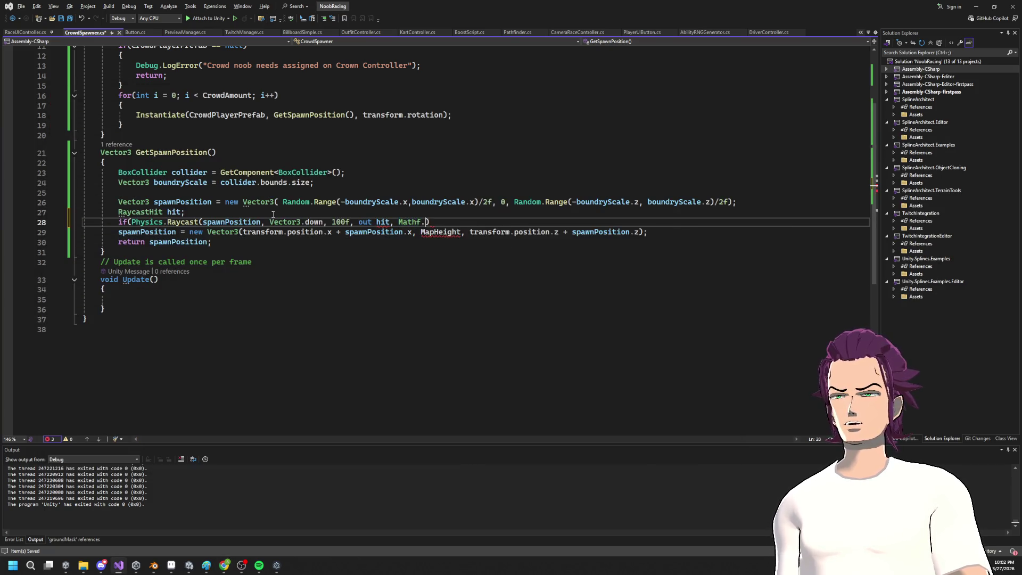
text(,)
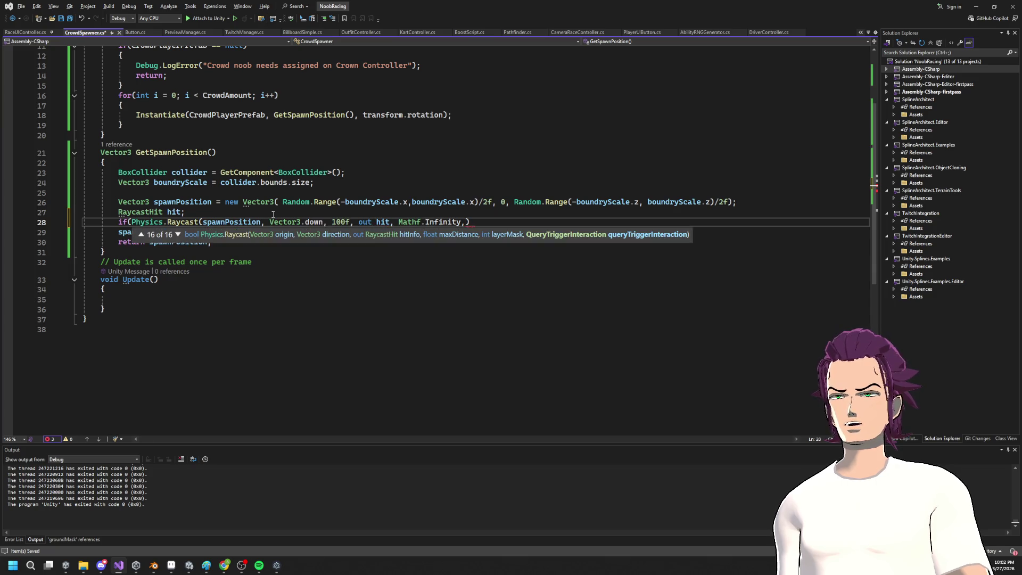
key(alt+Tab)
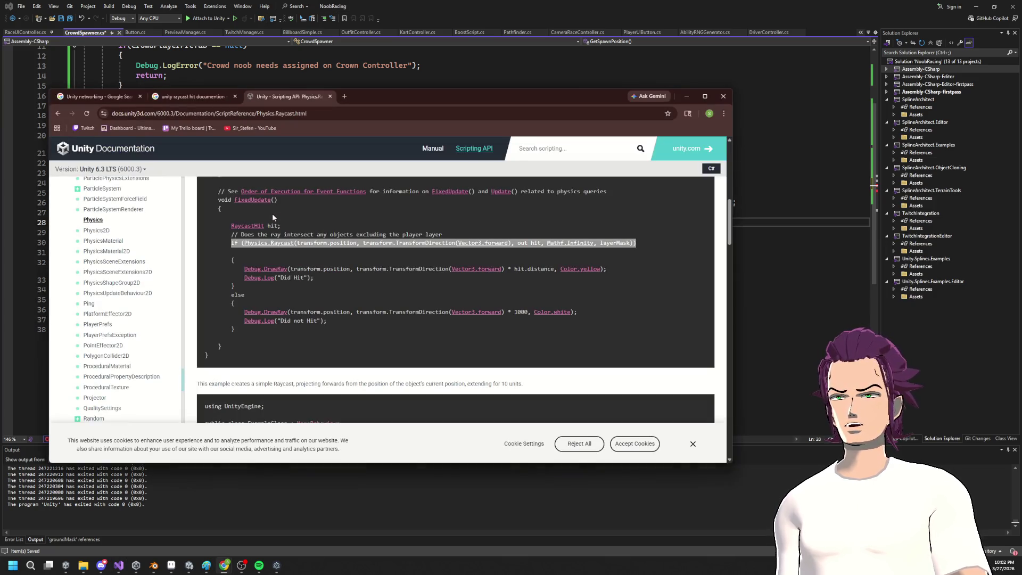
key(alt+Tab)
Step: Begin a LayerMask argument after the Mathf.Infinity distance, fixing the mistyped letter
text(layh)
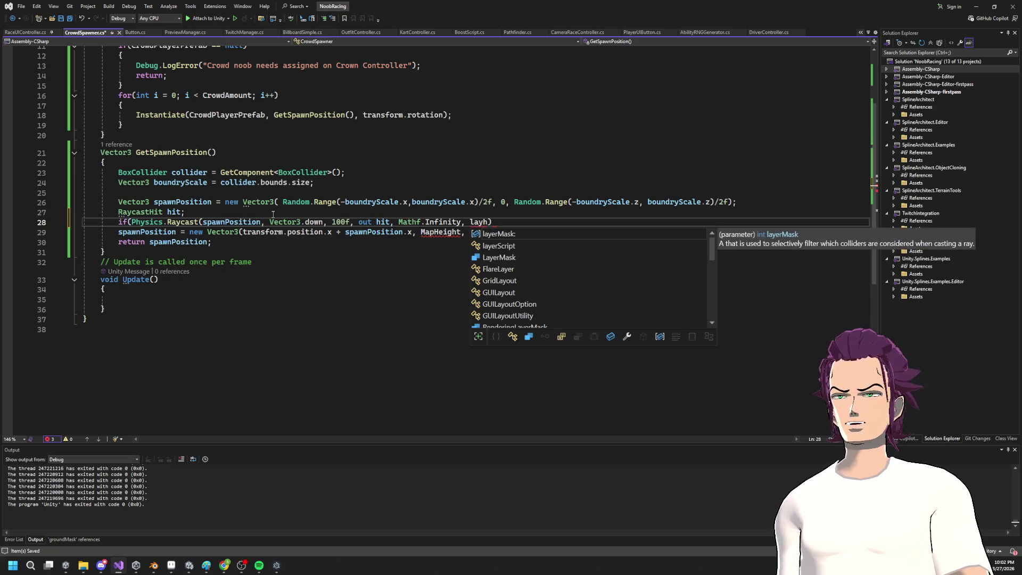
key(Escape)
key(BackSpace)
text(e)
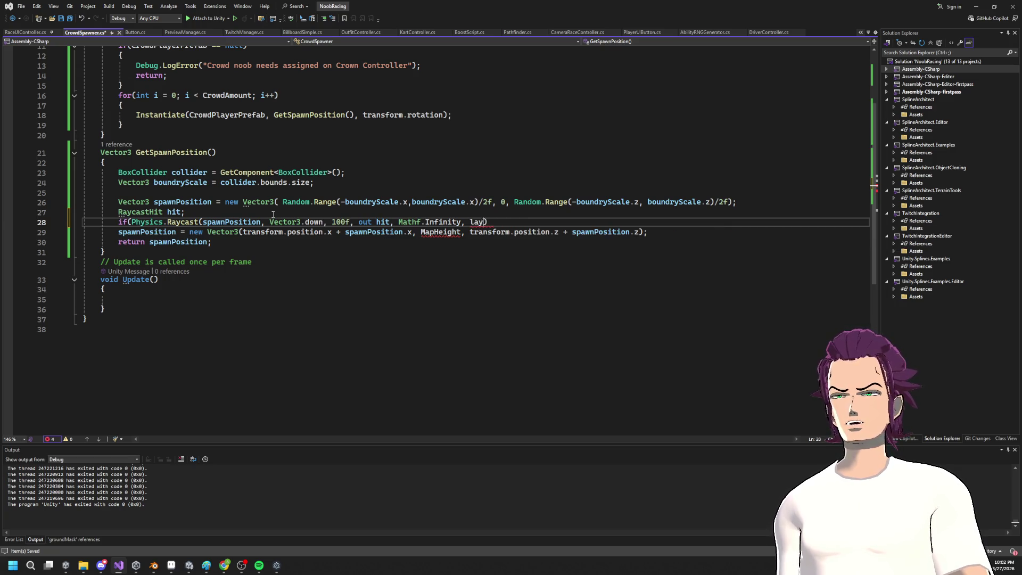
text(LayerMask.)
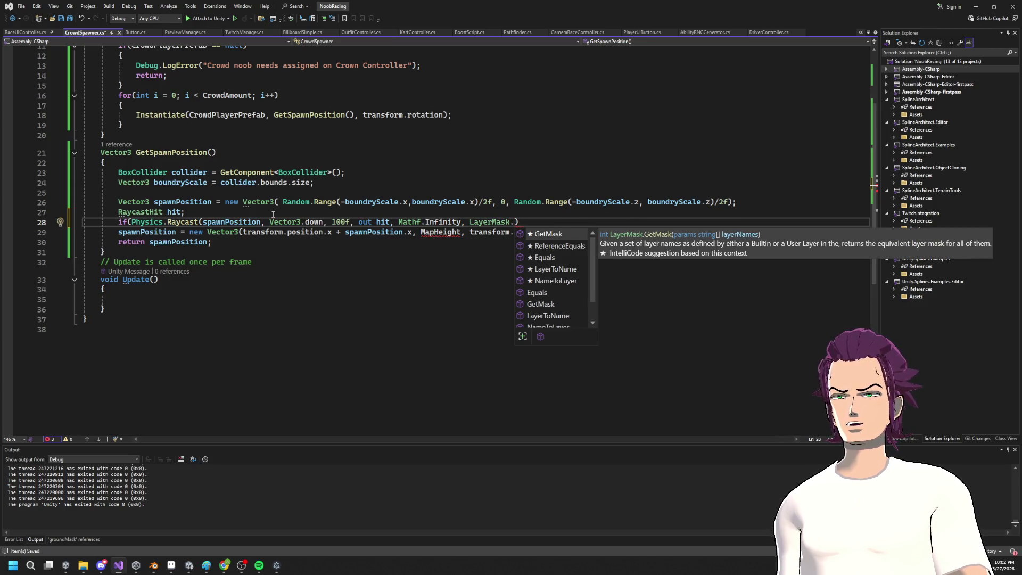
key(BackSpace)
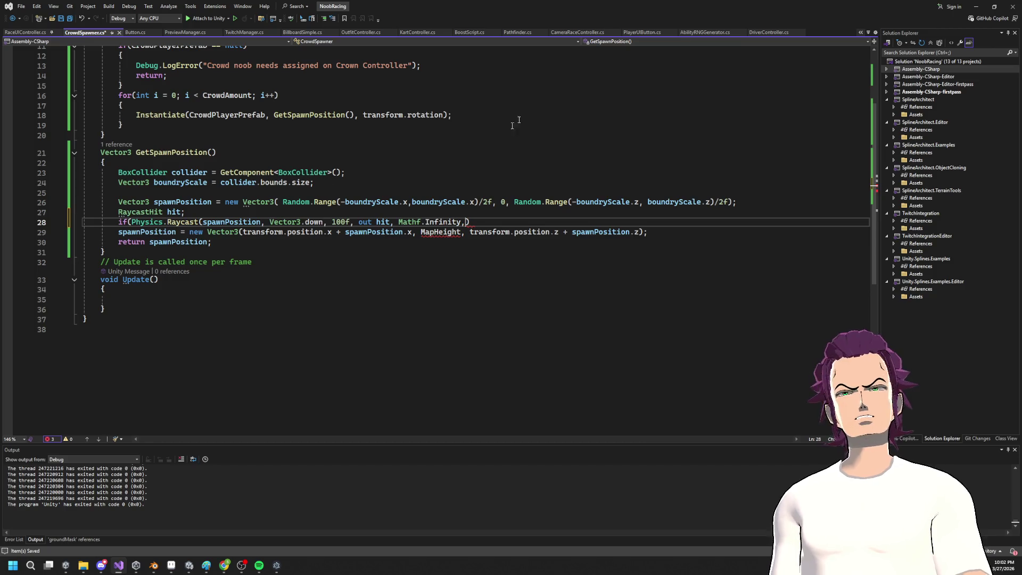
key(alt+Tab)
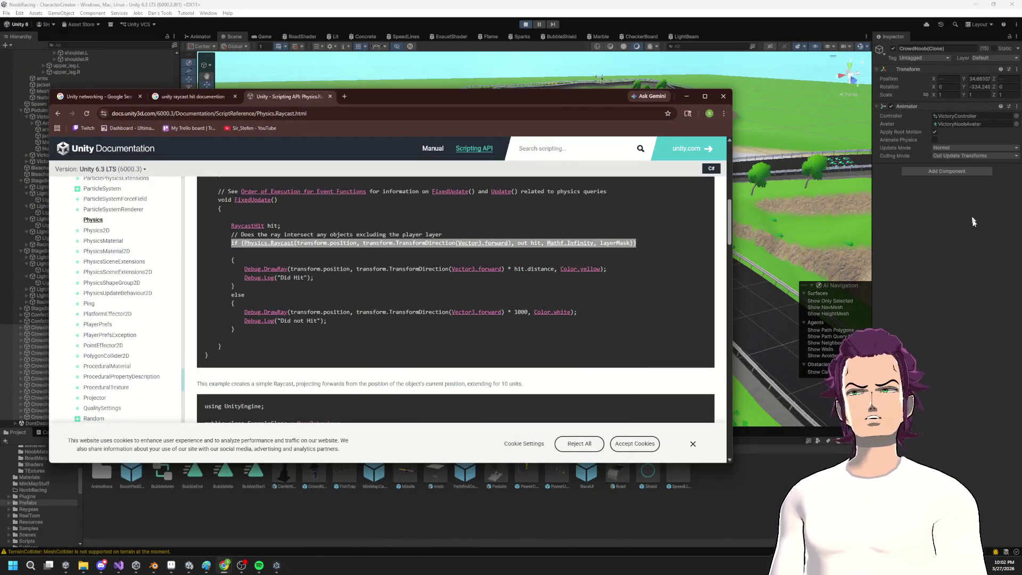
click(969, 213)
click(641, 345)
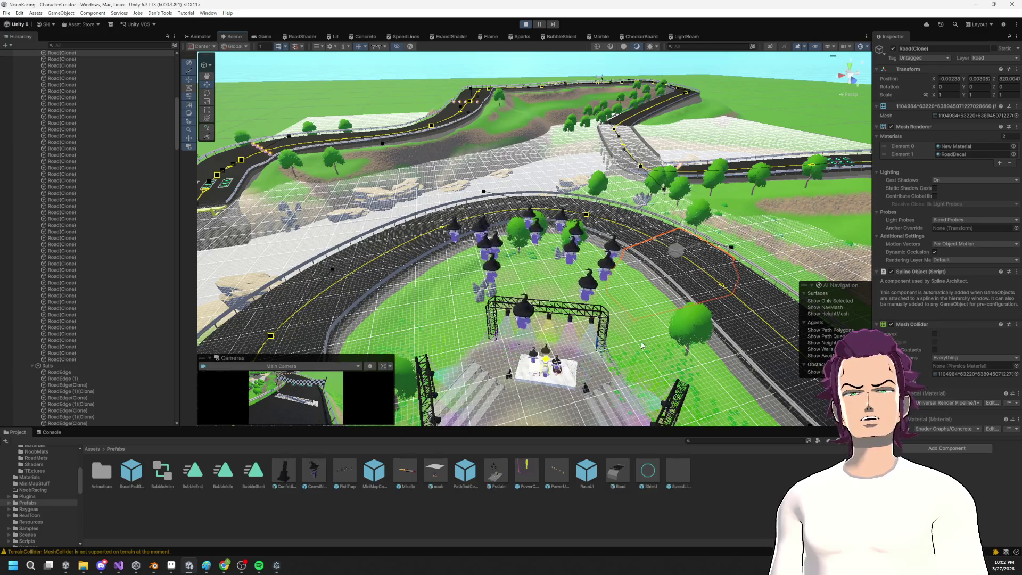
scroll(91, 223, up, 15)
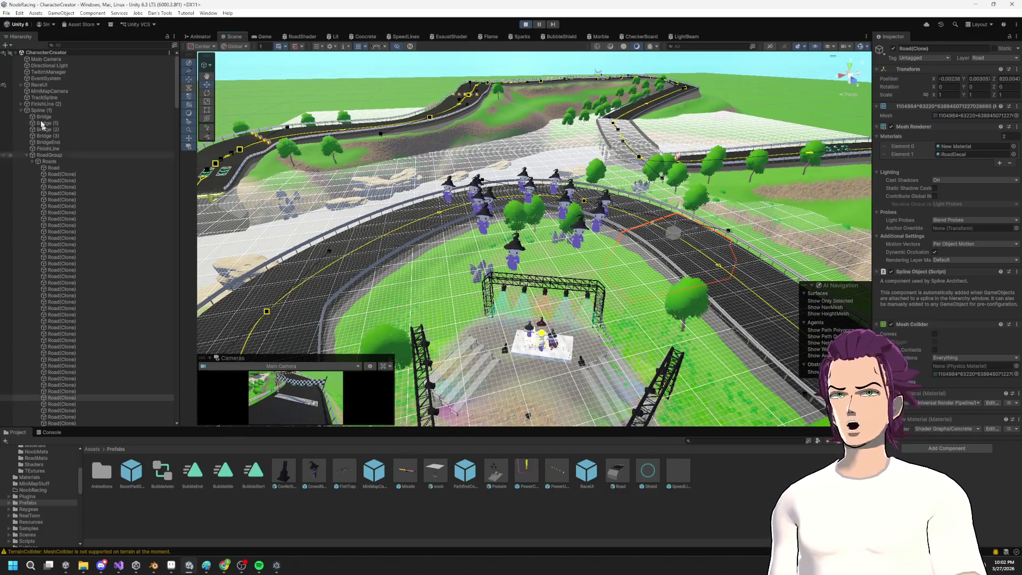
click(21, 110)
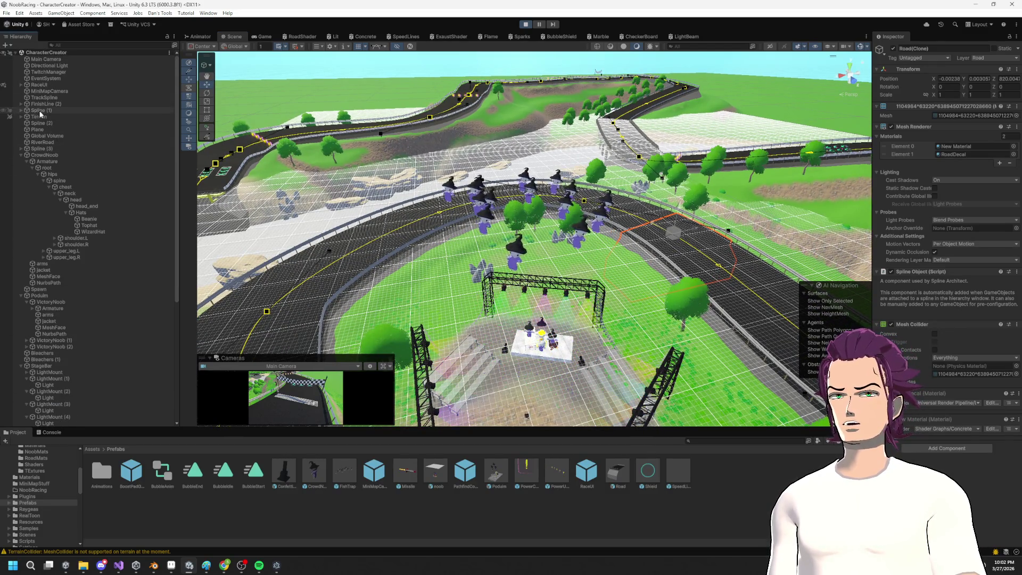
click(39, 117)
click(992, 58)
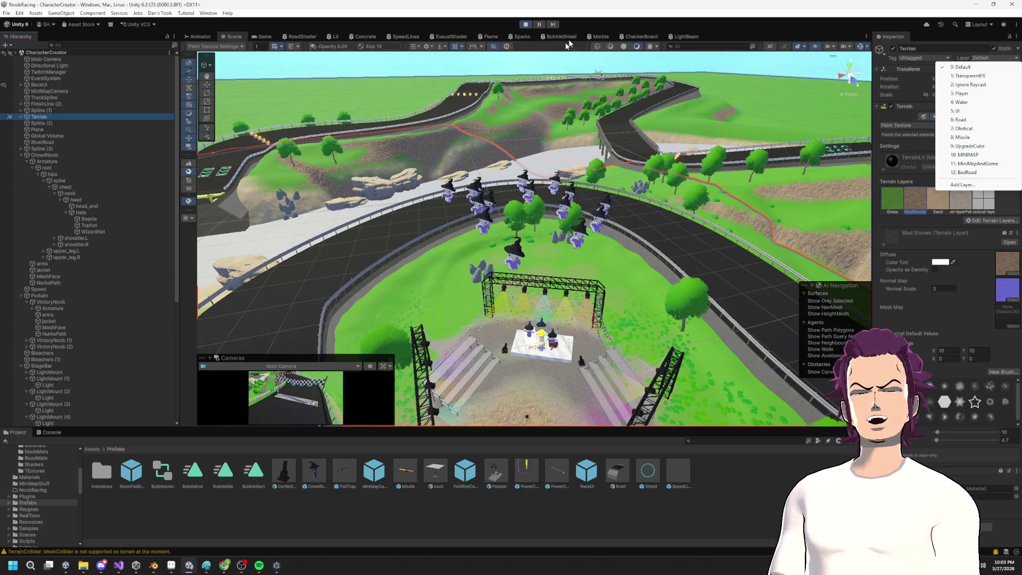
key(alt+Tab)
key(alt+Tab)
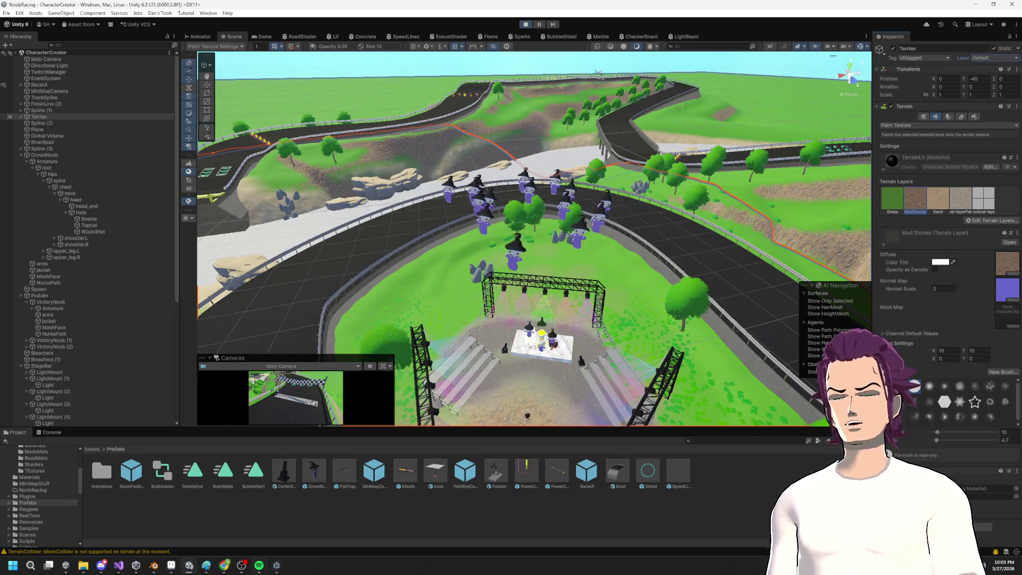
key(alt+Tab)
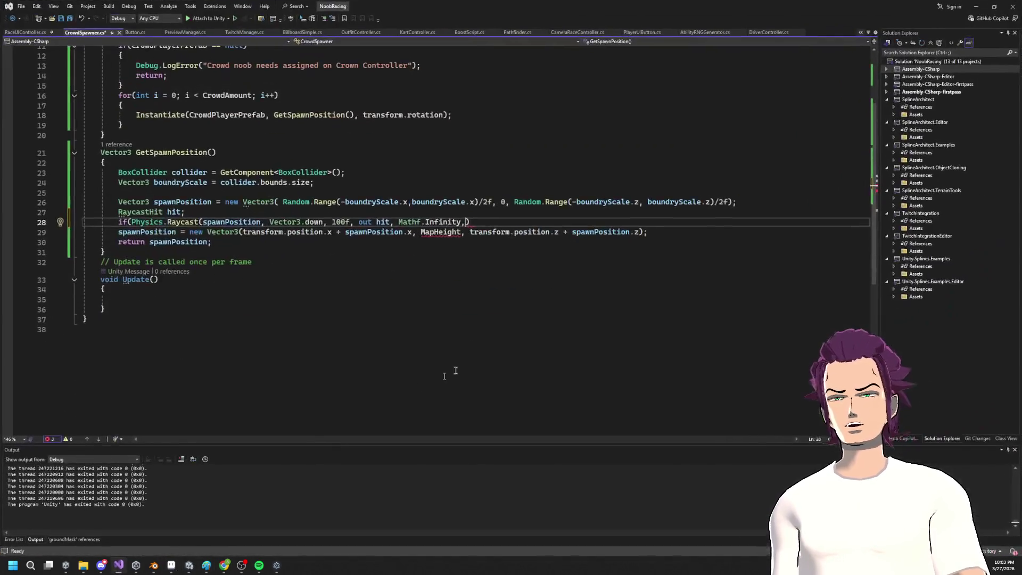
Step: Drop the Mathf.Infinity distance and the trial trigger-interaction argument, leaving a 0 layer mask
text(0)
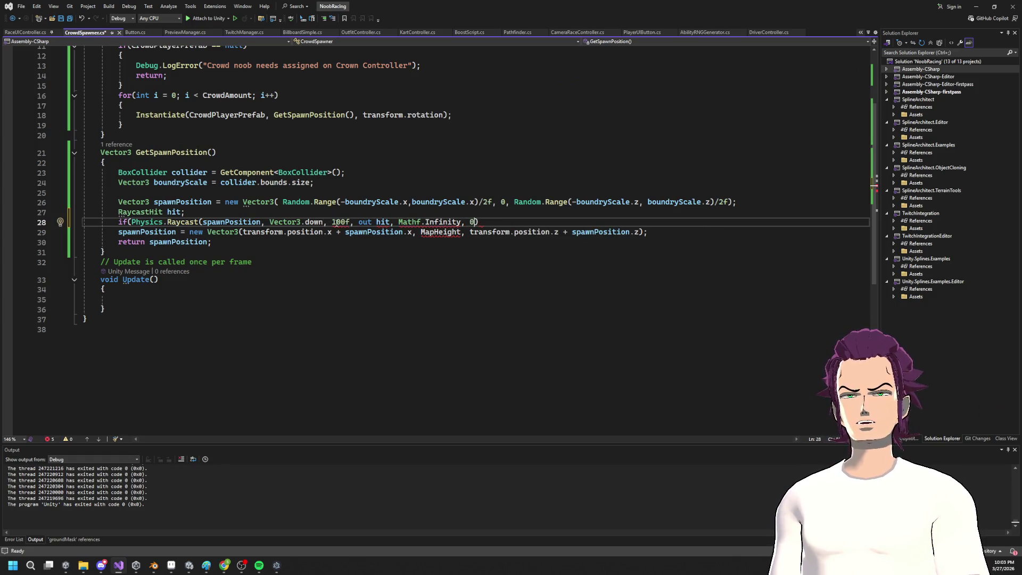
key(BackSpace)
key(BackSpace)
key(BackSpace)
key(alt+space)
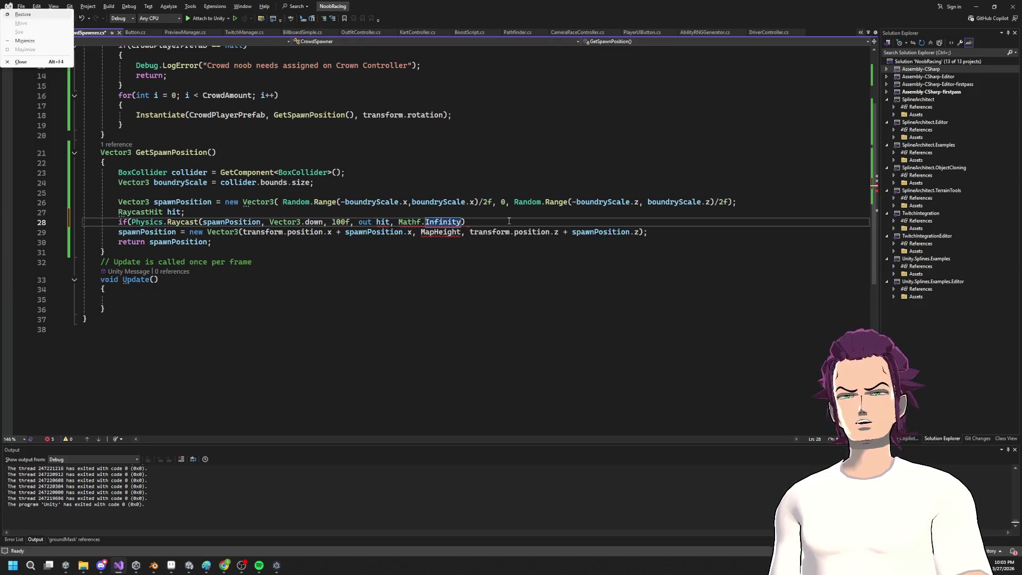
key(Escape)
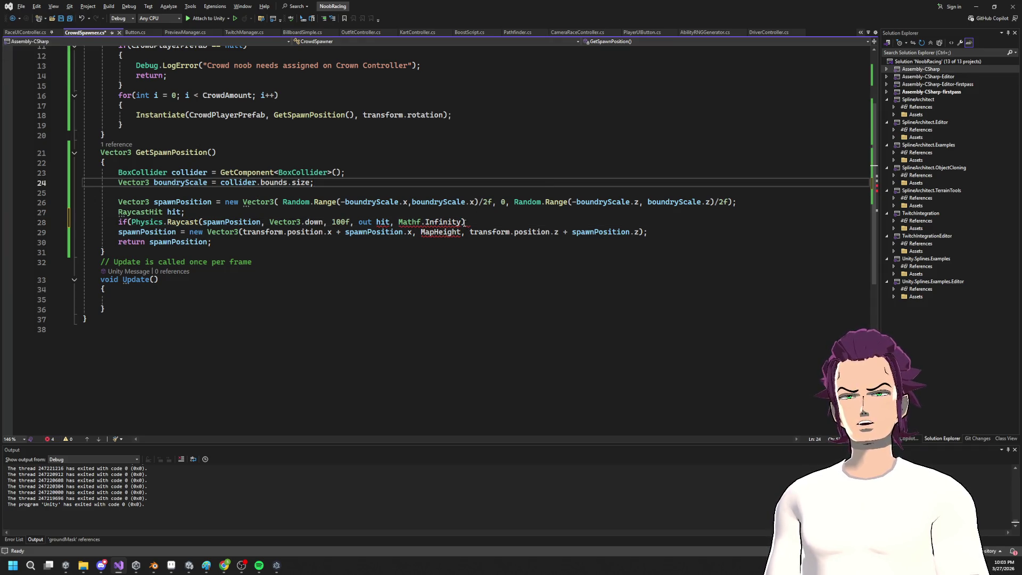
text(,)
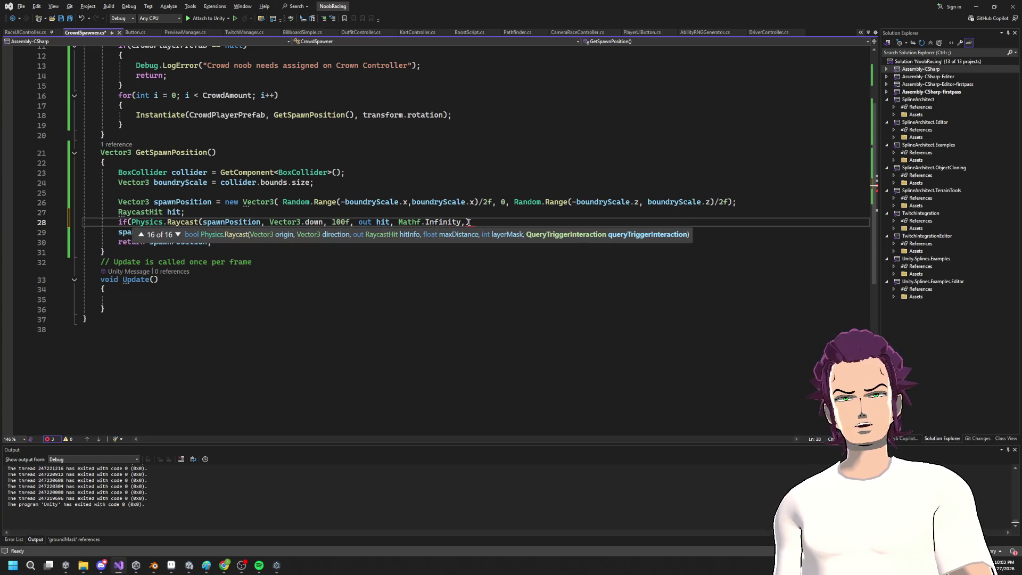
key(BackSpace)
key(BackSpace)
key(BackSpace)
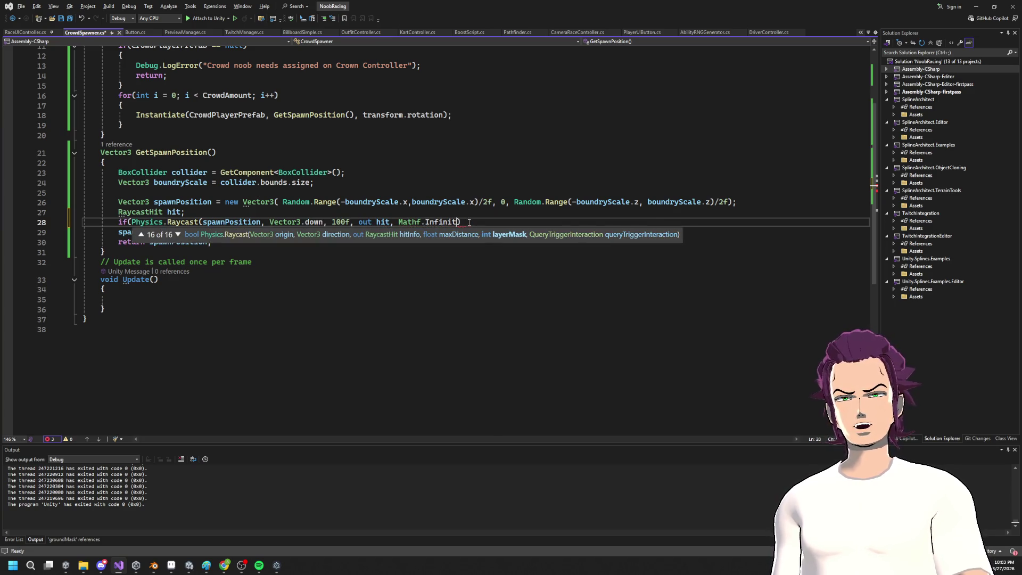
text(0,)
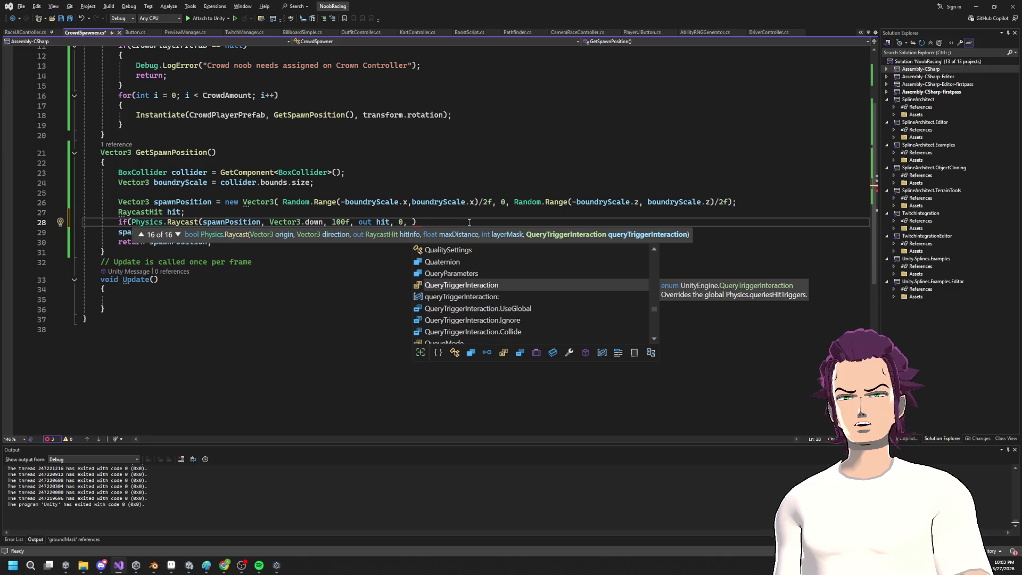
key(Down)
key(Down)
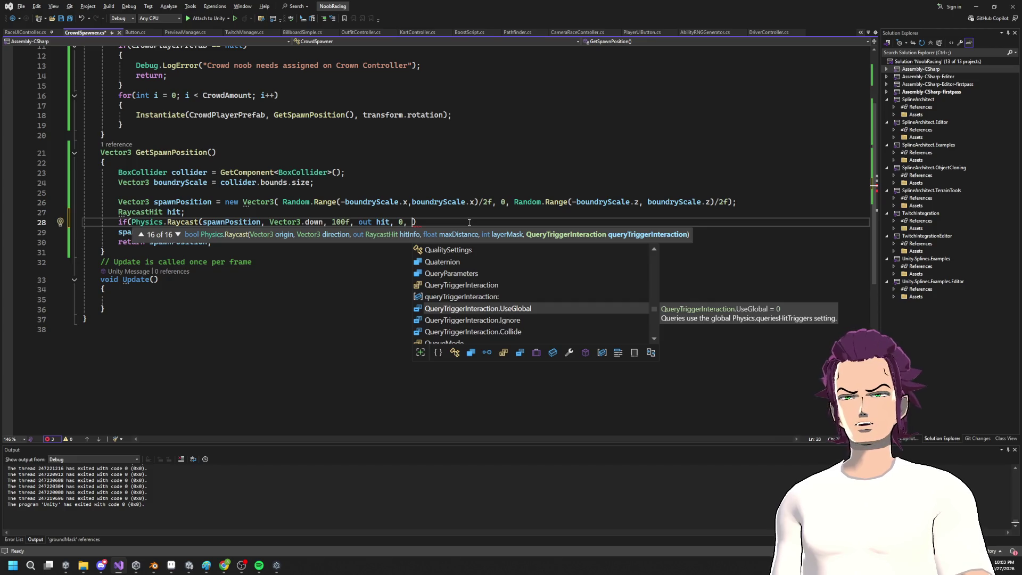
key(Down)
key(Down)
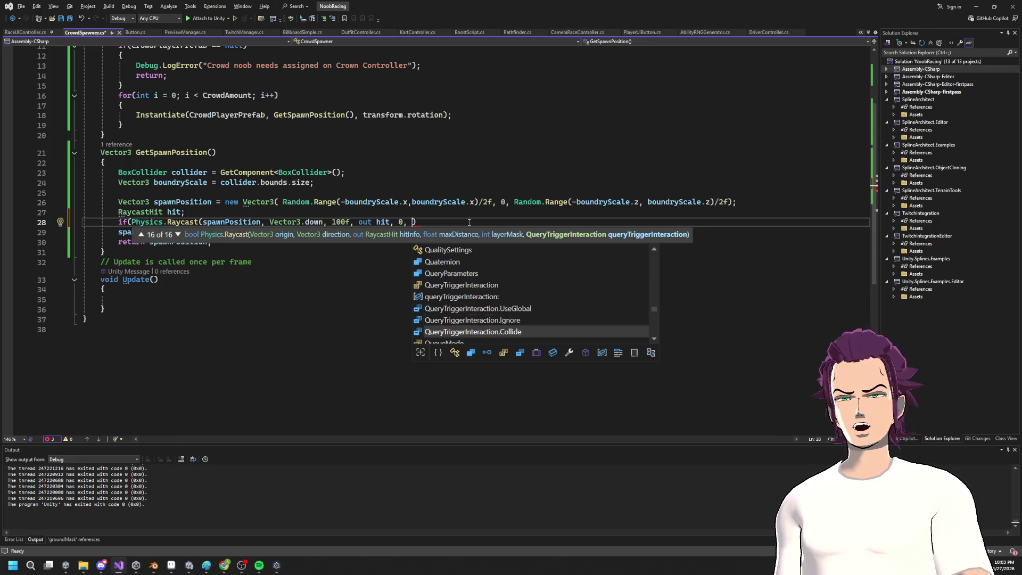
key(Up)
key(Up)
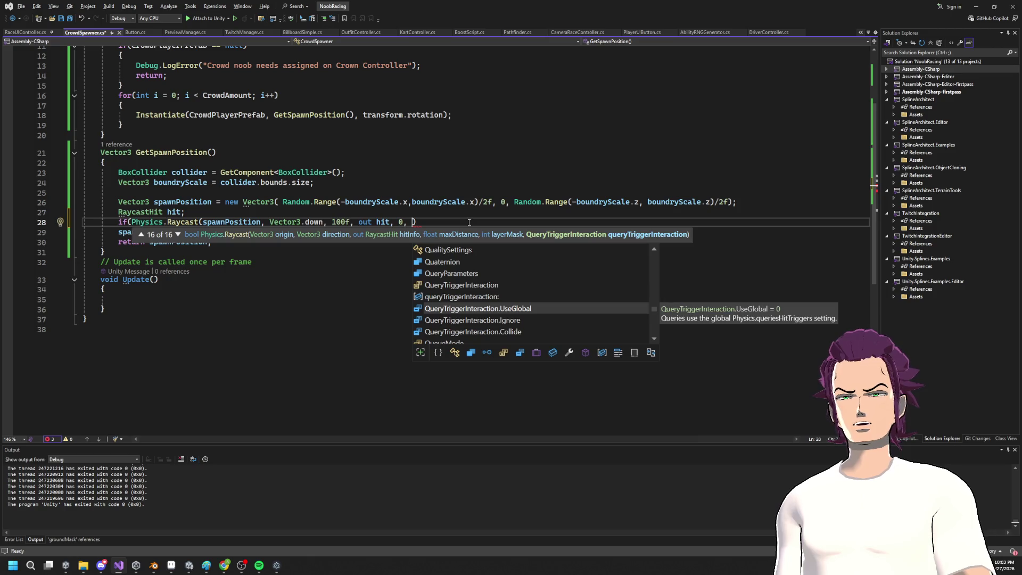
key(Tab)
key(BackSpace)
key(BackSpace)
key(BackSpace)
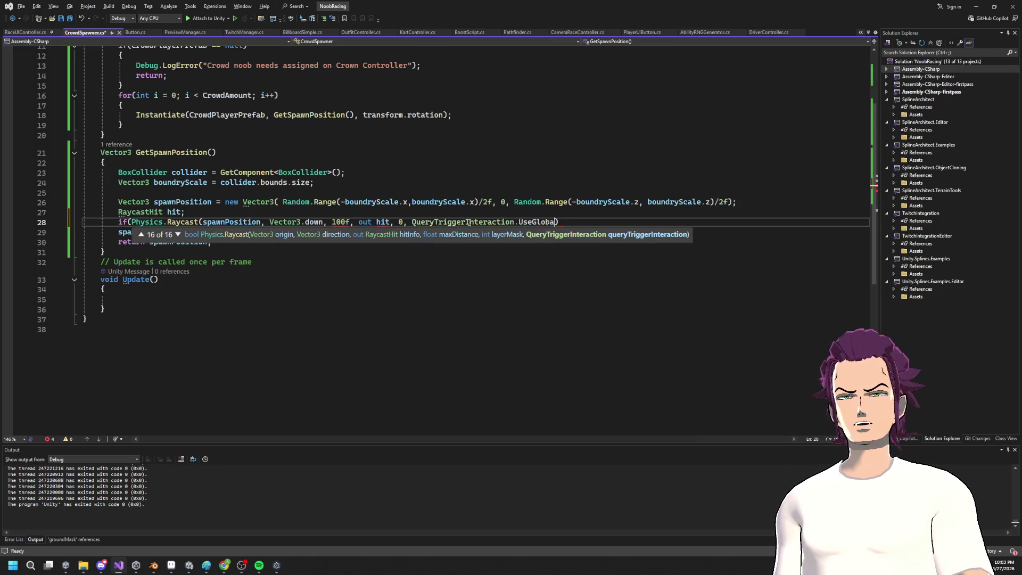
key(BackSpace)
key(BackSpace)
key(BackSpace)
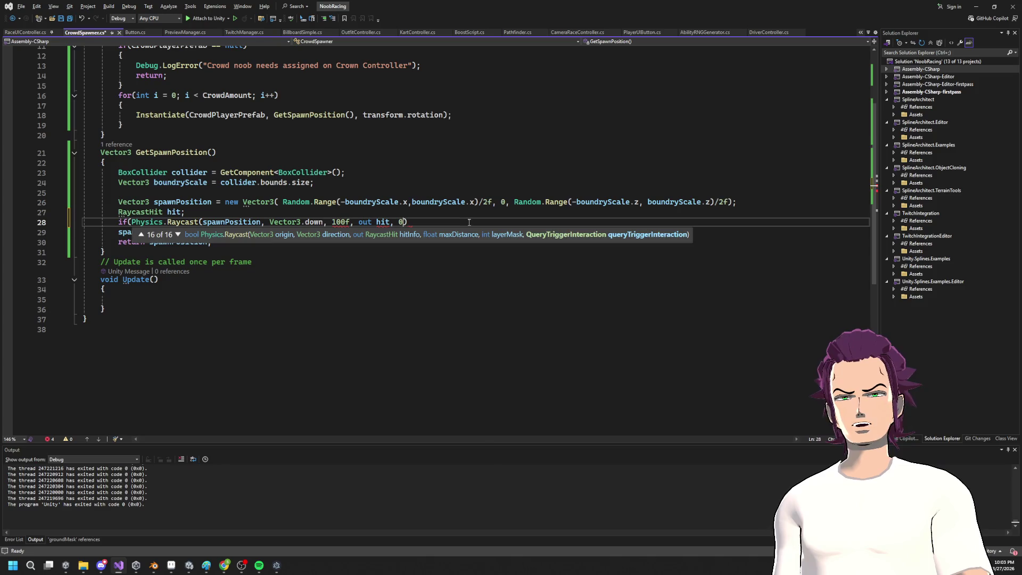
Step: Set the Raycast distance to 100 and delete the leftover 100f argument
click(142, 235)
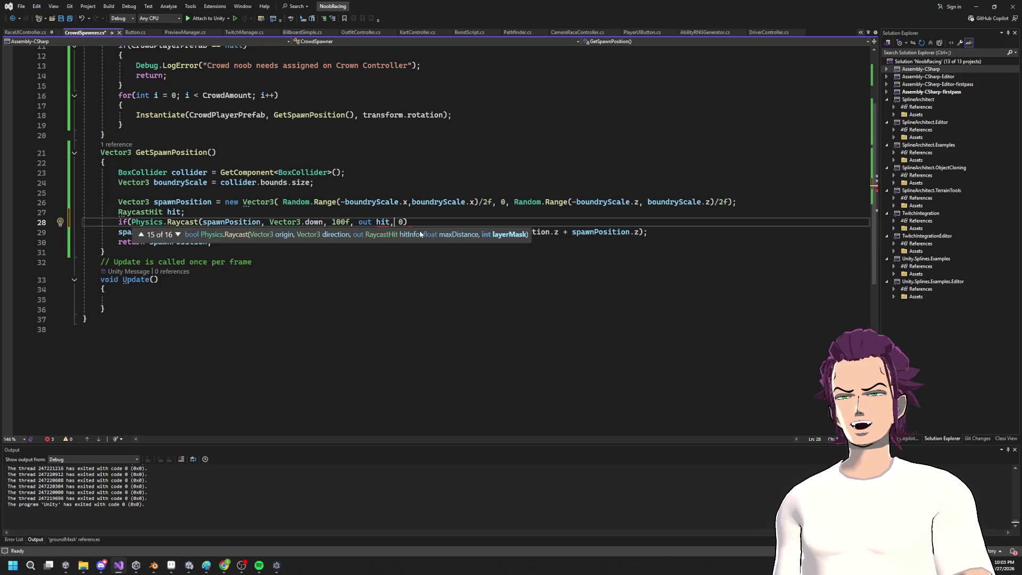
text(100 )
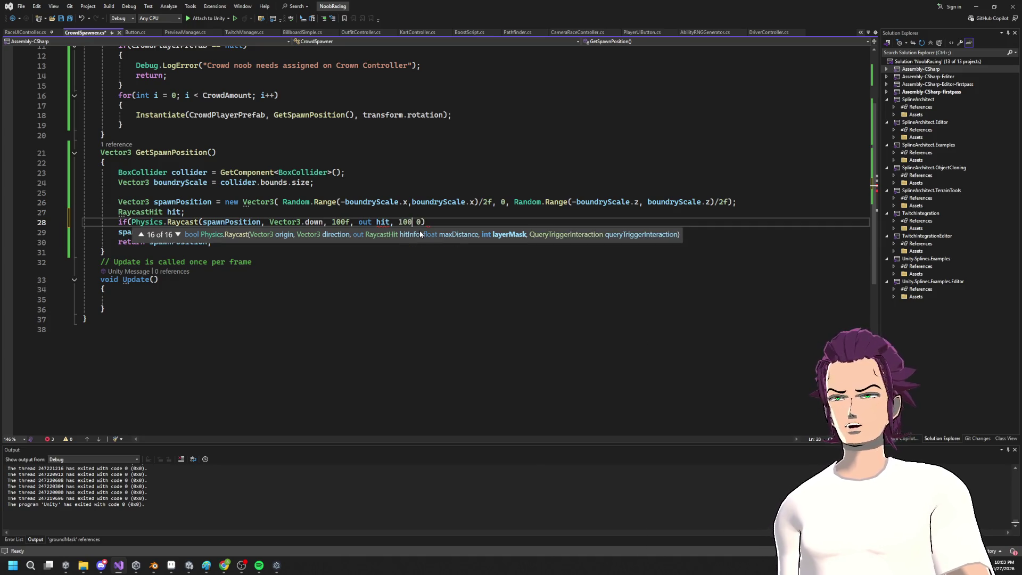
text(,)
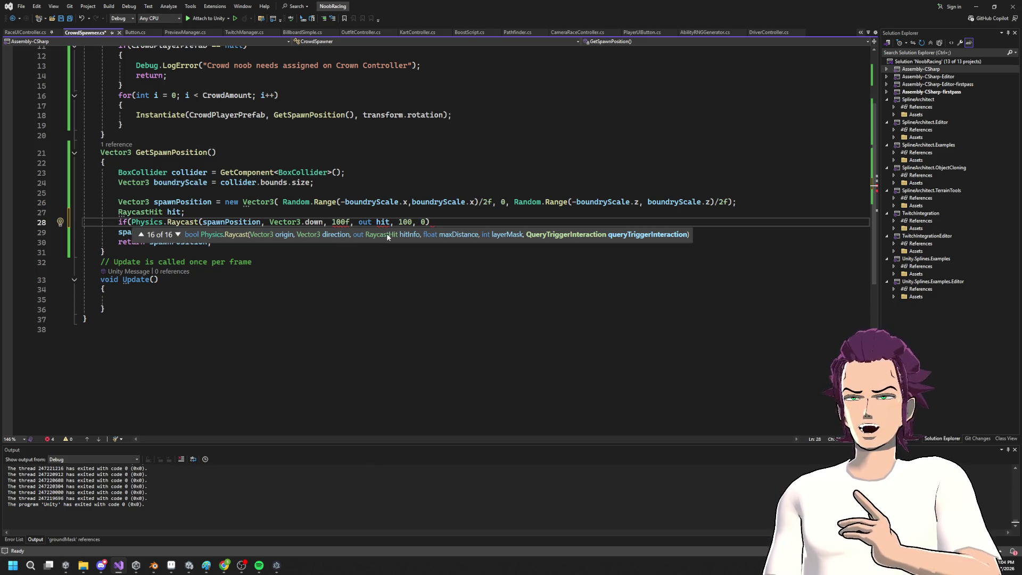
double_click(340, 221)
key(BackSpace)
key(Delete)
key(Delete)
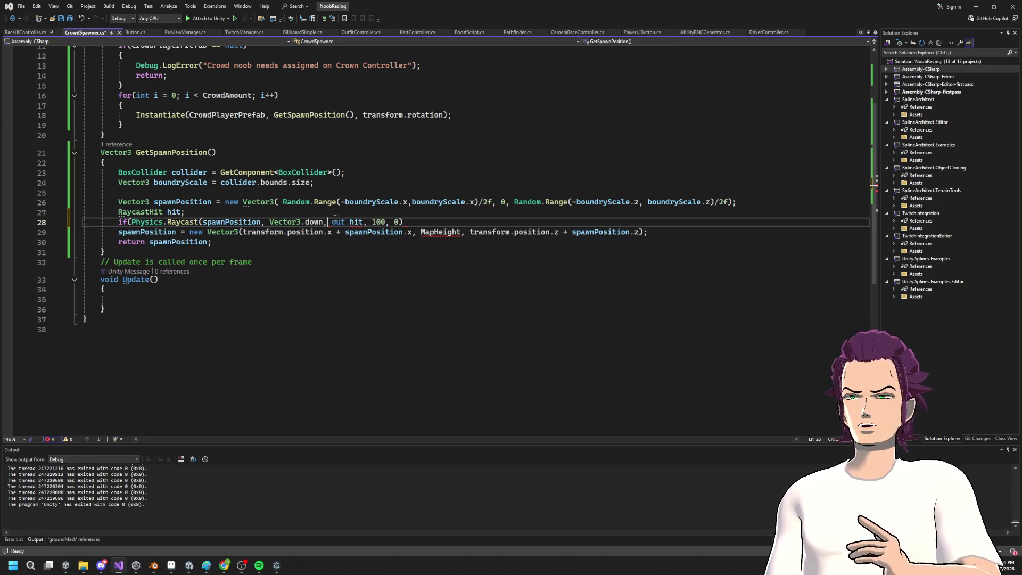
Step: Close the Raycast check with ')' and open an empty if-block brace below it
click(429, 222)
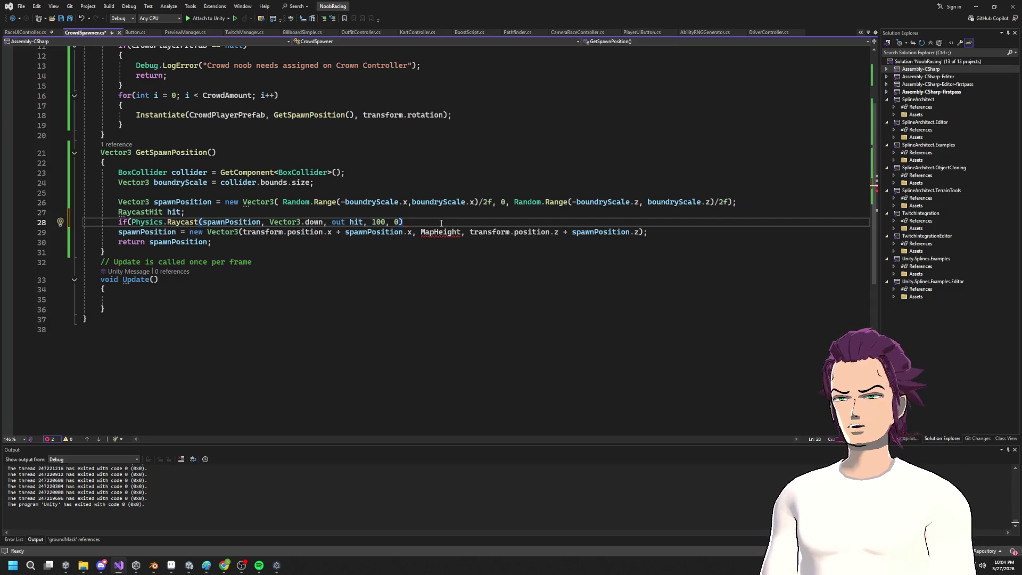
text())
key(Return)
text({)
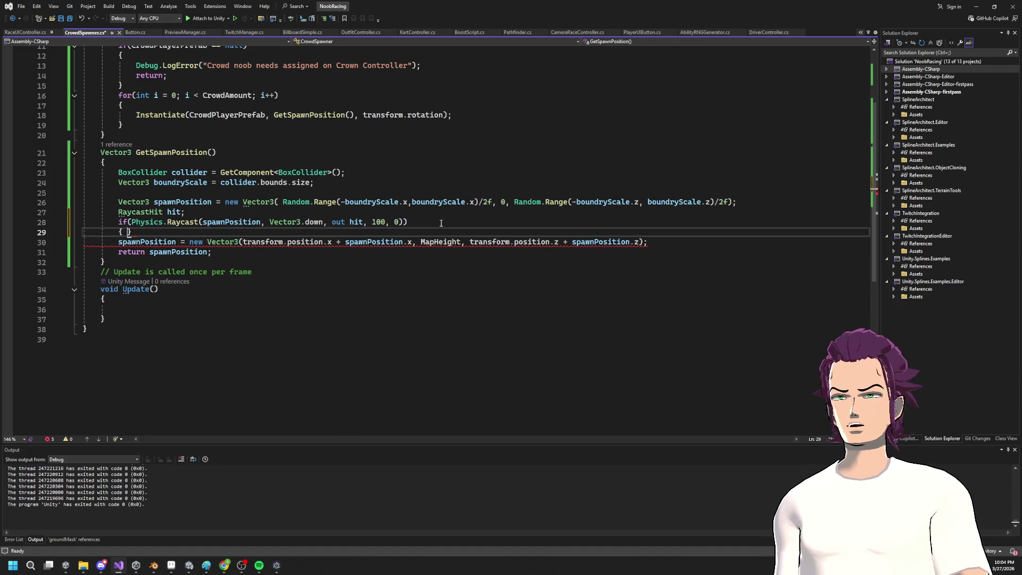
key(Return)
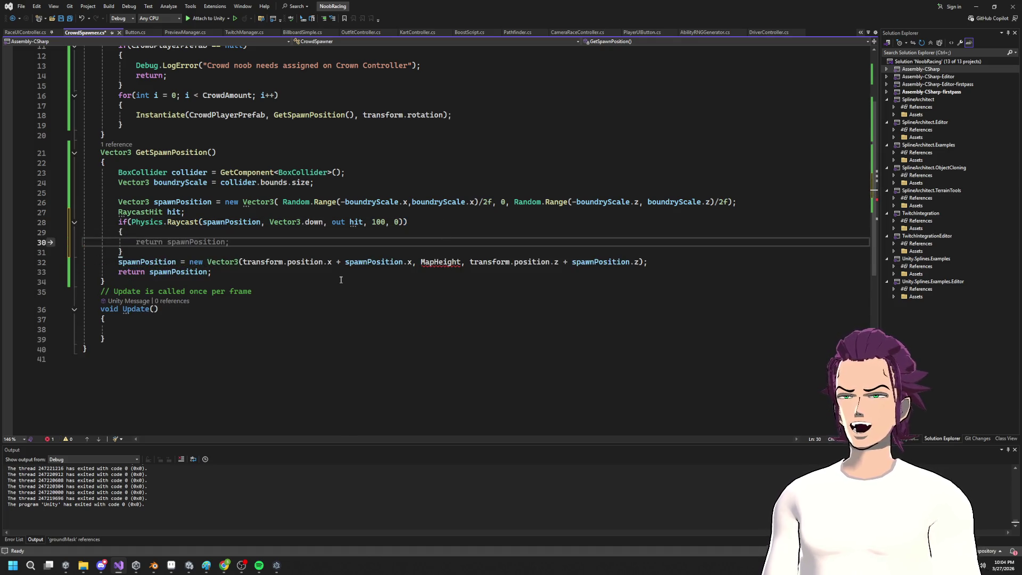
mouse_move(174, 212)
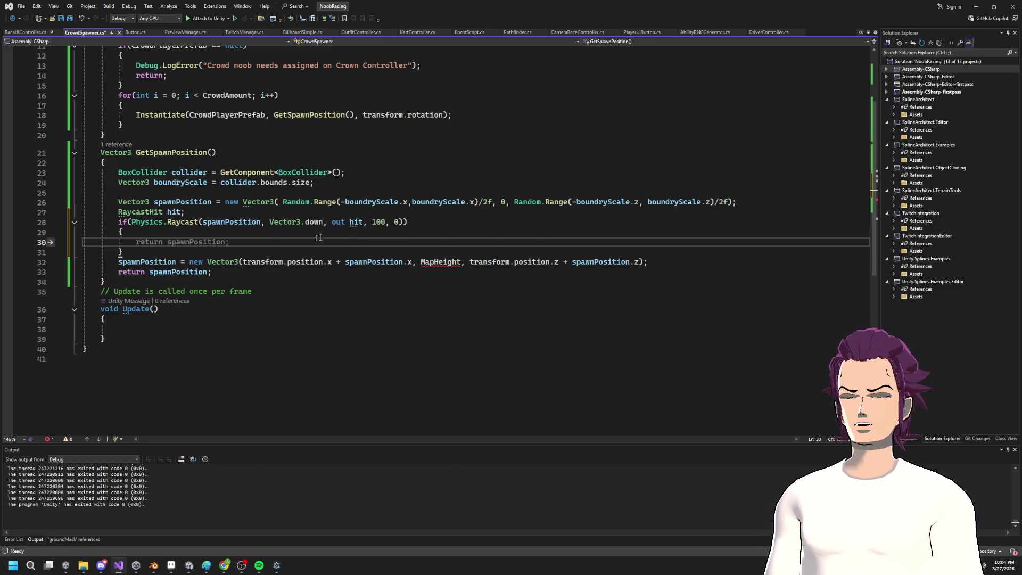
key(alt+Tab)
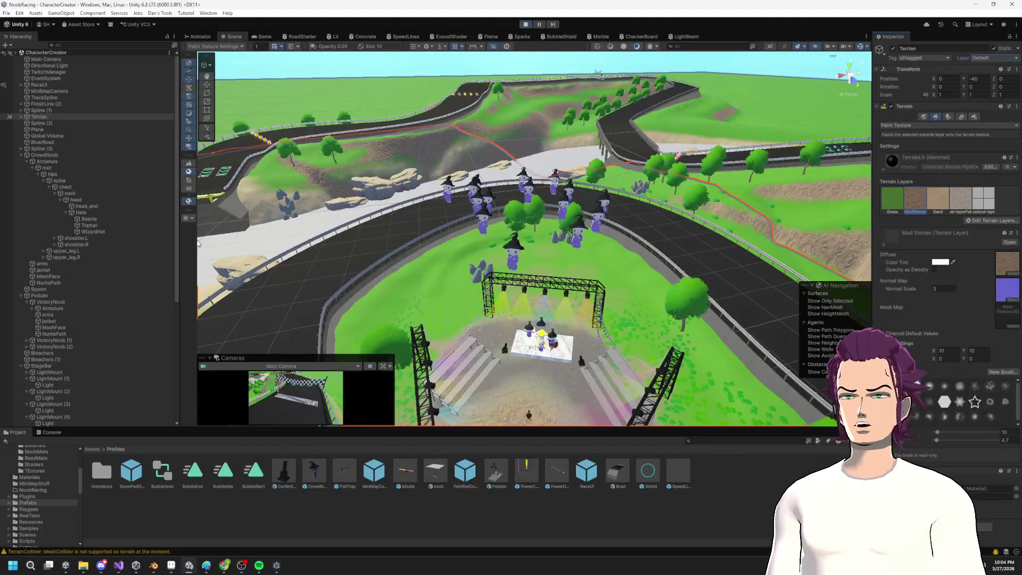
key(alt+Tab)
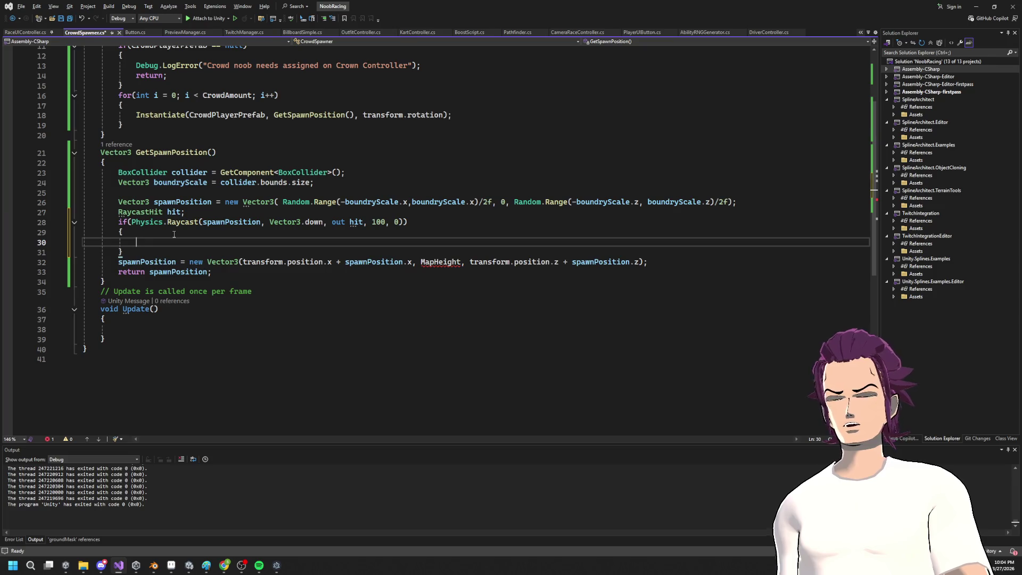
text(spaw)
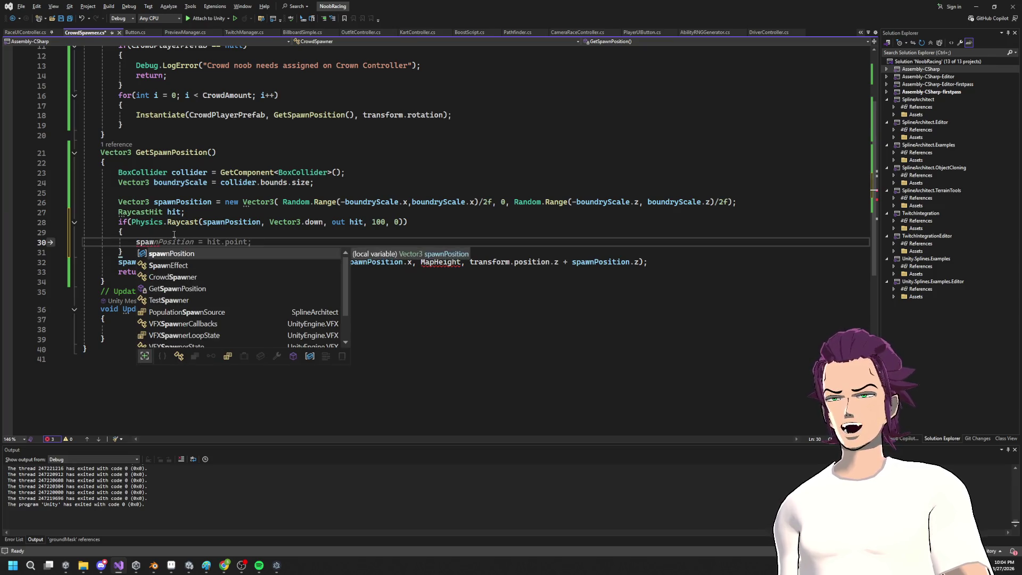
text(nPosition.y =)
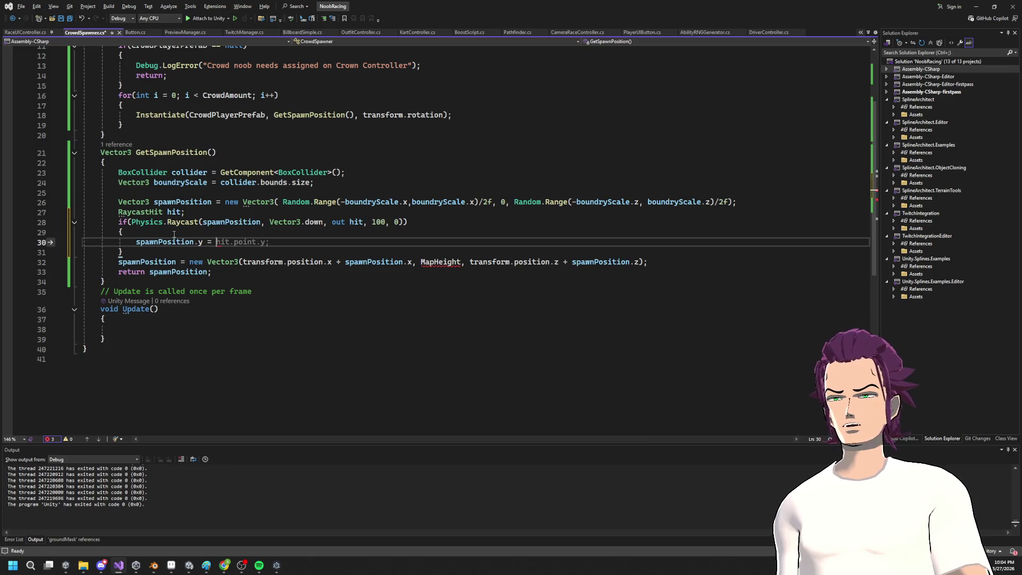
key(Tab)
key(ctrl+s)
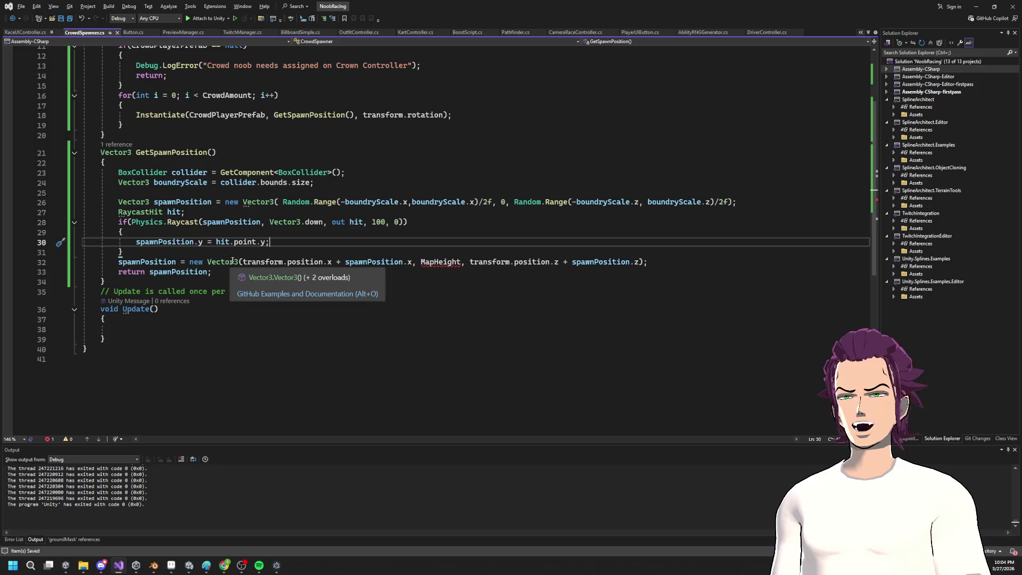
double_click(451, 264)
text(spawnPosition.y)
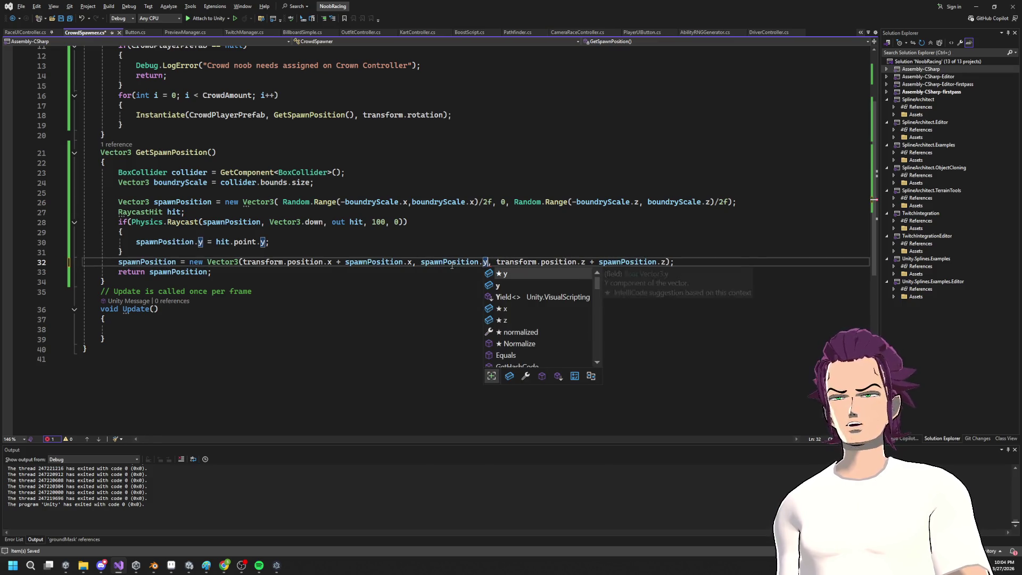
key(Escape)
click(506, 172)
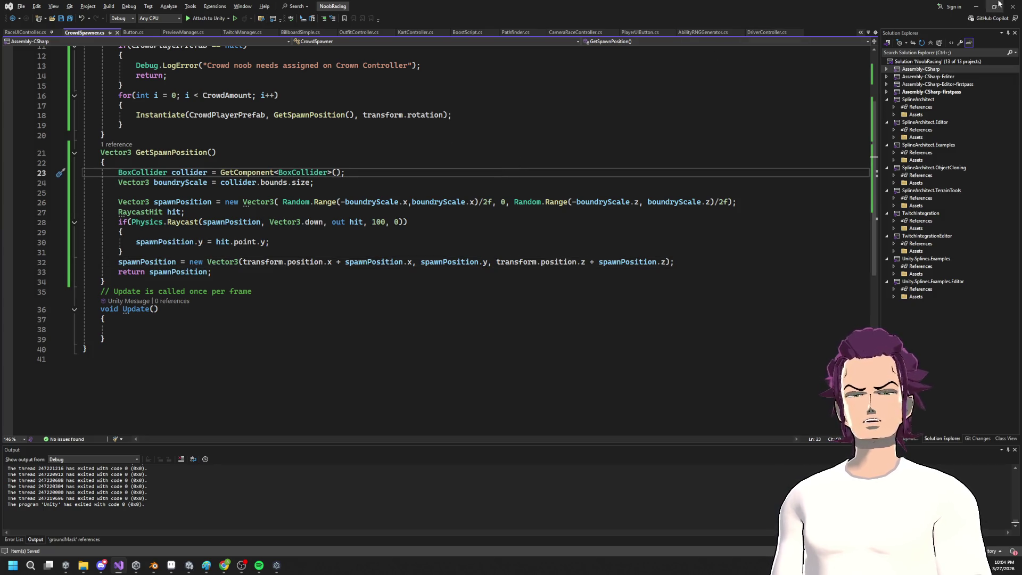
click(975, 7)
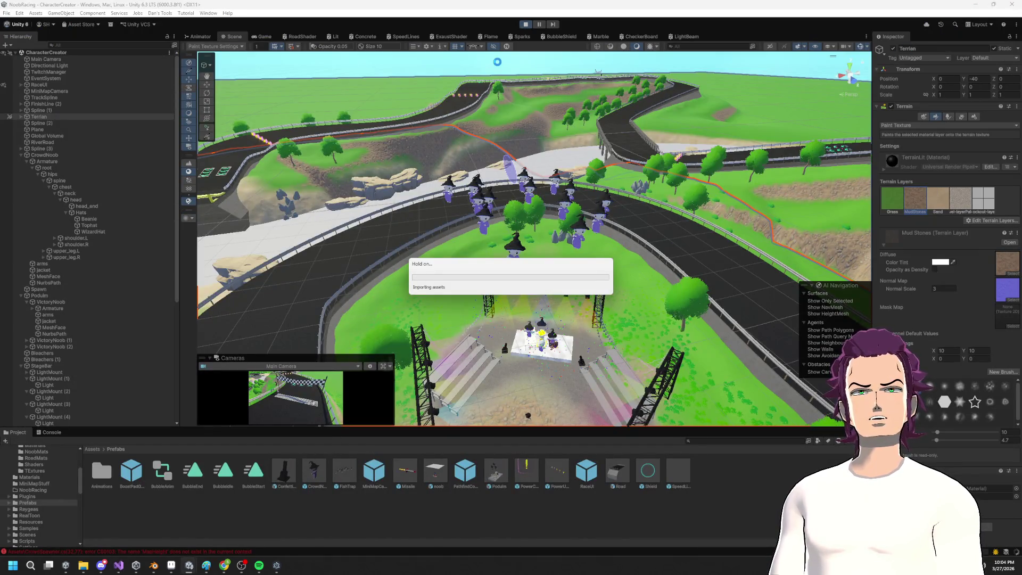
key(alt+Tab)
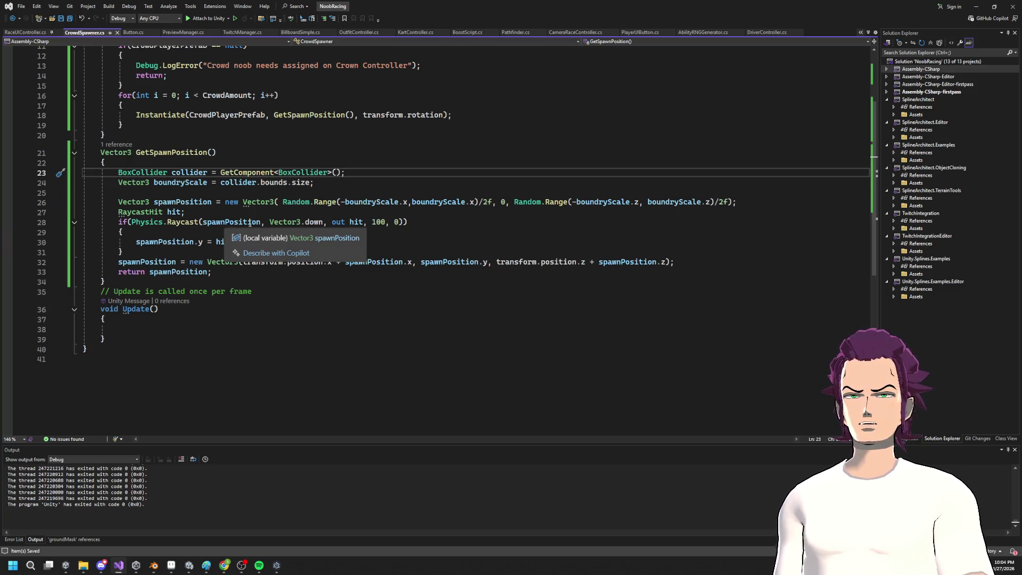
click(201, 222)
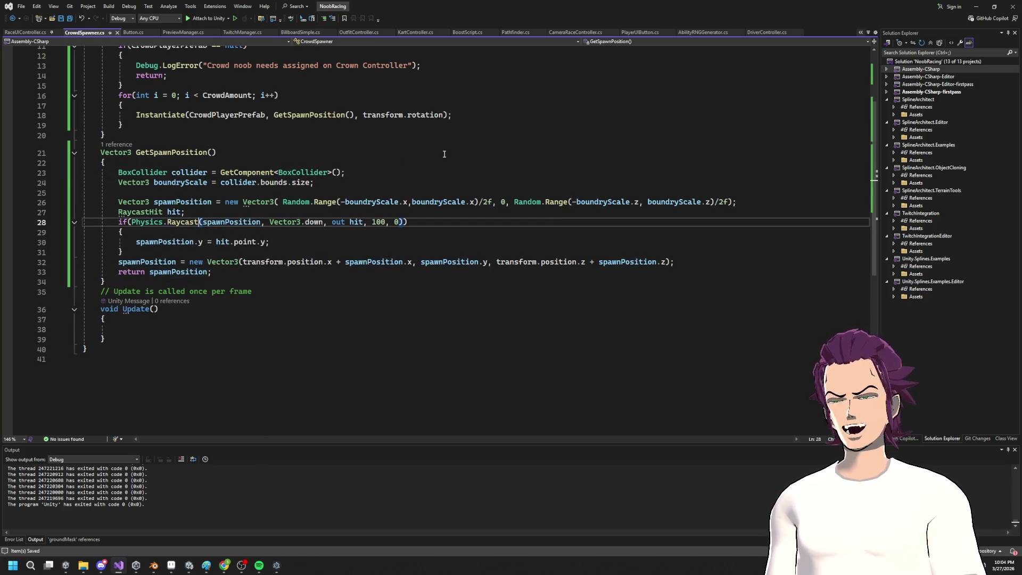
Step: Make the ray origin transform.position - spawnPosition on line 28 and save
key(Left)
text(transform.po)
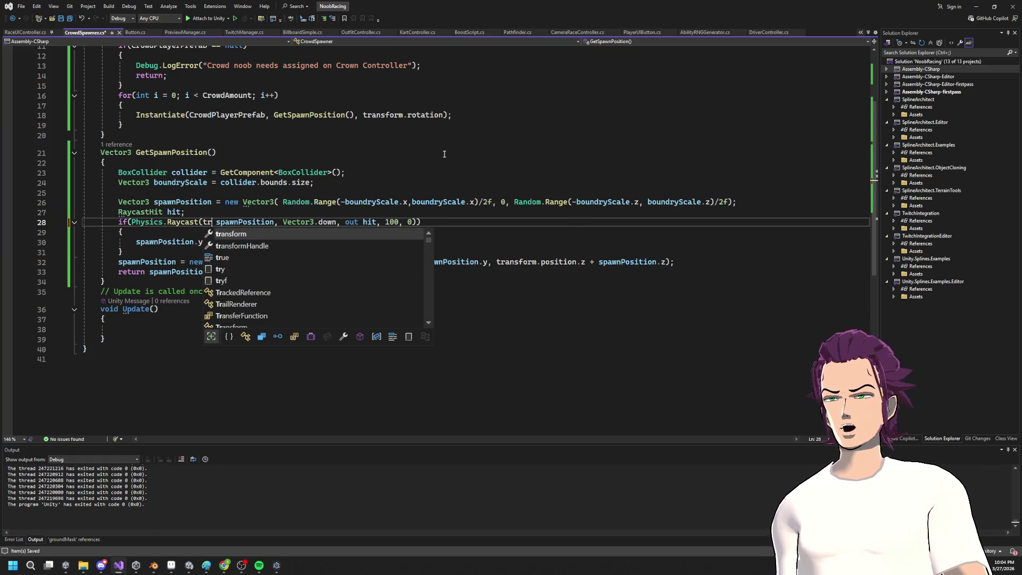
key(Tab)
text(0)
key(BackSpace)
text(-)
key(ctrl+s)
Step: Assign the whole hit.point to spawnPosition instead of hit.point.y, then save
click(205, 241)
key(BackSpace)
key(BackSpace)
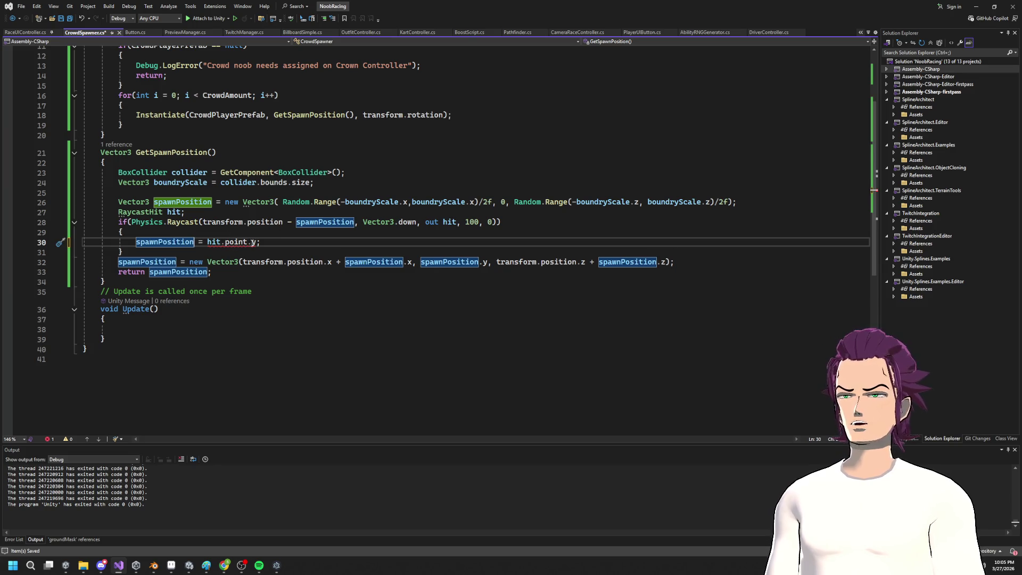
click(246, 241)
key(Delete)
key(Delete)
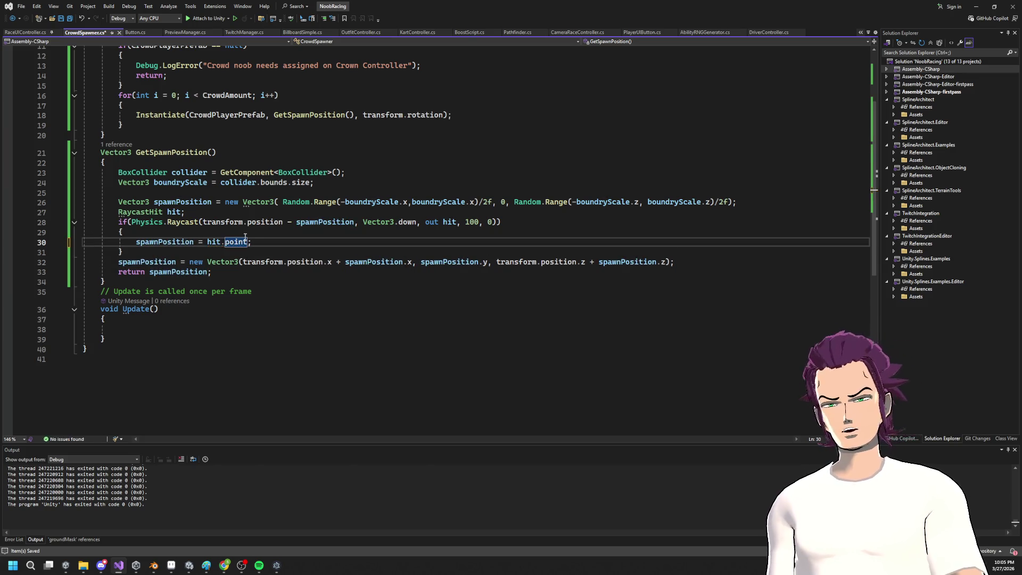
key(ctrl+s)
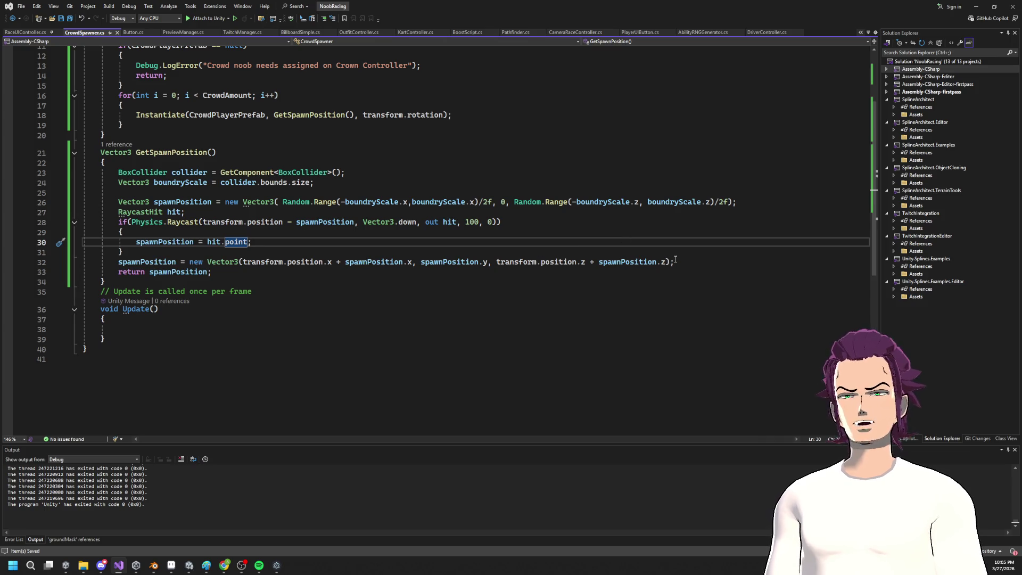
Step: Delete the line recombining spawnPosition with transform.position, save, and return to Unity
drag(686, 261, 122, 251)
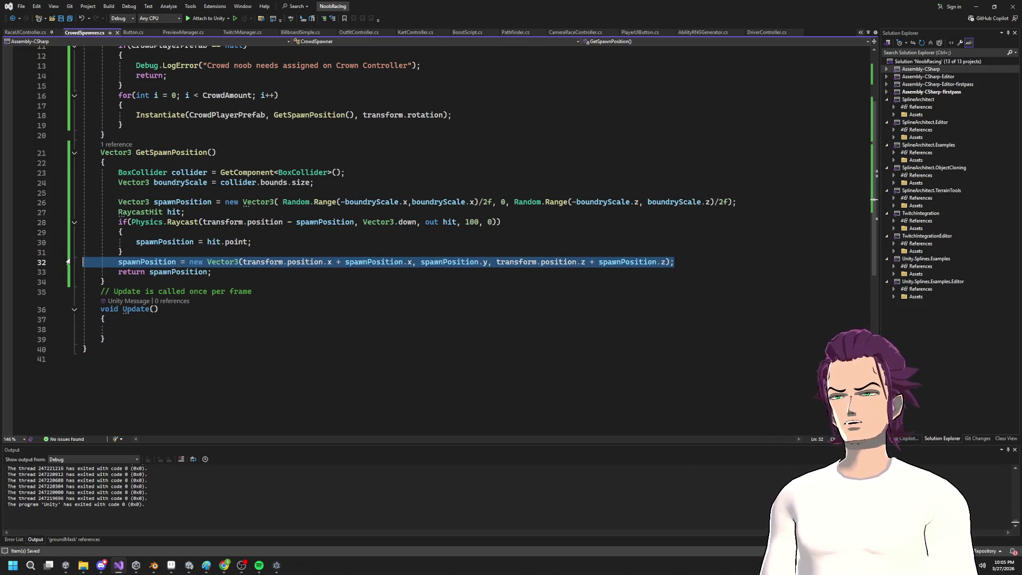
key(Delete)
key(ctrl+s)
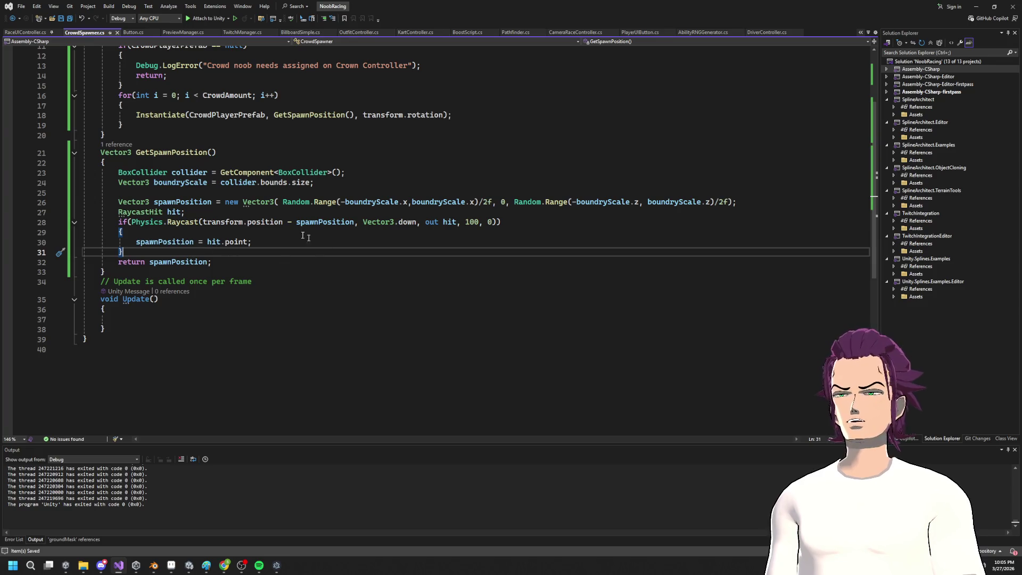
key(shift+Up)
key(shift+Up)
key(shift+Up)
click(521, 242)
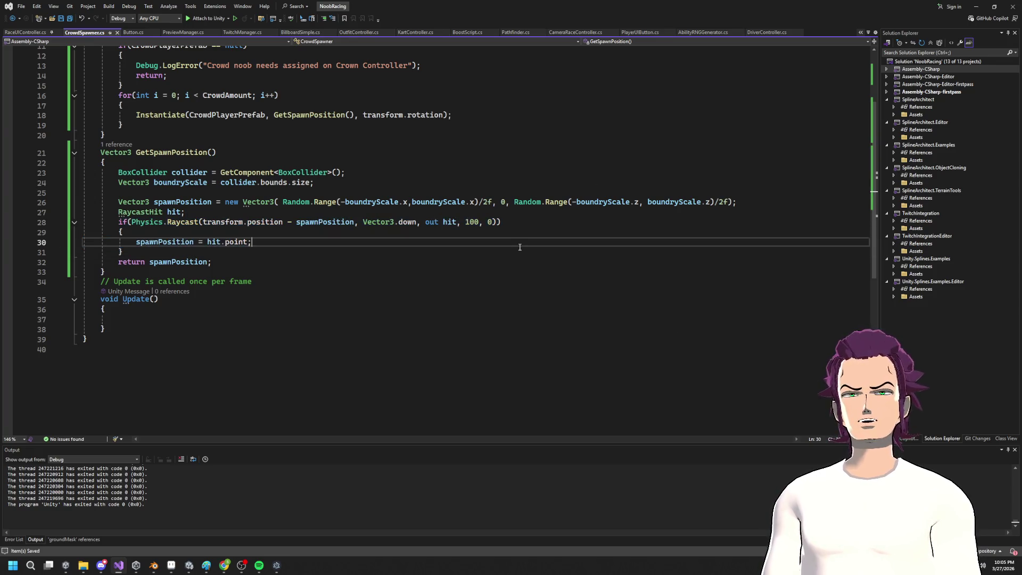
click(975, 7)
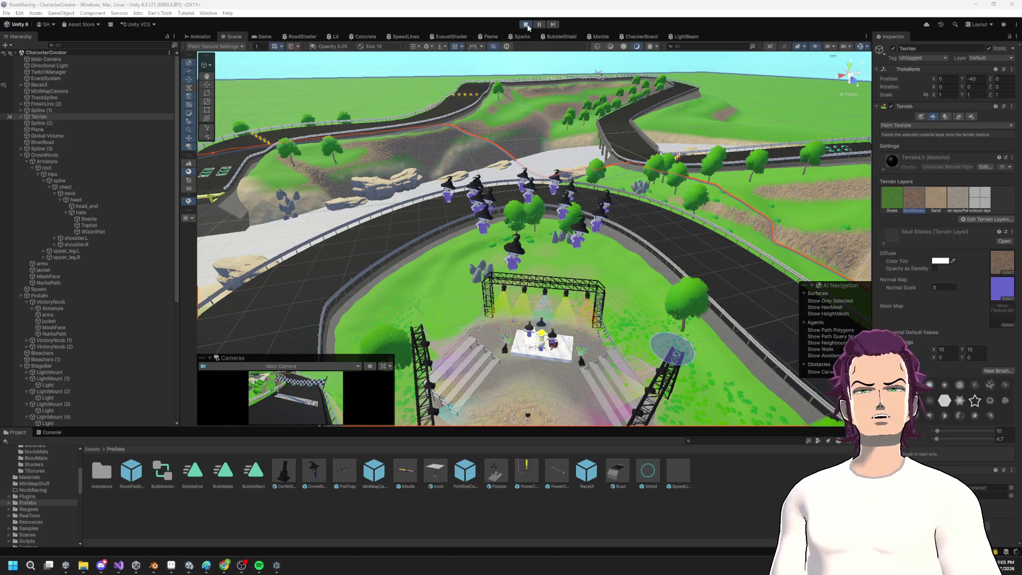
Step: Stop and restart the play test so the new spawn code runs
click(526, 25)
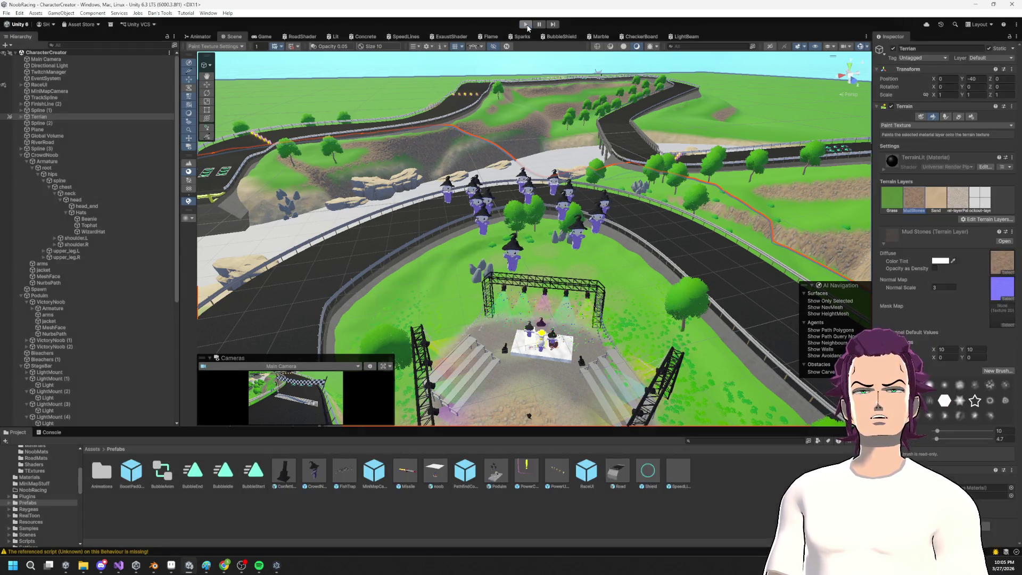
click(526, 25)
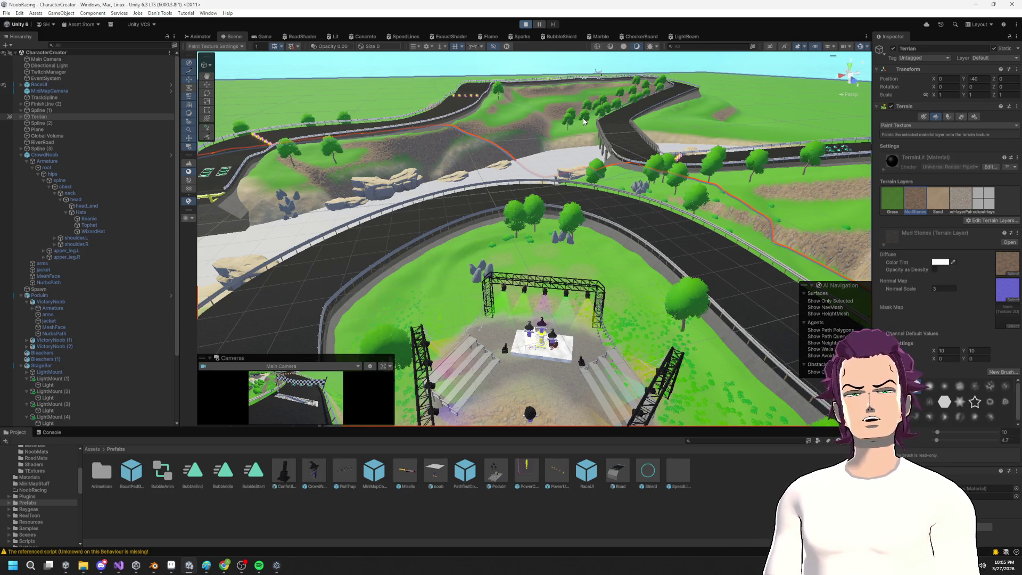
key(alt+Tab)
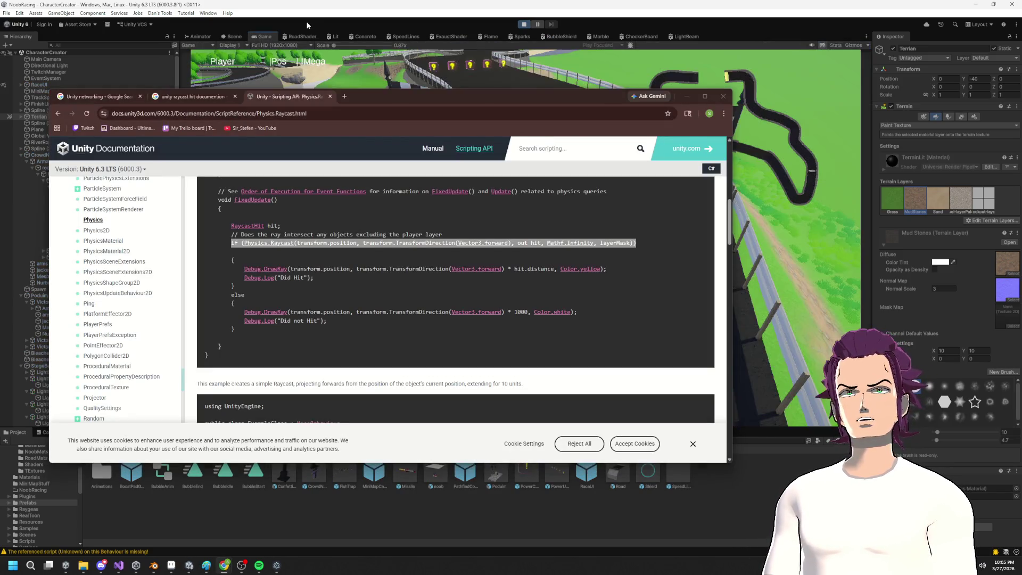
key(alt+Tab)
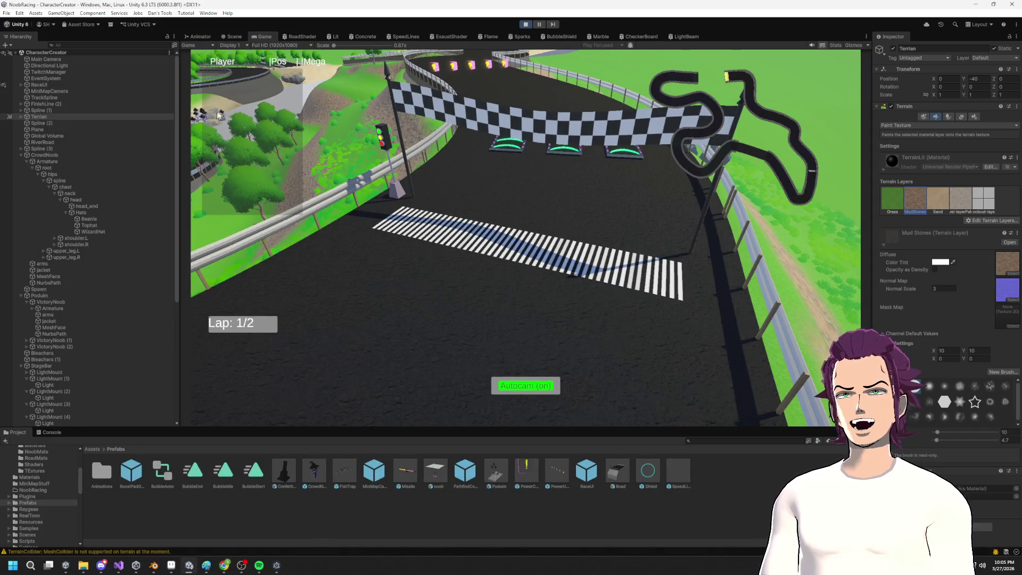
Step: Fly the Scene view camera over the bridge and track to inspect the spawned crowd
click(200, 36)
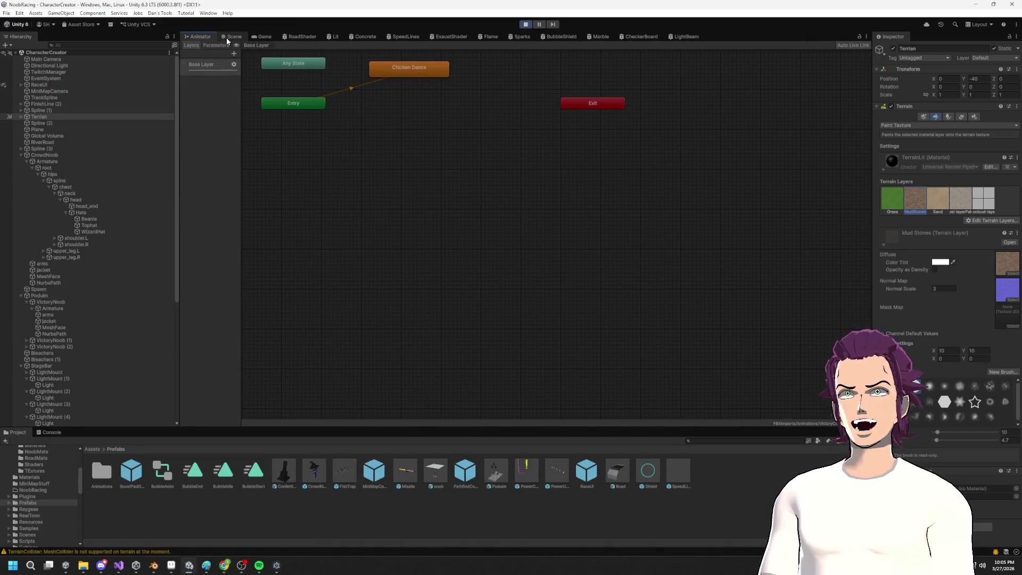
click(232, 36)
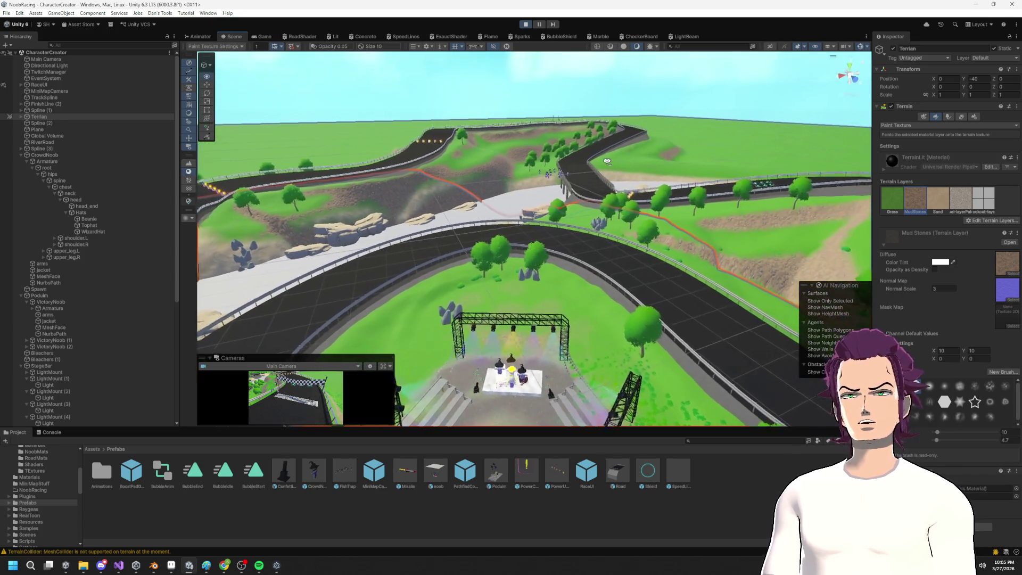
key(w)
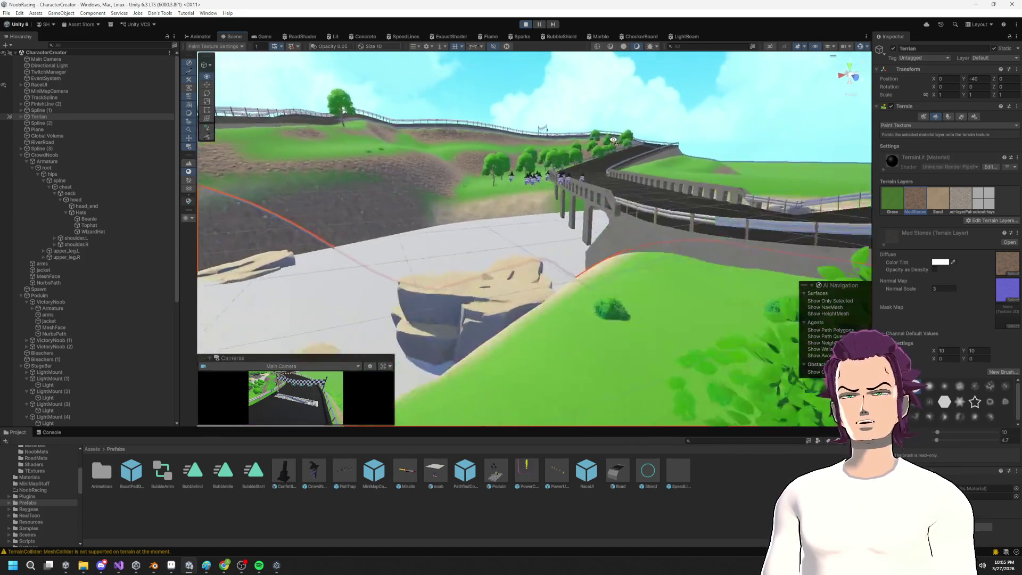
key(w)
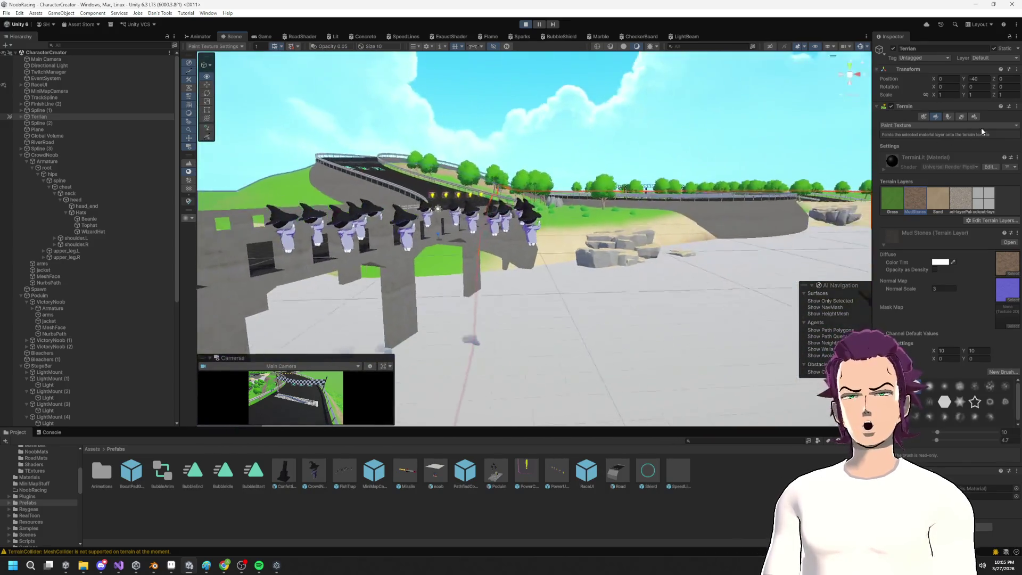
key(w)
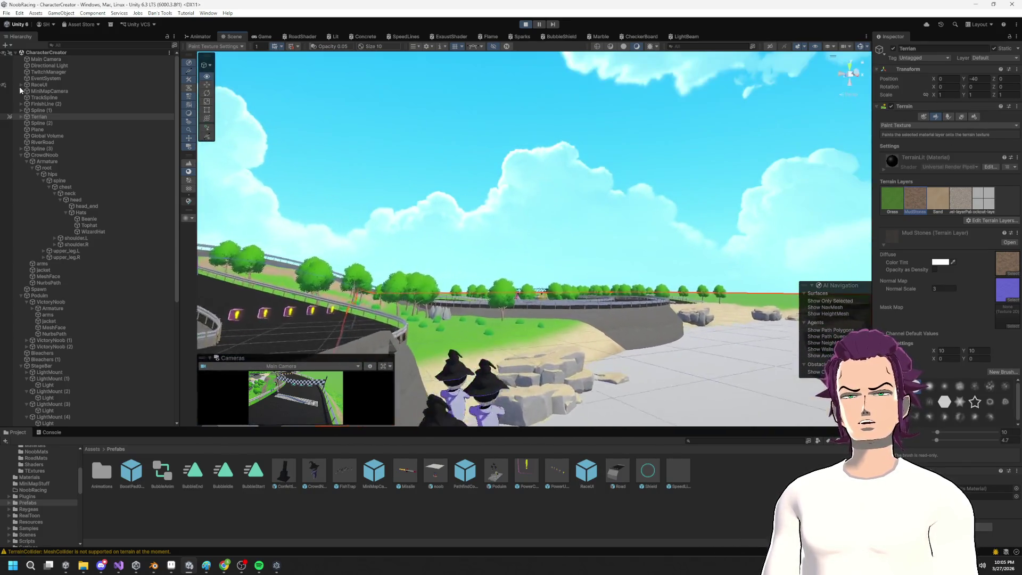
key(w)
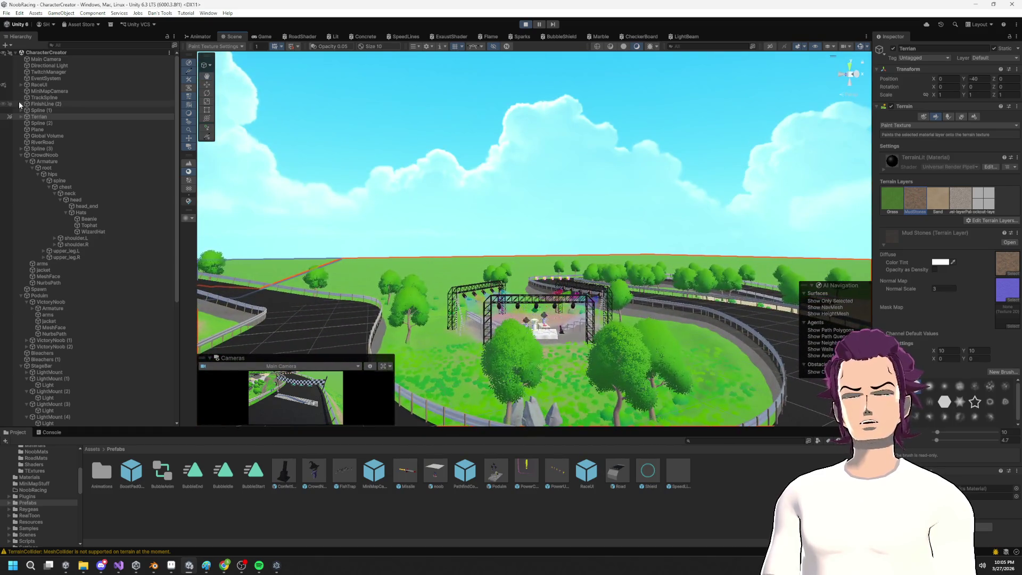
Step: Bring the CrowdSpawner script back up in Visual Studio
key(alt+Tab)
click(308, 485)
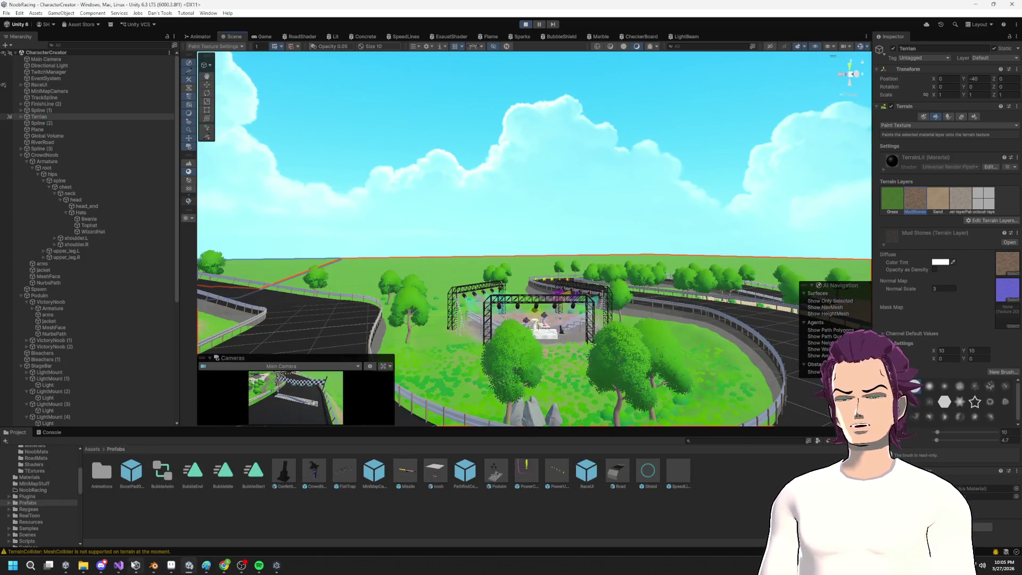
click(119, 565)
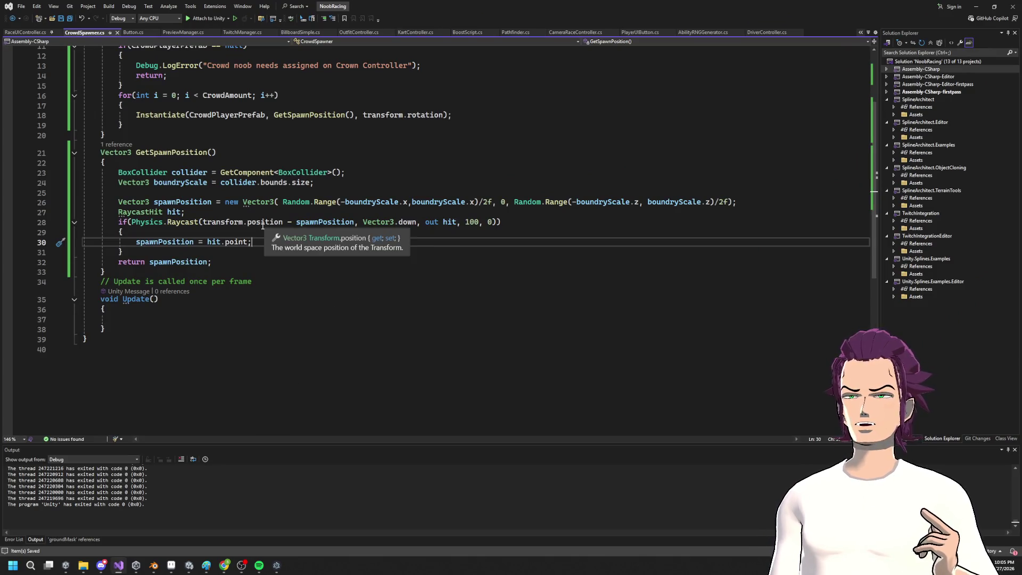
Step: Change line 28's ray origin to transform.position + spawnPosition
mouse_move(177, 222)
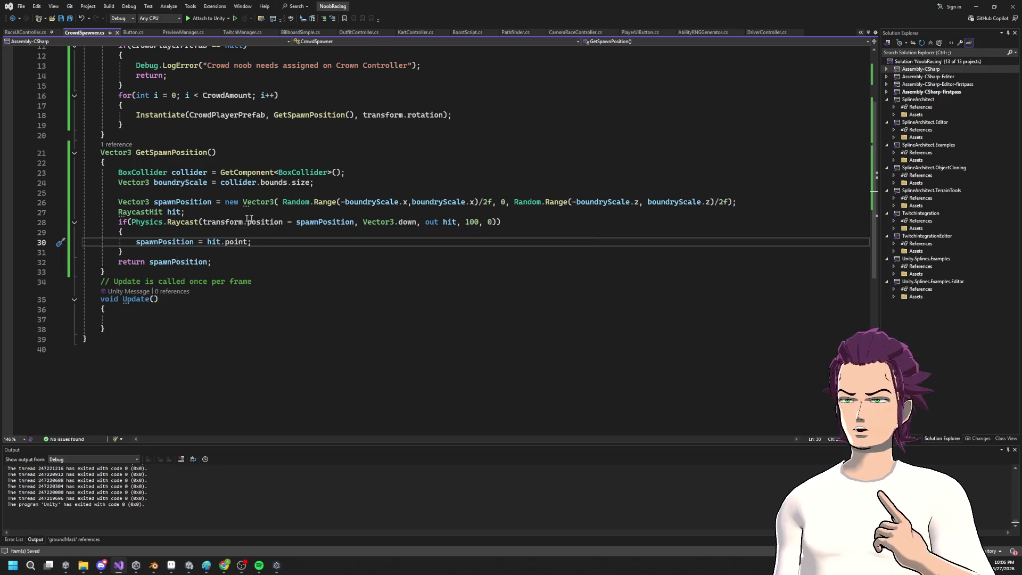
click(285, 221)
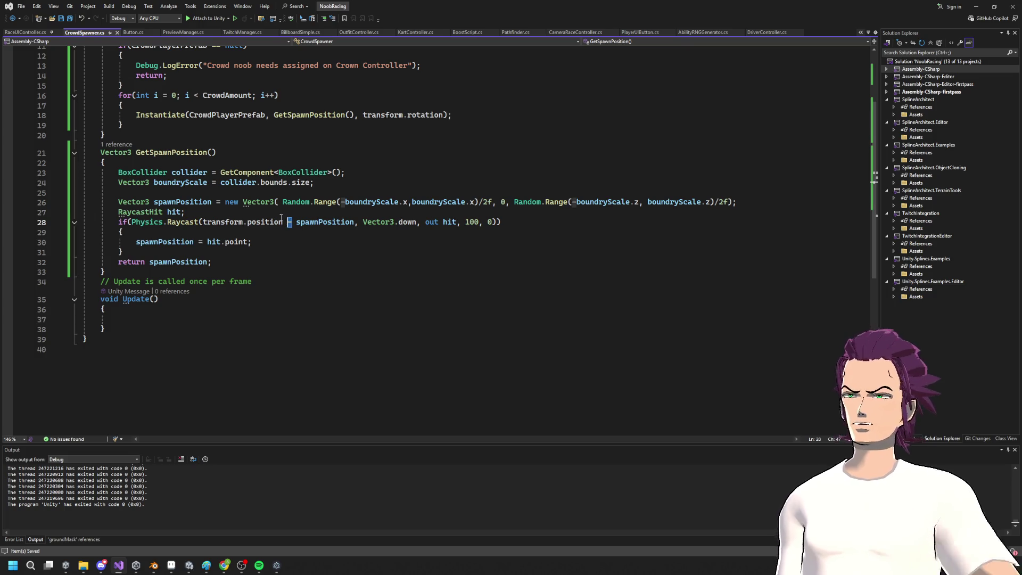
text(+)
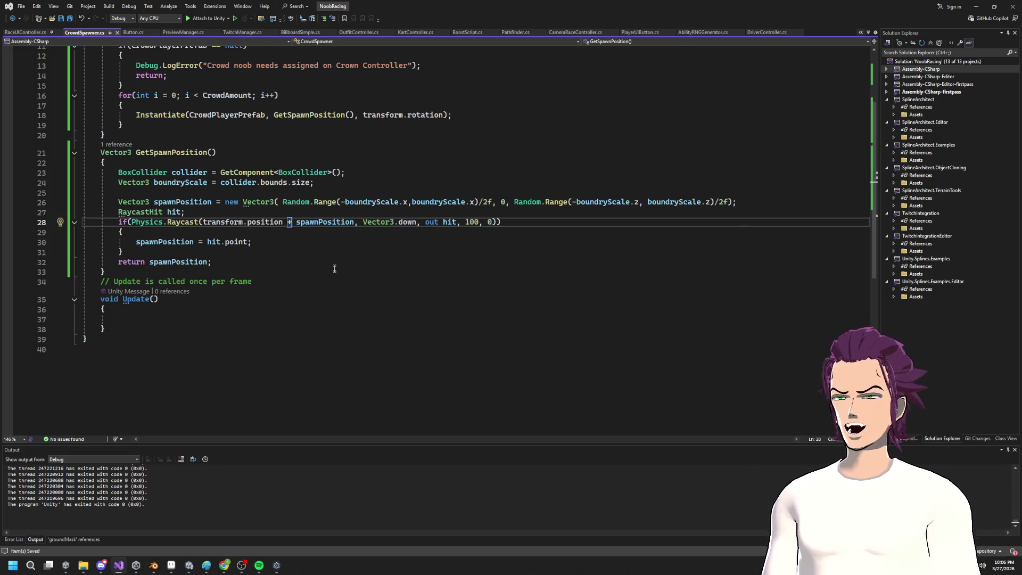
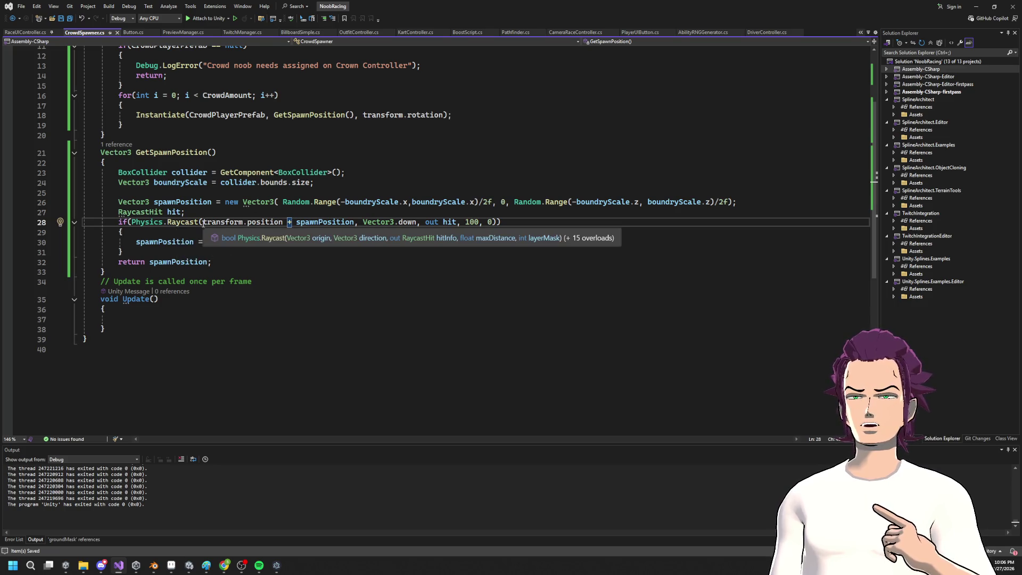
Step: Save CrowdSpawner.cs with the raycast snapping edits and switch back to the Unity editor
right_click(341, 222)
click(276, 190)
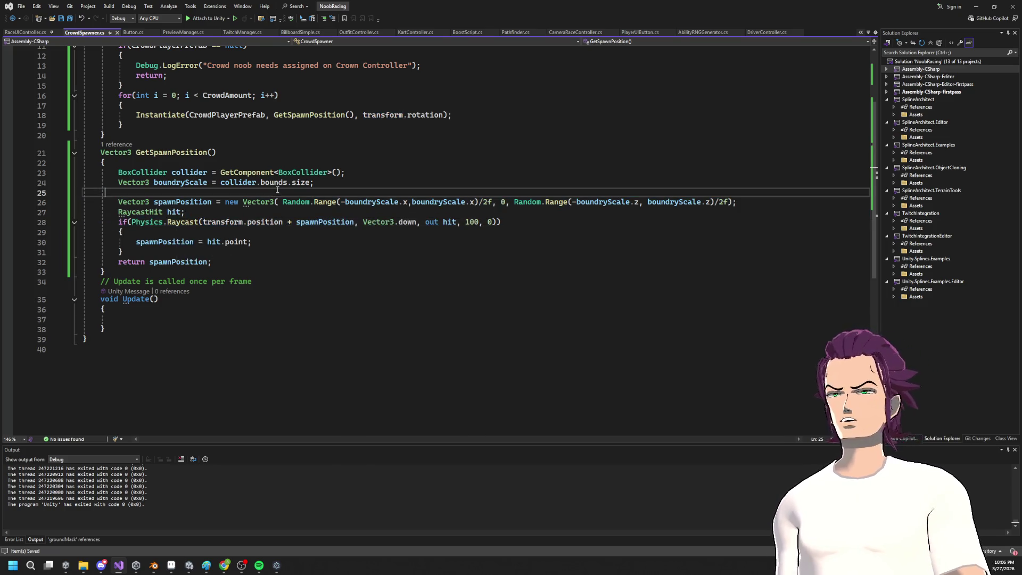
key(ctrl+s)
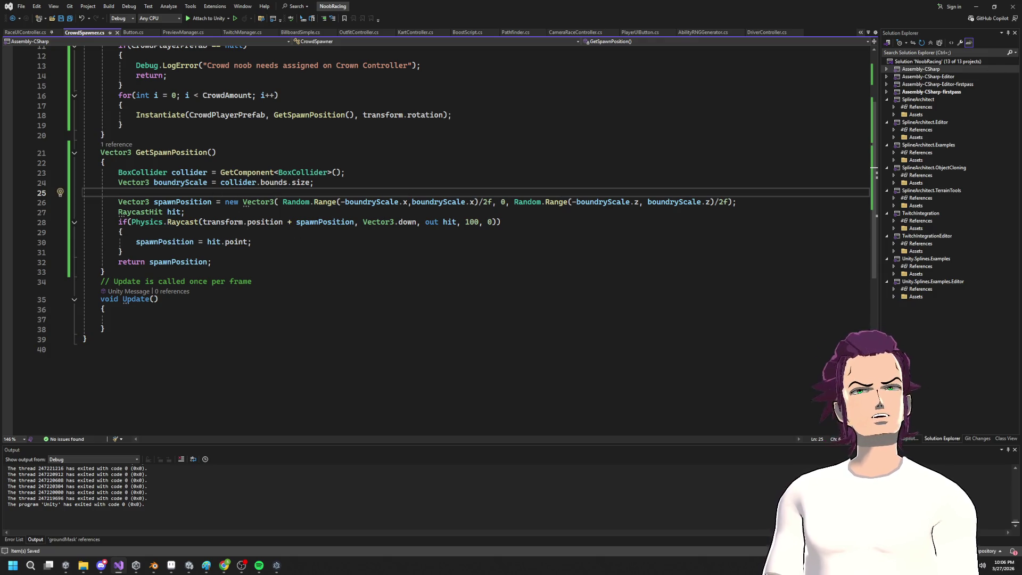
click(976, 6)
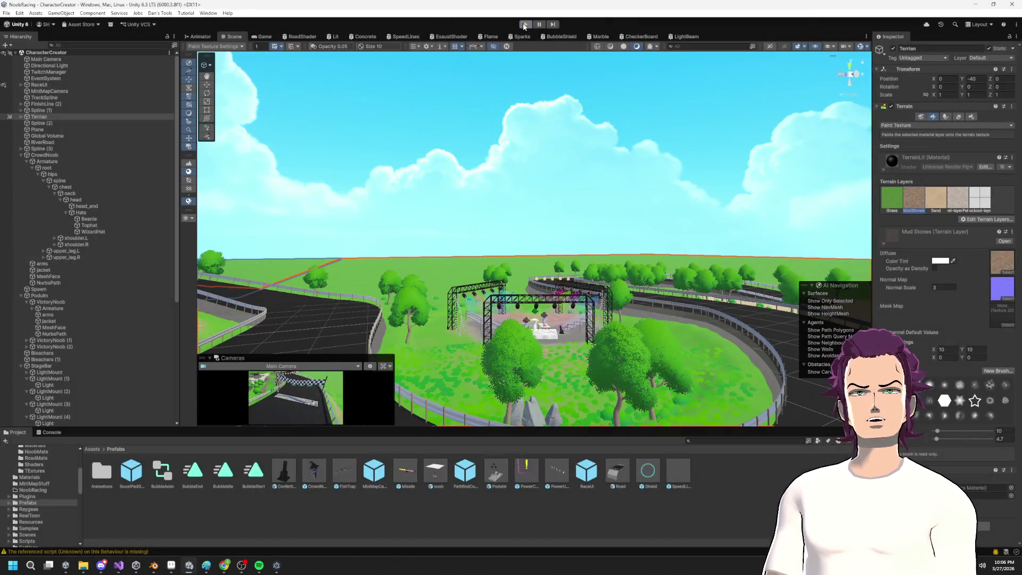
Step: Run the game in play mode and check the Animator and Scene views
click(524, 25)
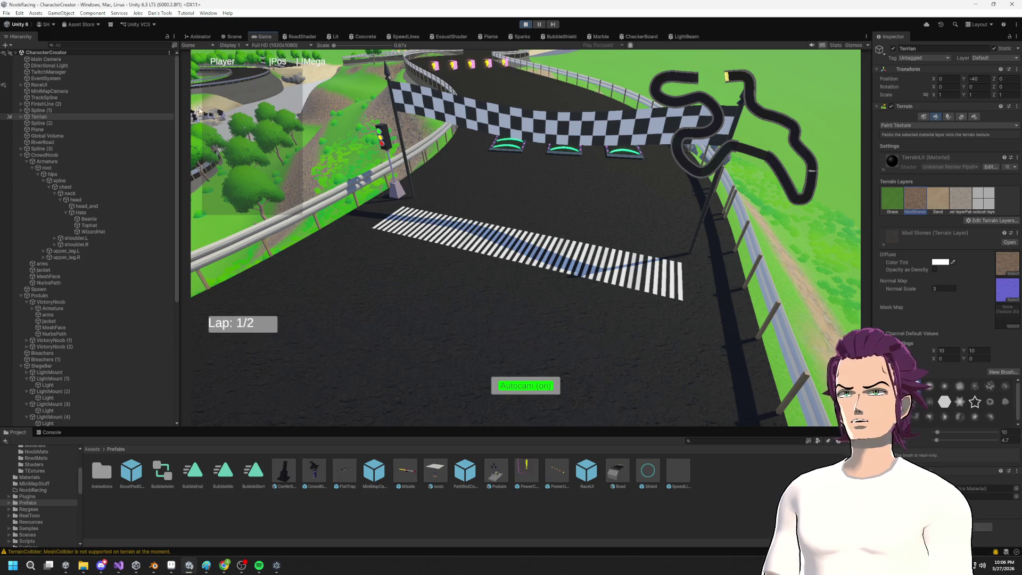
click(198, 36)
click(233, 37)
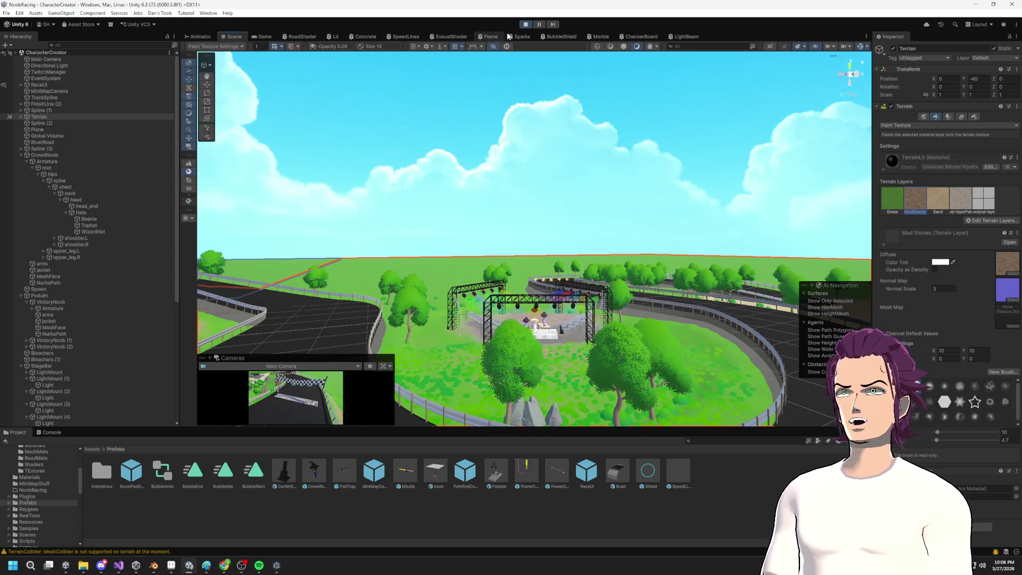
click(198, 37)
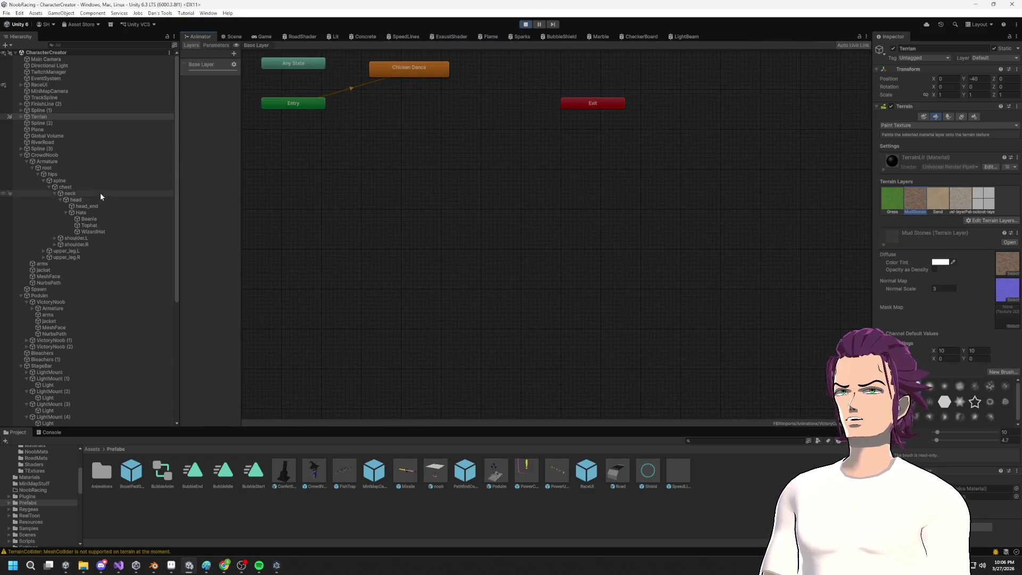
Step: Glance at the Raycast docs, then go to the raycast's 100 distance in CrowdSpawner
key(alt+Tab)
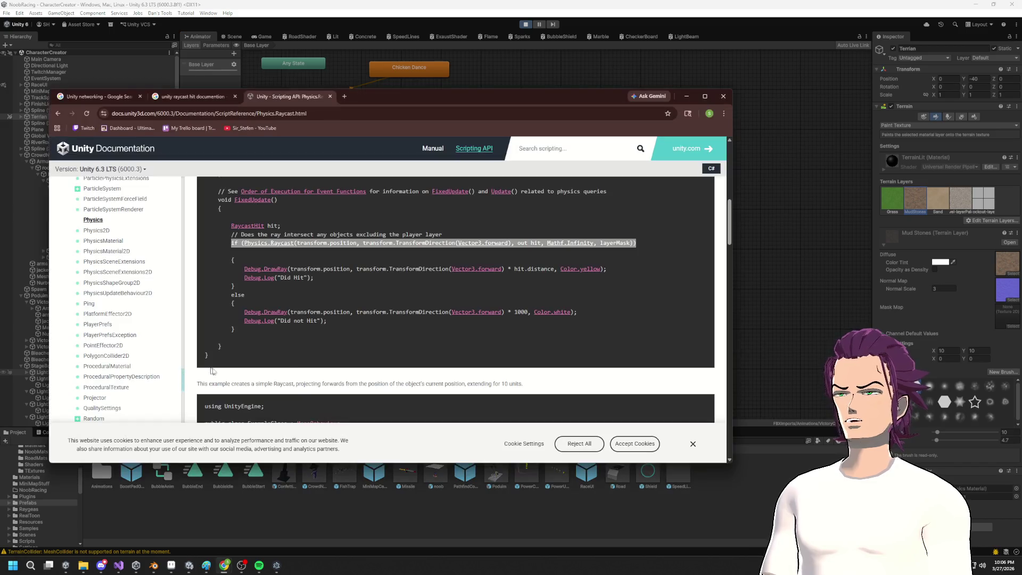
key(alt+Tab)
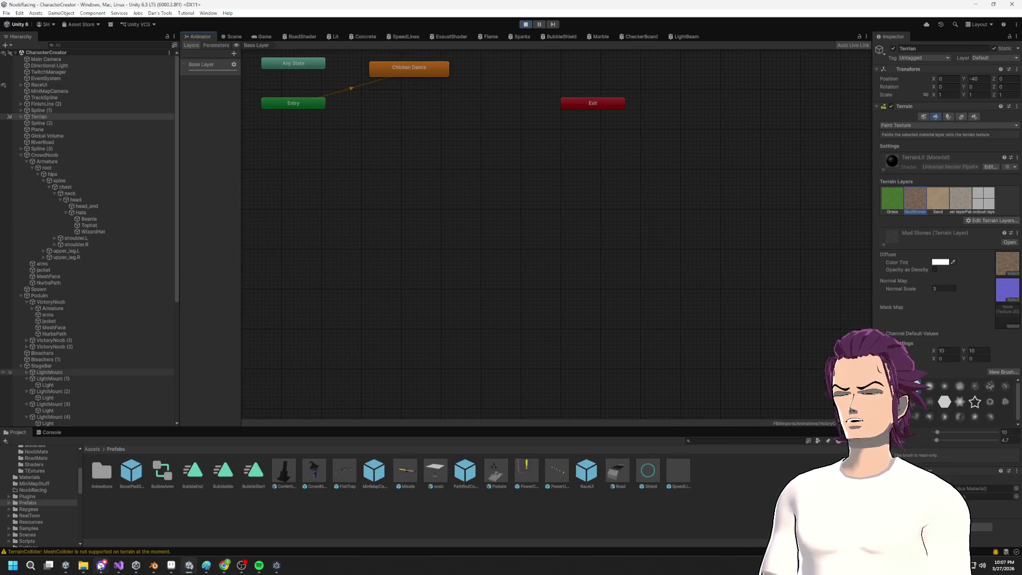
click(118, 565)
click(439, 222)
Step: Replace the raycast's 100 maximum distance with Mathf.Infinity and return to Unity
double_click(471, 221)
text(math.inf)
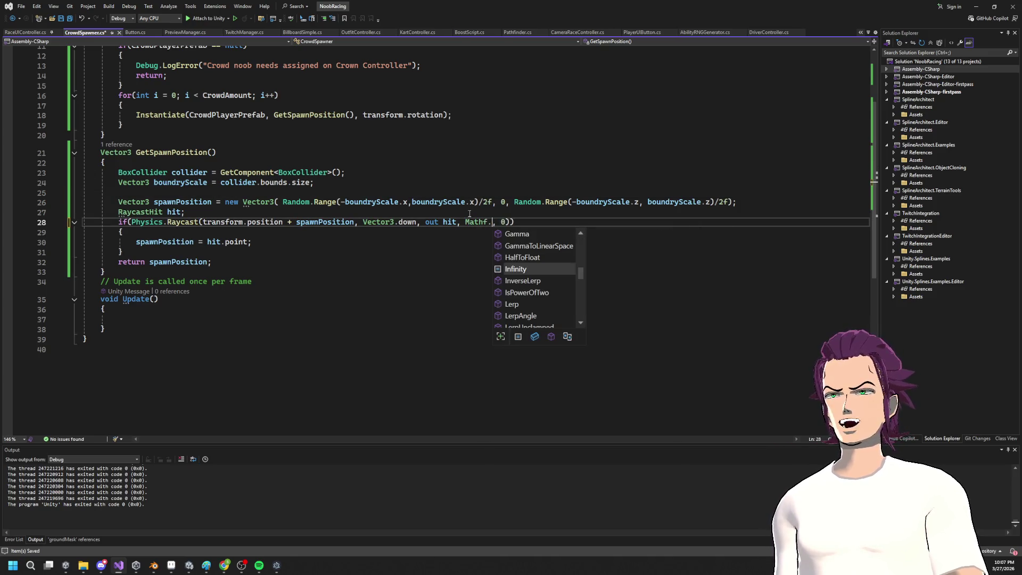
key(Tab)
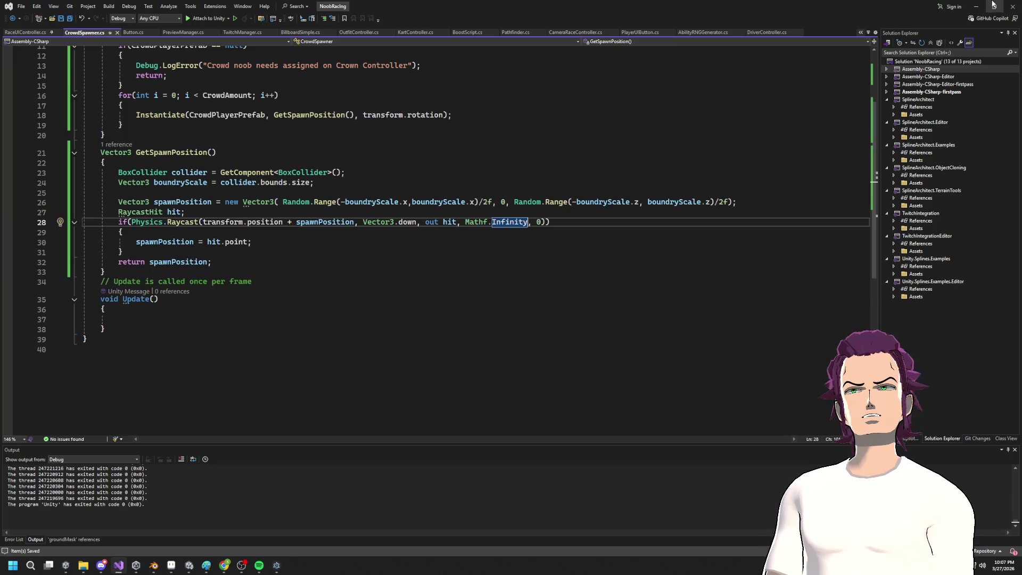
click(975, 6)
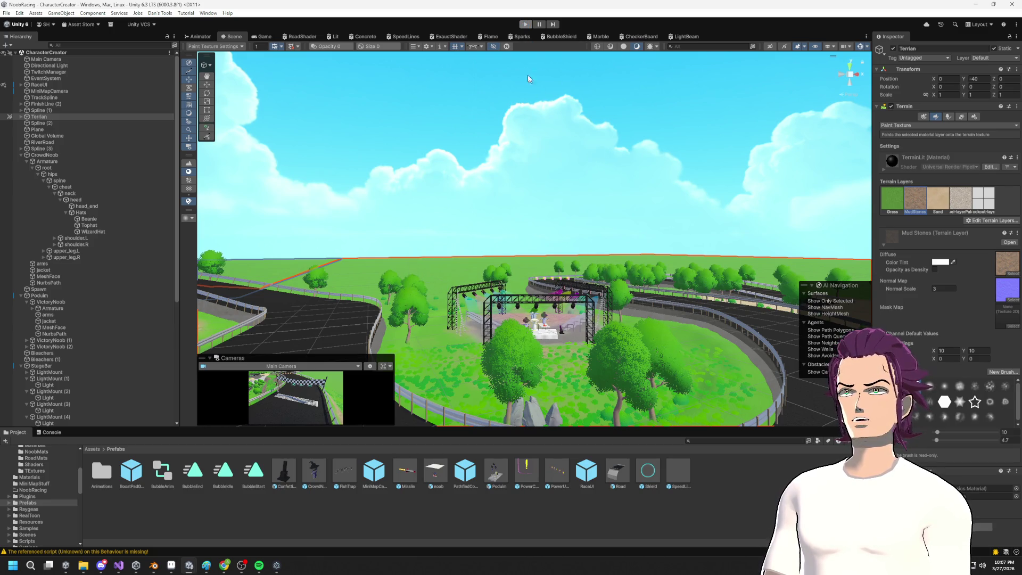
Step: In the Scene view, fly the camera low over the crowd on the bridge
key(alt+Tab)
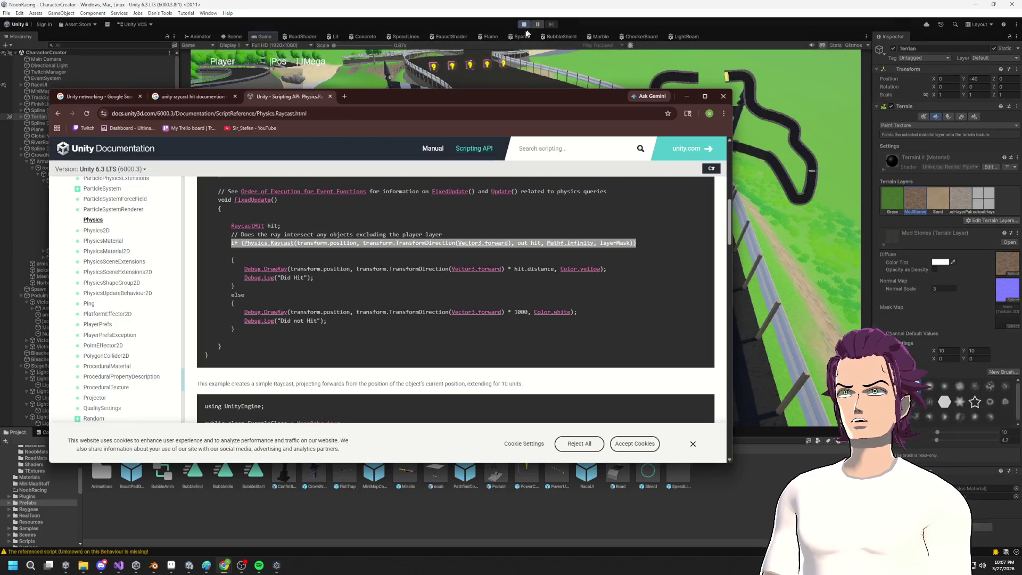
key(alt+Tab)
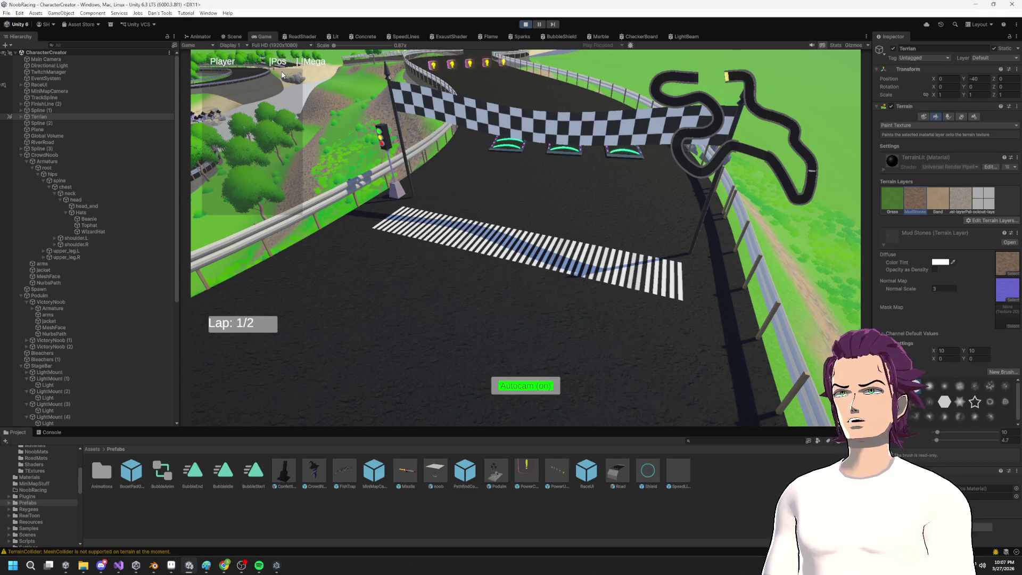
key(ctrl+1)
drag(397, 135, 924, 255)
key(w)
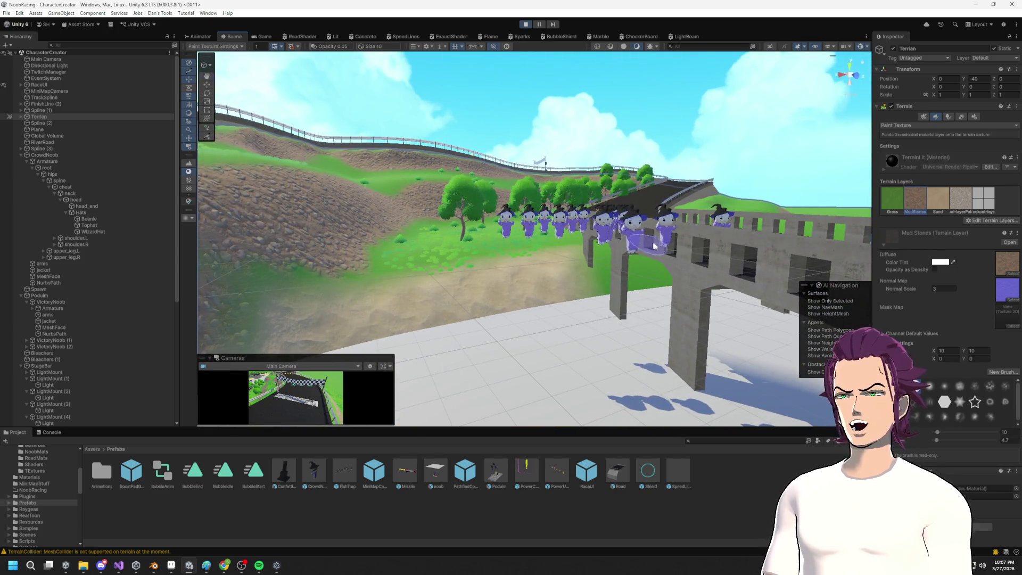
scroll(78, 308, down, 10)
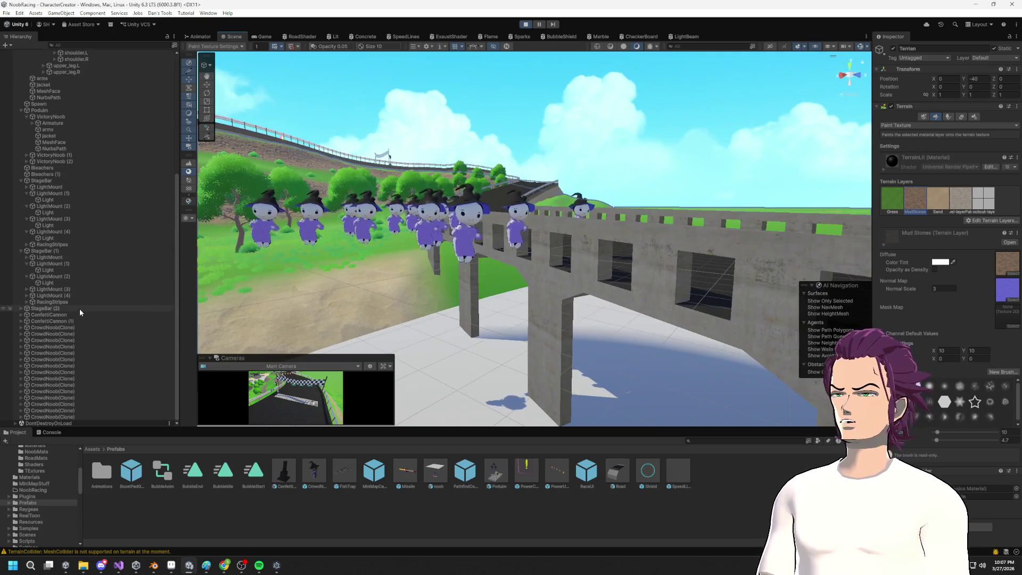
Step: Select several CrowdNoob clones and set transform handles to local orientation
click(48, 346)
click(47, 327)
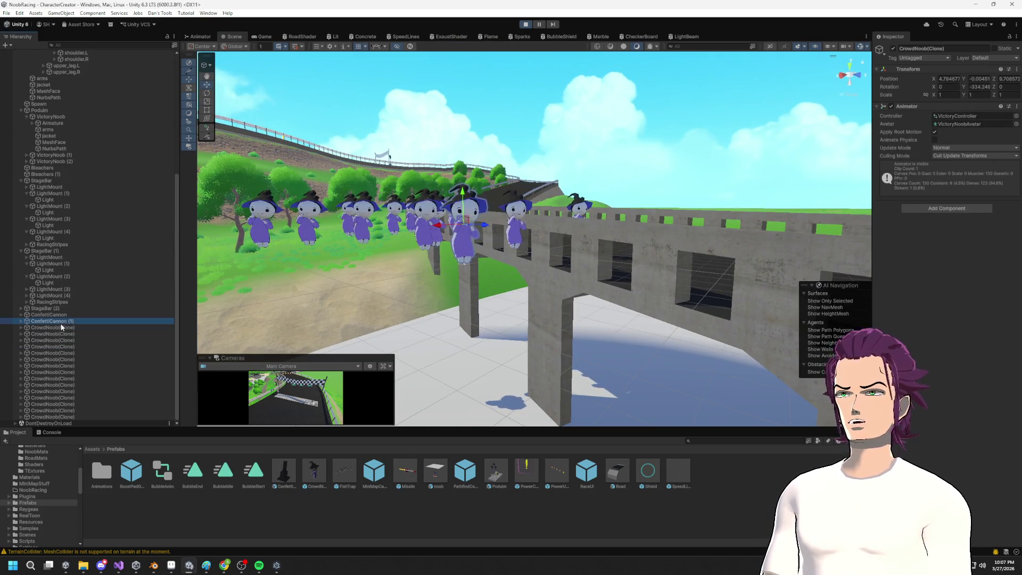
click(234, 46)
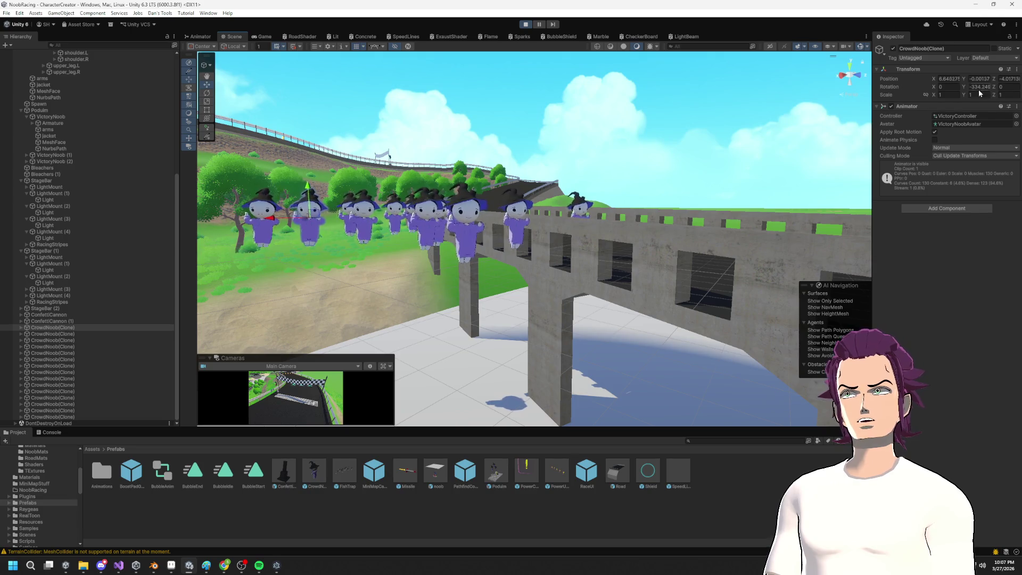
click(91, 333)
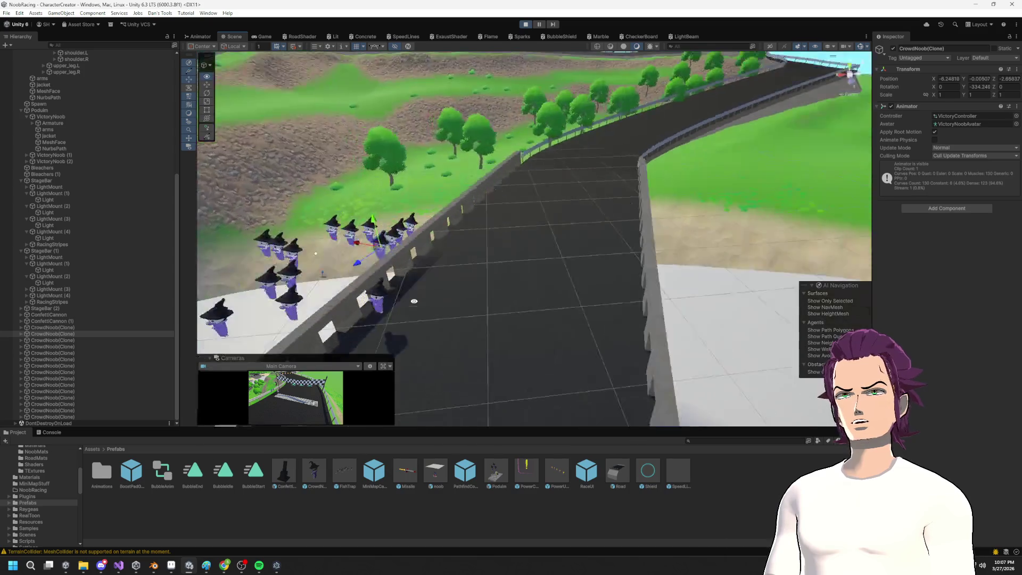
Step: Check the Raycast docs again and return to the CrowdSpawner script
key(alt+Tab)
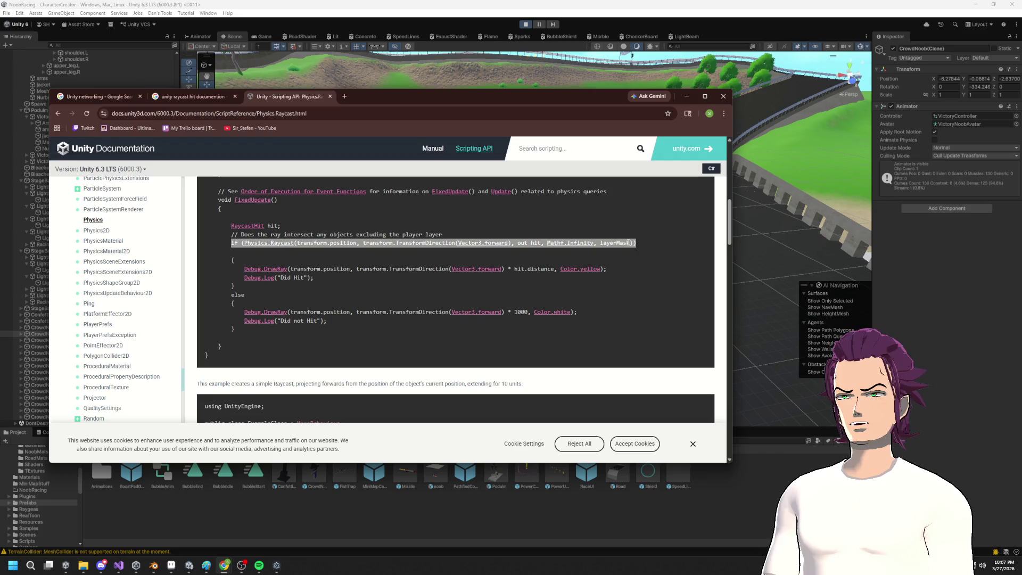
key(alt+Tab)
key(alt+Tab)
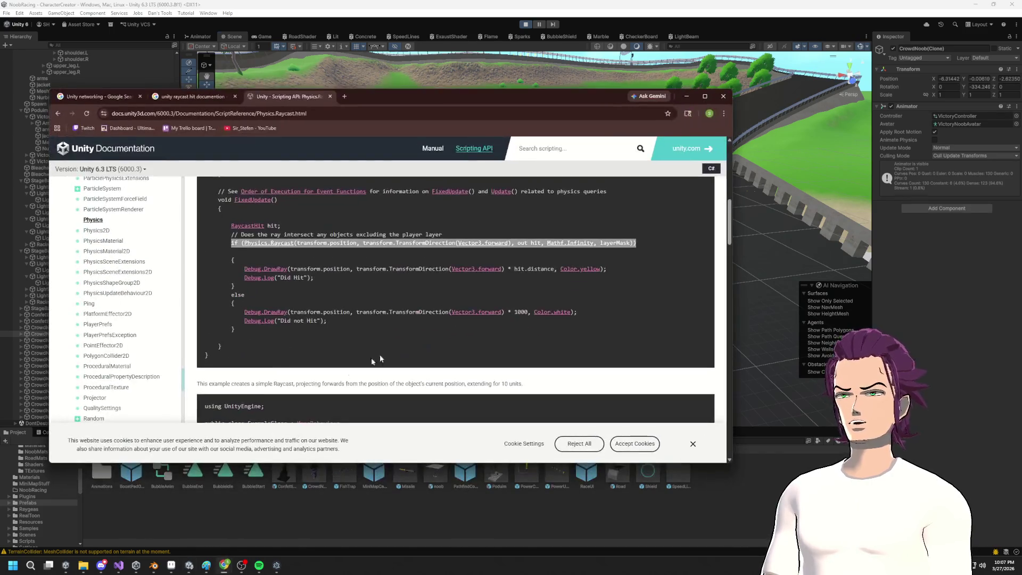
click(180, 484)
click(118, 565)
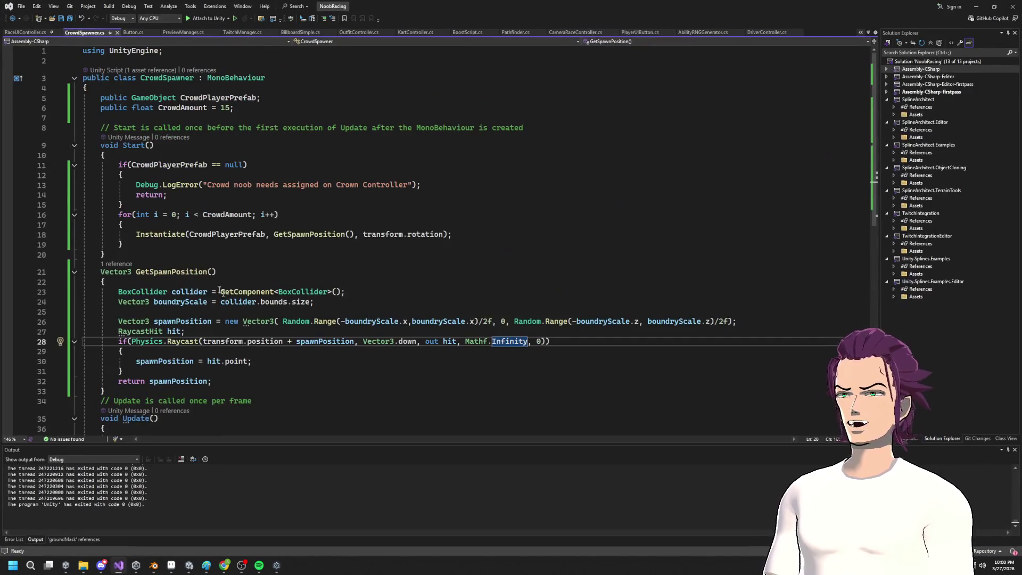
Step: Add a public LayerMask layerMask field below CrowdAmount and save the script
click(136, 260)
click(116, 117)
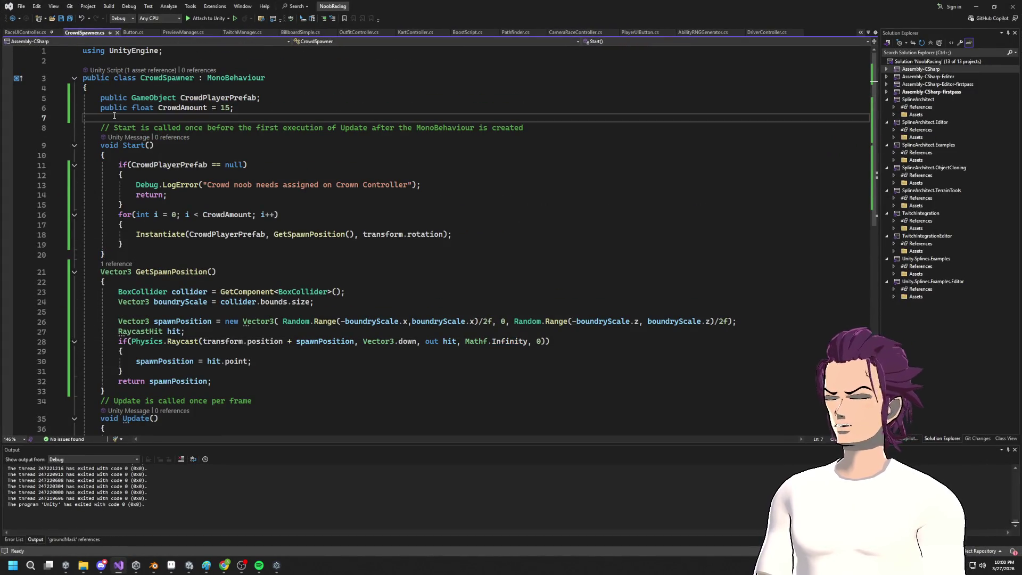
text(public Laye)
key(Tab)
text(layerMask)
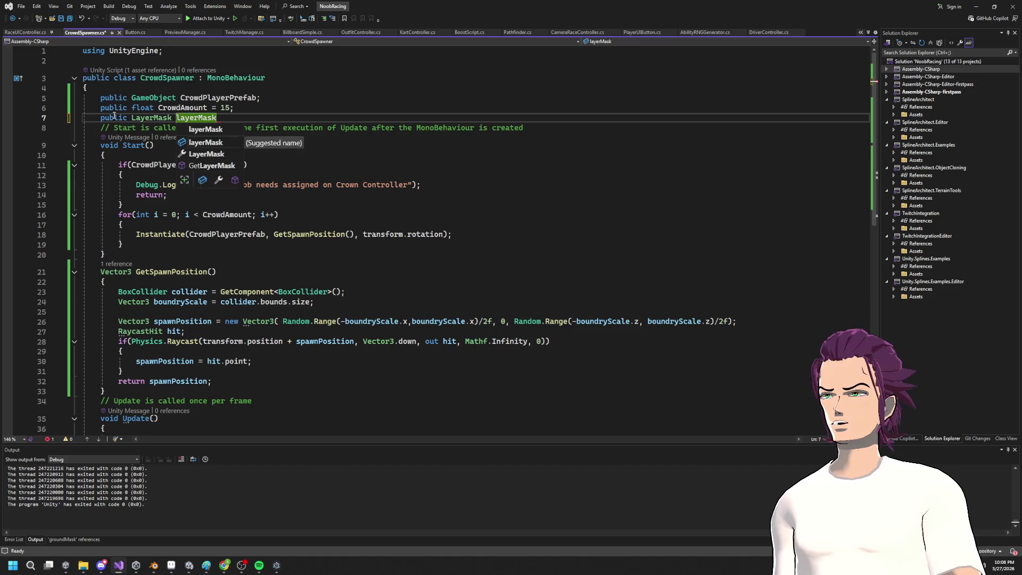
text( =)
text(;)
key(ctrl+s)
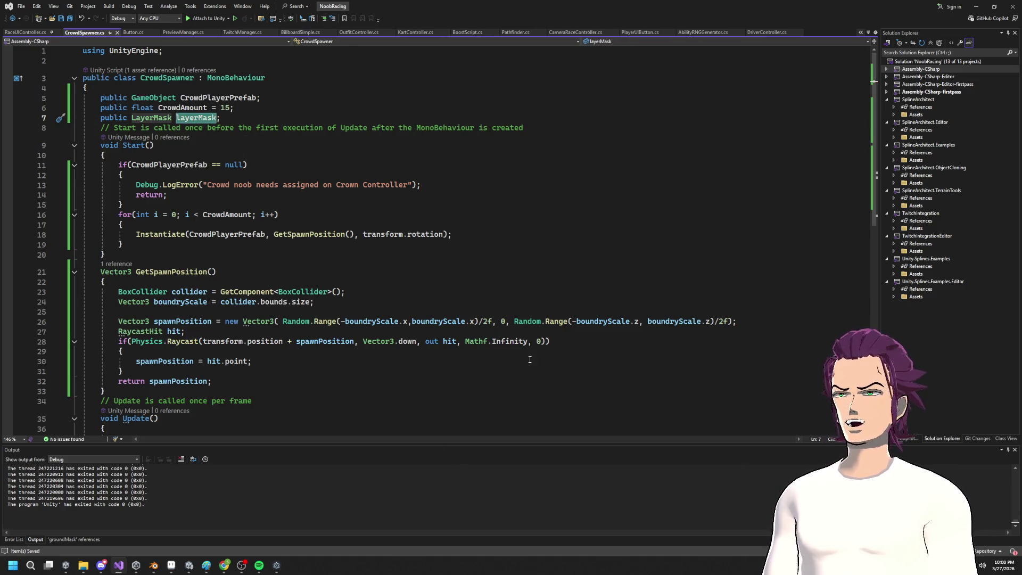
Step: Pass layerMask instead of 0 to the raycast and return to Unity
double_click(538, 341)
text(layerMask)
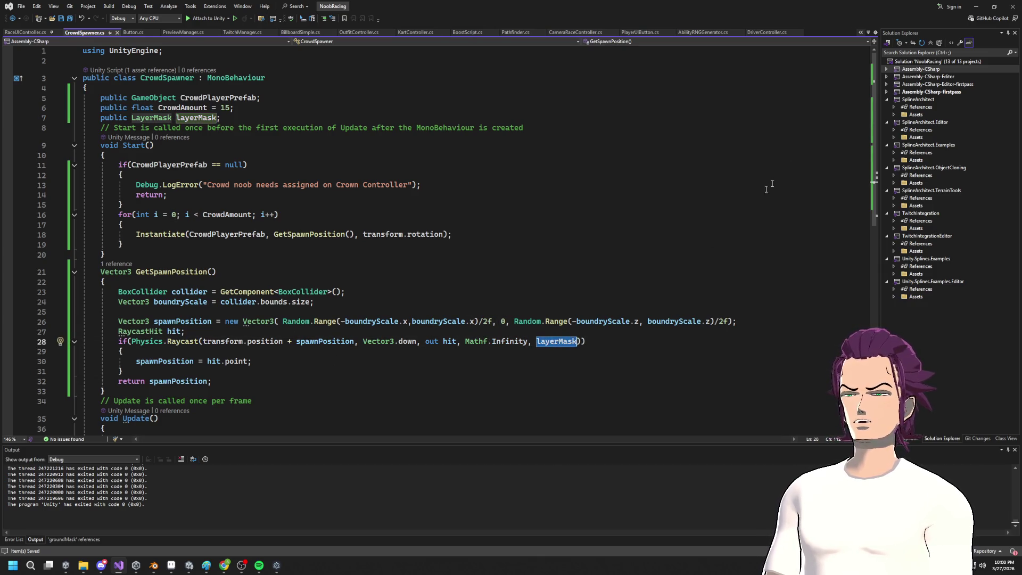
click(976, 7)
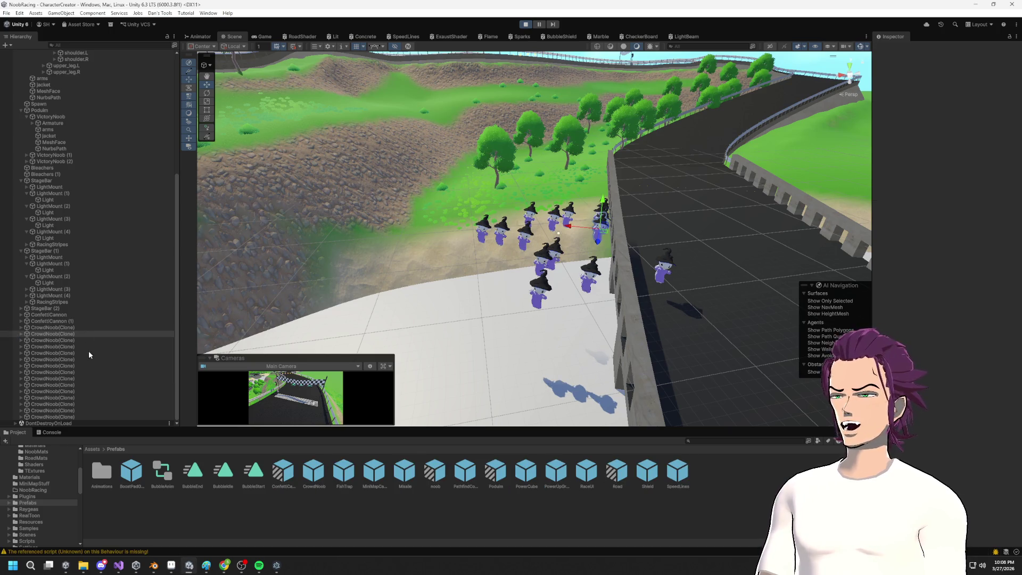
Step: Stop play mode and inspect the StageBar (1) and (2) objects
click(529, 25)
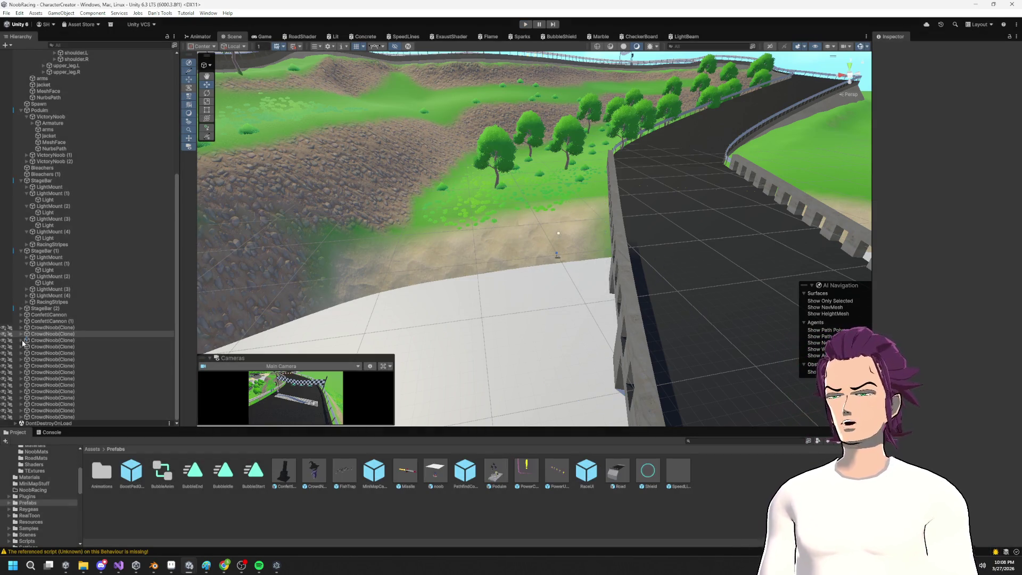
click(72, 410)
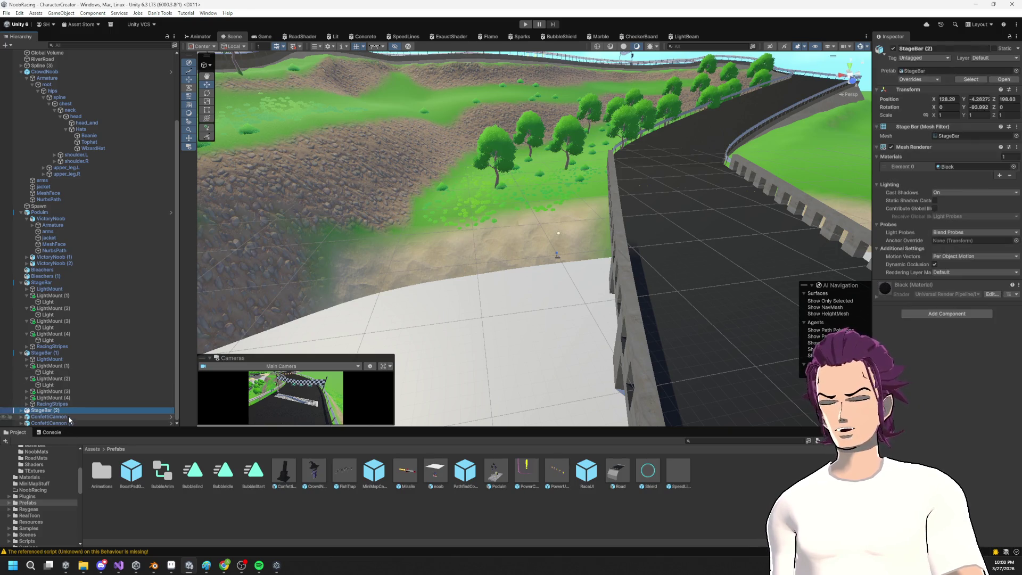
click(72, 352)
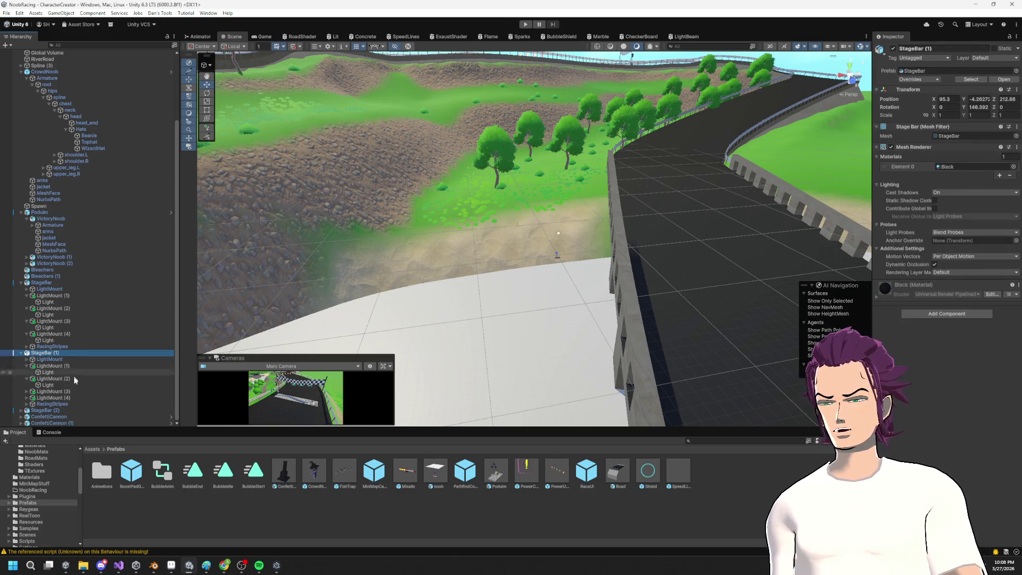
click(22, 283)
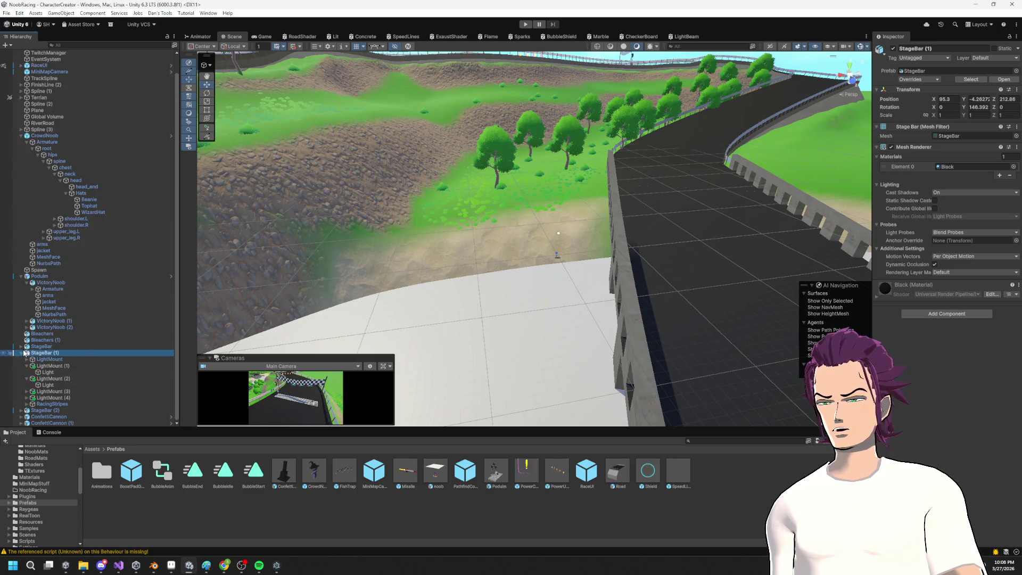
Step: Set the Spawn object's Crowd Spawner Layer Mask to Default
click(57, 272)
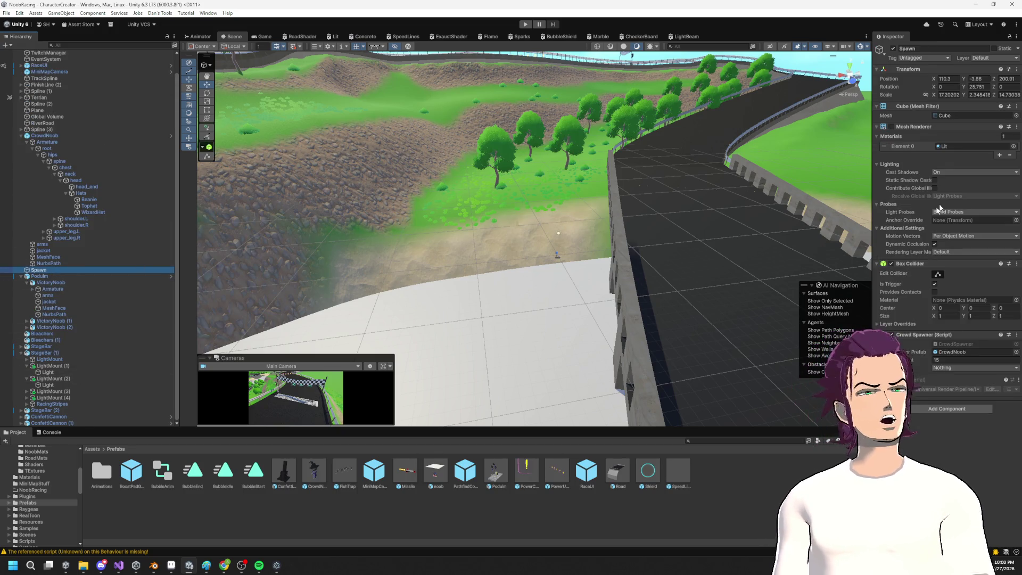
click(1000, 368)
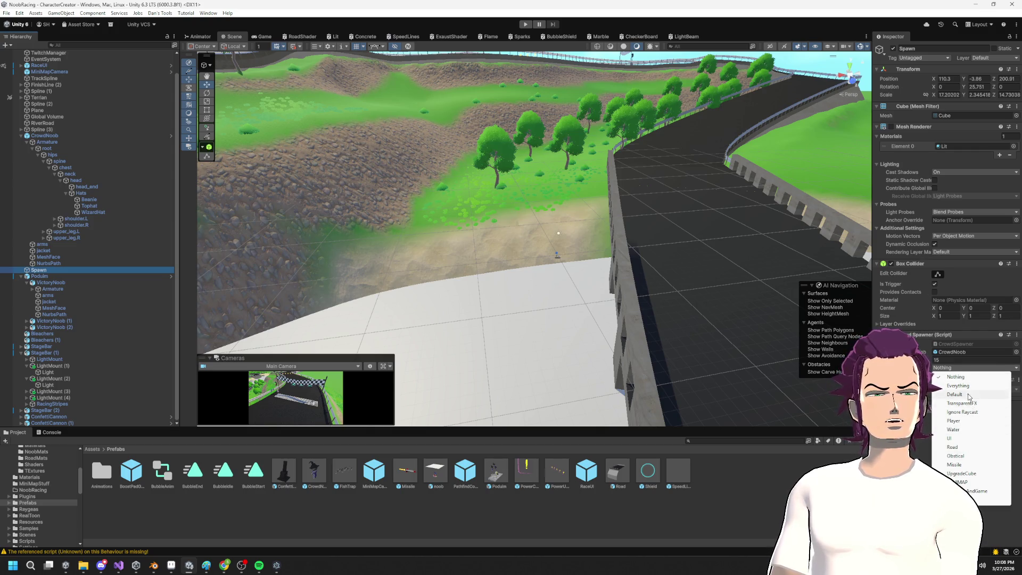
click(954, 393)
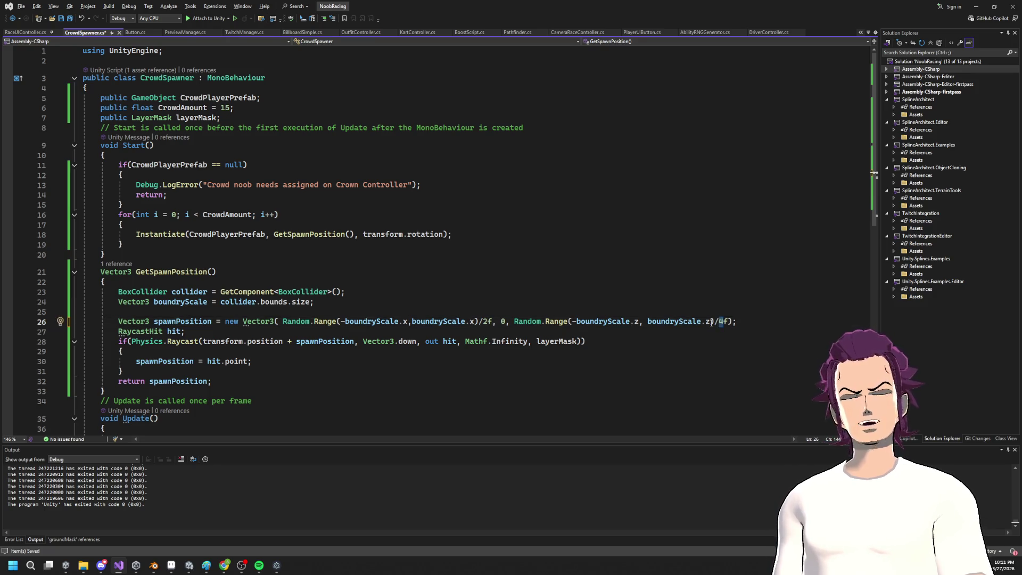
Step: Change the z spawn range divisor on line 26 from 4f to 2f
text(2)
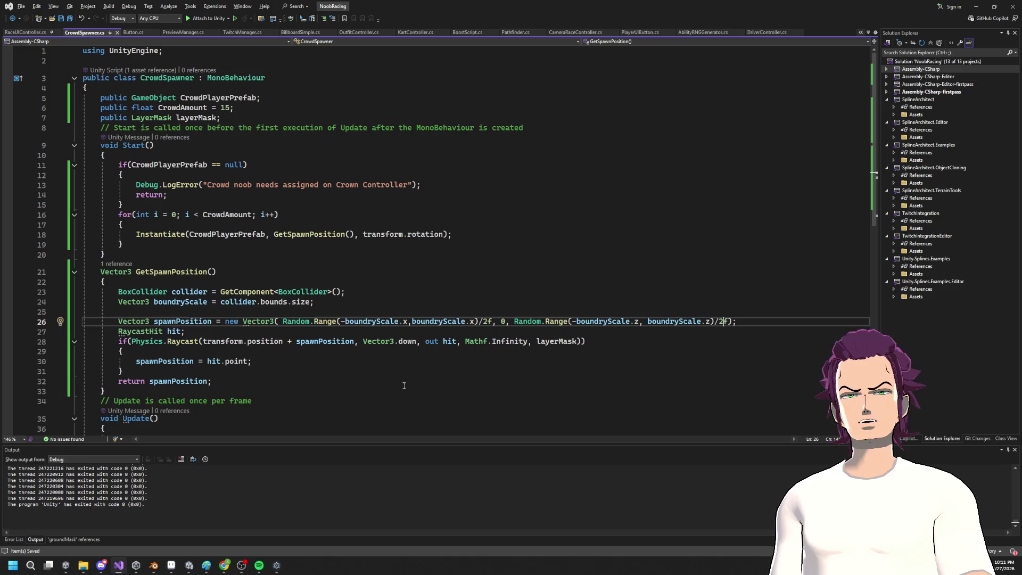
click(983, 7)
click(687, 98)
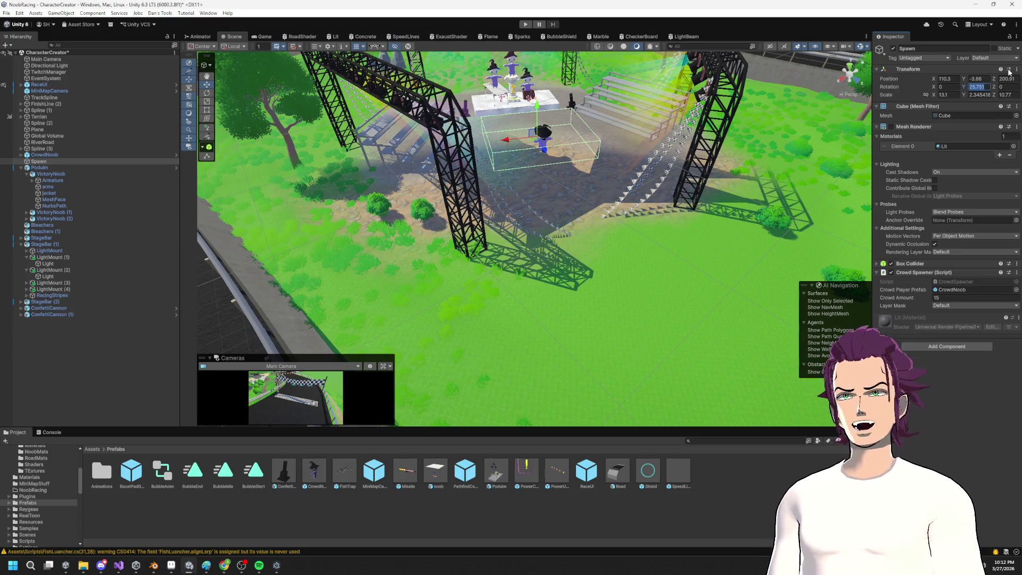
Step: Add 180 to the Spawn box's Y rotation, making it 205.751, then start play mode
key(End)
text(+)
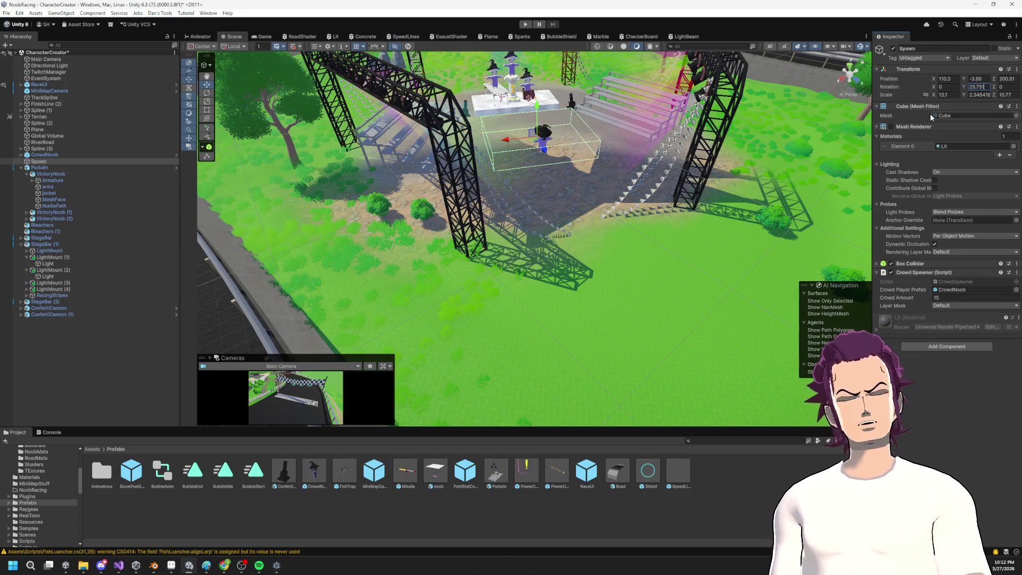
text(180)
key(Return)
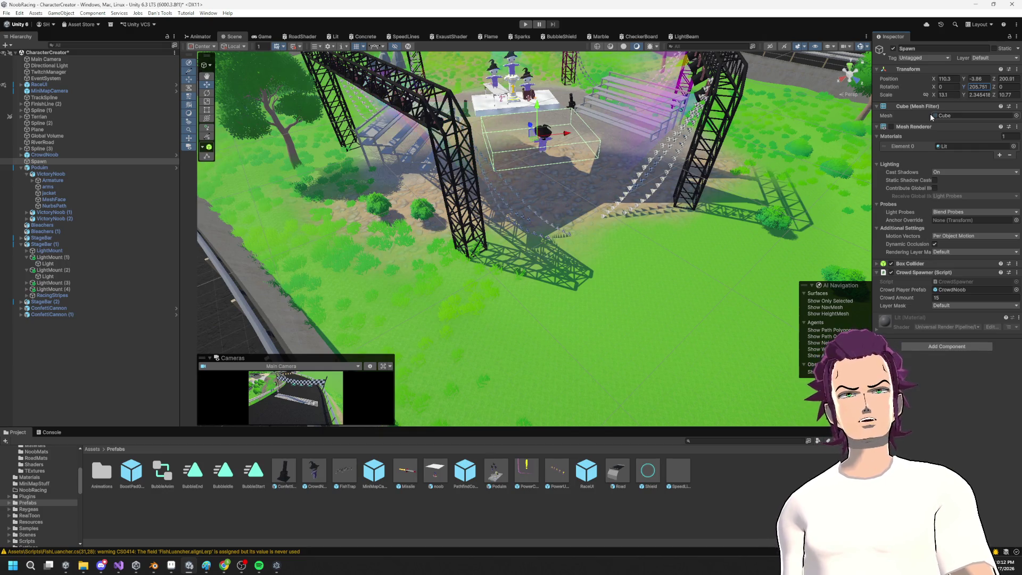
mouse_move(571, 144)
mouse_down()
mouse_move(561, 159)
mouse_move(596, 159)
mouse_move(553, 181)
mouse_move(532, 175)
mouse_up()
click(525, 24)
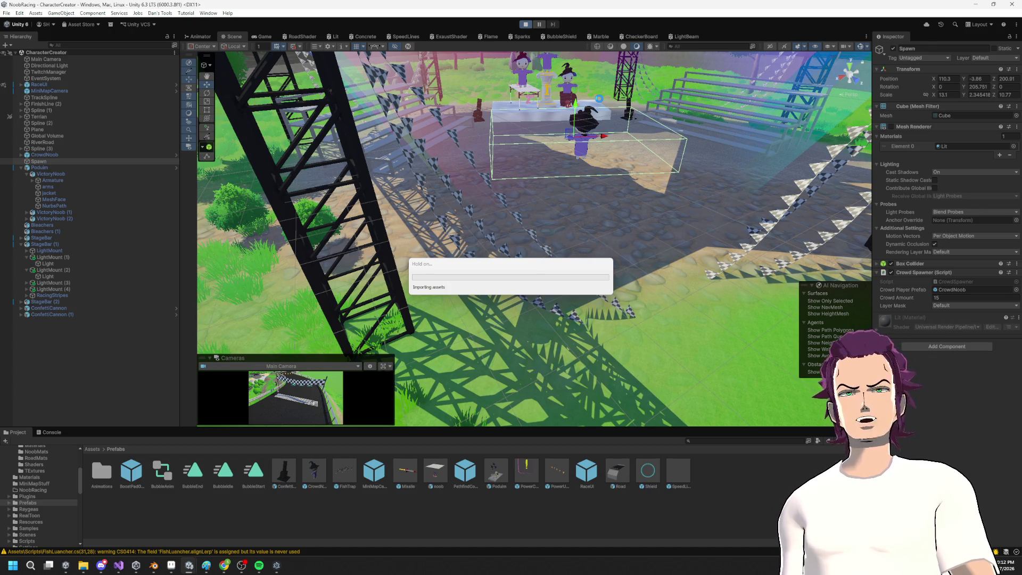
key(alt+Tab)
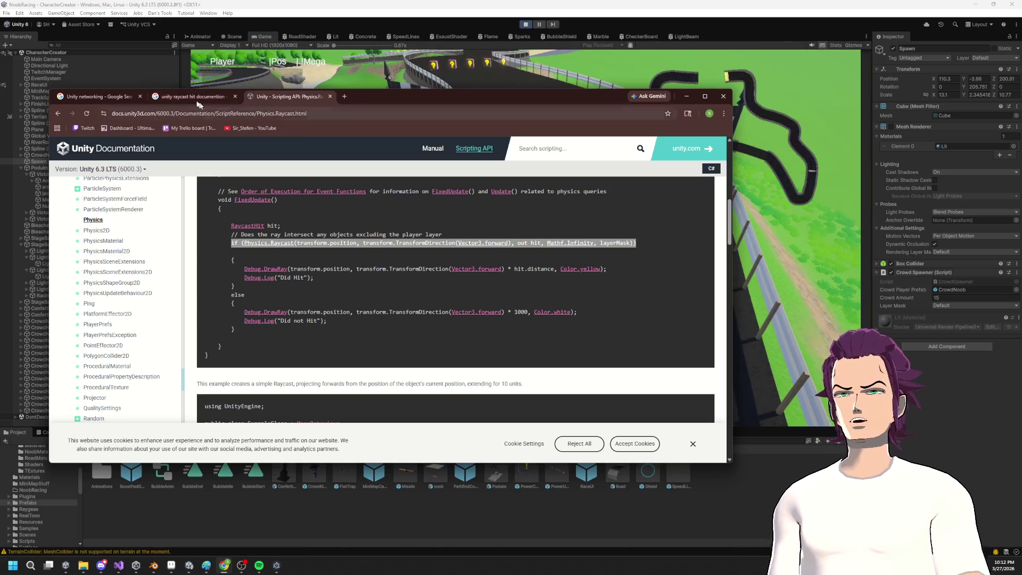
Step: Hide the browser, switch to the Scene view and frame the Spawn box
click(175, 101)
click(98, 97)
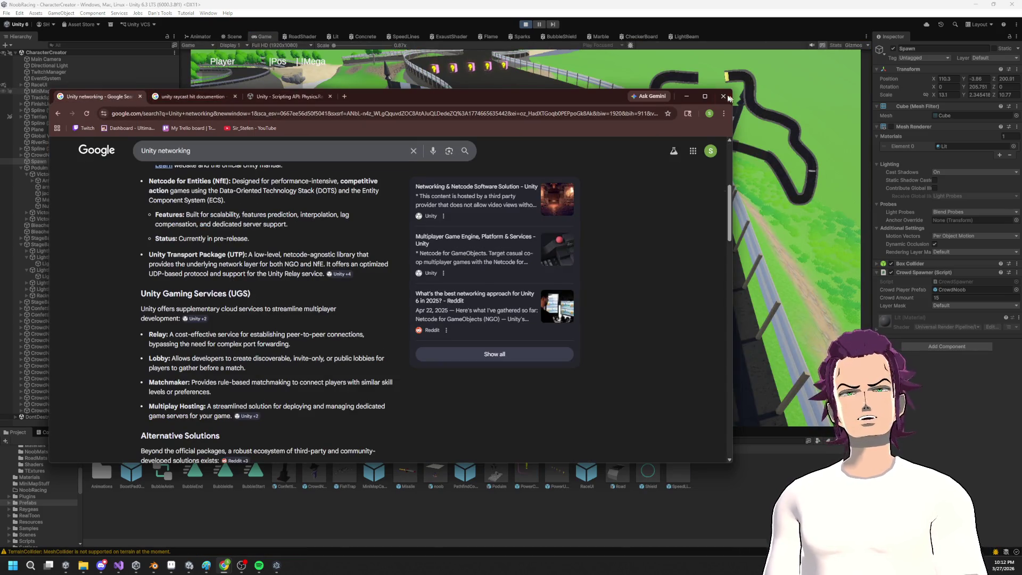
click(688, 97)
click(228, 38)
key(f)
scroll(531, 230, up, 10)
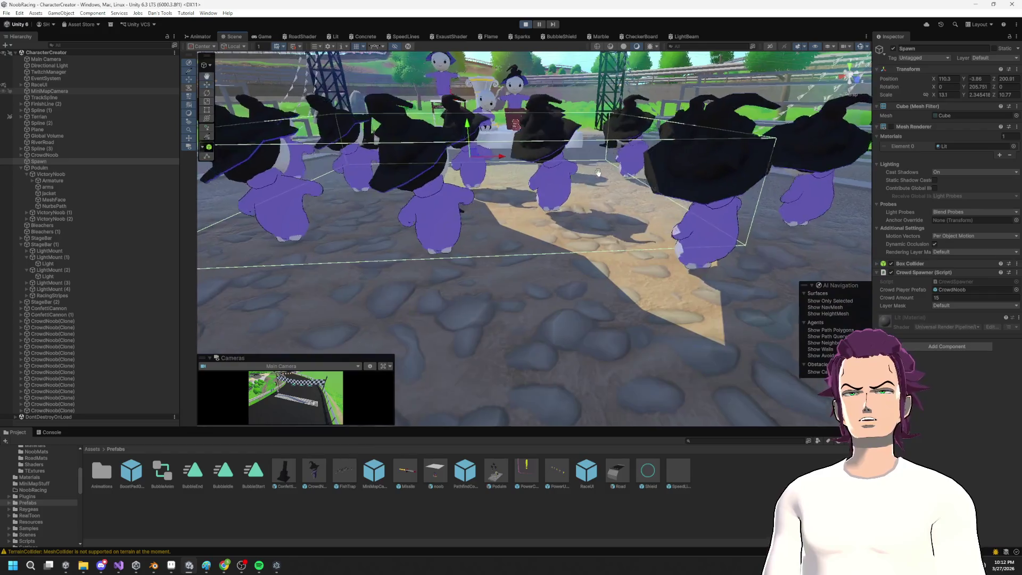
scroll(598, 172, down, 10)
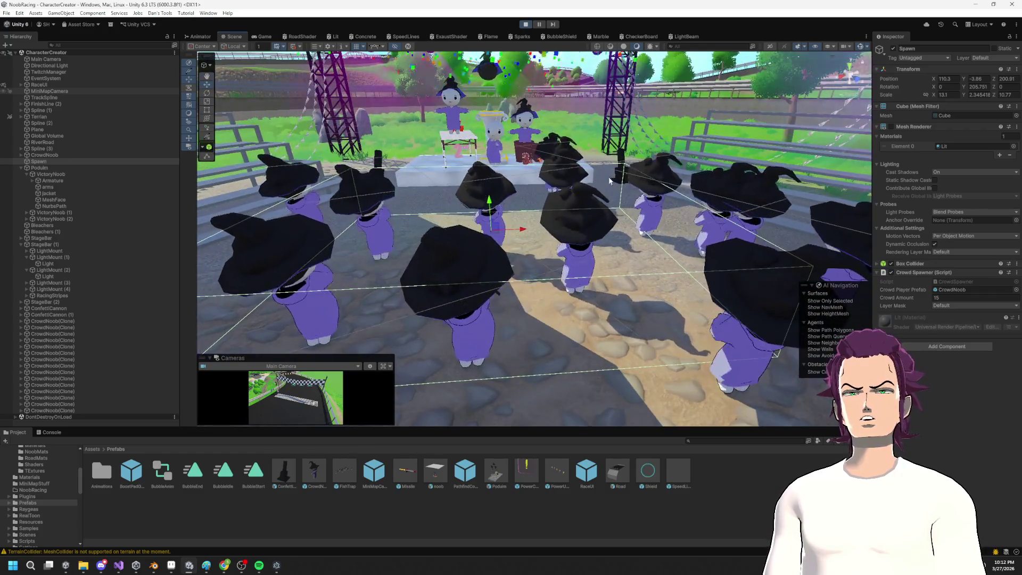
Step: Orbit and zoom around the crowd standing in the spawn box before the stage
mouse_move(605, 179)
mouse_down()
mouse_move(617, 181)
mouse_move(582, 156)
mouse_move(548, 178)
mouse_up()
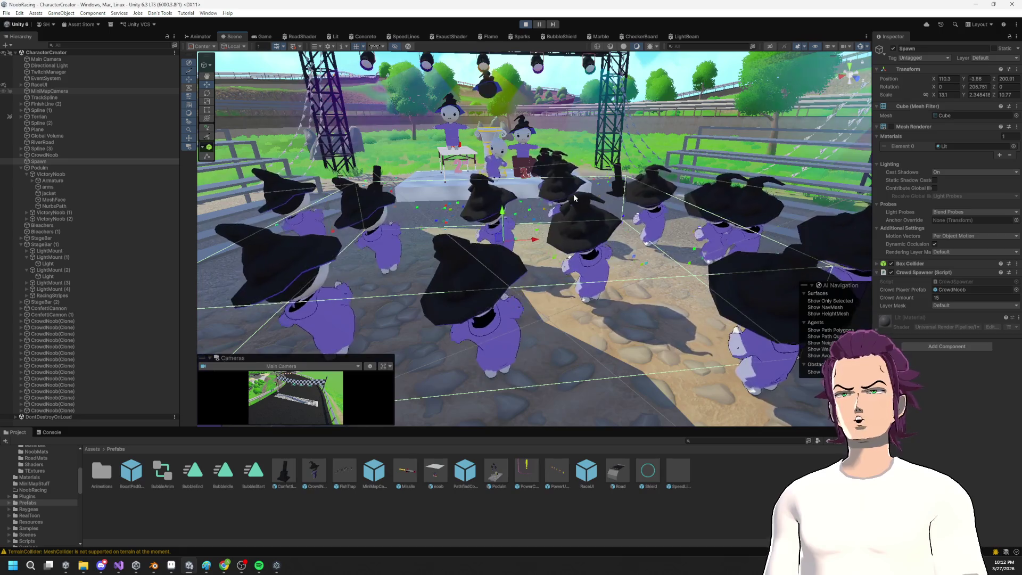
mouse_move(574, 198)
mouse_down()
mouse_move(632, 139)
mouse_move(522, 243)
mouse_move(509, 241)
mouse_move(617, 251)
mouse_up()
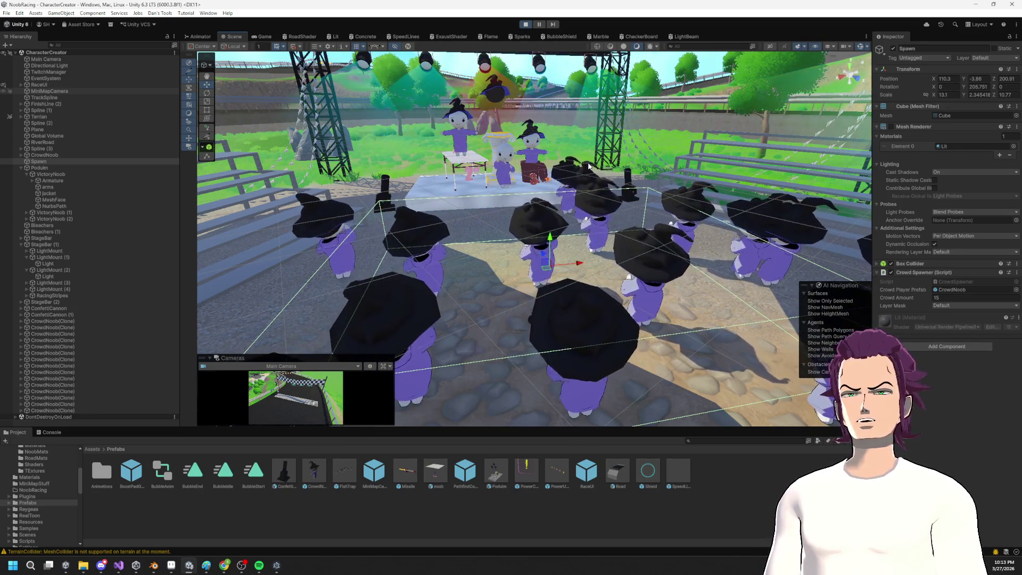
scroll(548, 158, down, 3)
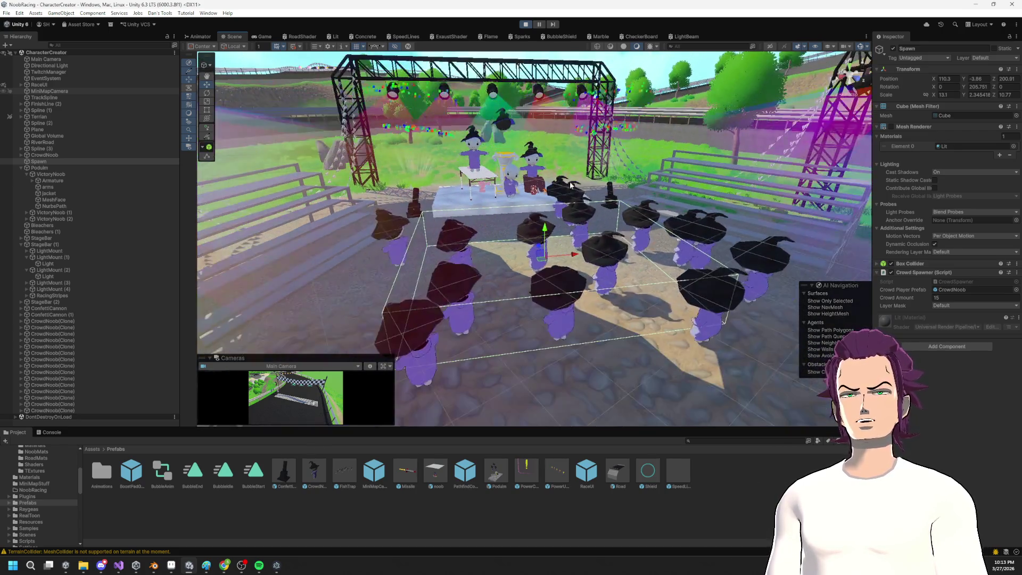
mouse_move(569, 185)
mouse_down()
mouse_move(532, 186)
mouse_move(612, 160)
mouse_move(574, 191)
mouse_move(563, 185)
mouse_move(631, 190)
mouse_move(560, 194)
mouse_move(492, 110)
mouse_move(576, 203)
mouse_move(615, 196)
mouse_move(598, 171)
mouse_move(626, 215)
mouse_move(657, 223)
mouse_move(648, 199)
mouse_move(645, 227)
mouse_move(314, 234)
mouse_move(536, 239)
mouse_move(540, 226)
mouse_move(475, 299)
mouse_move(372, 314)
mouse_up()
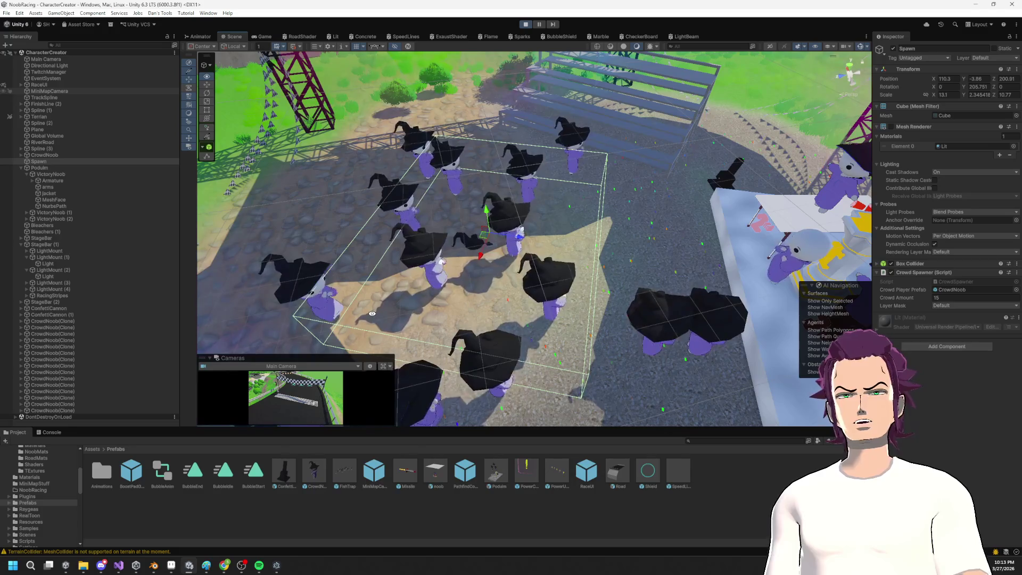
mouse_move(581, 338)
mouse_down()
mouse_move(427, 323)
mouse_move(674, 278)
mouse_up()
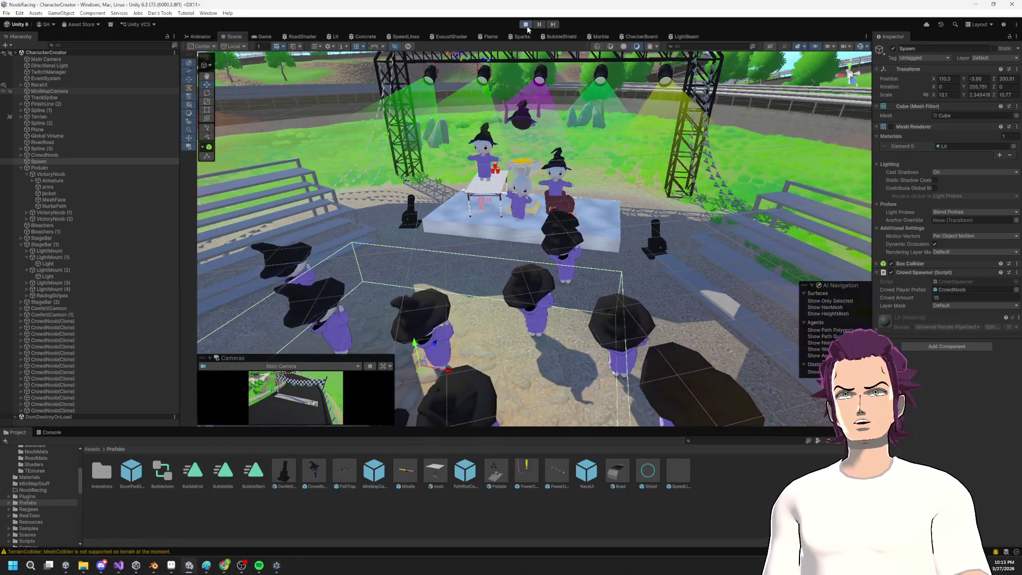
key(alt+Tab)
key(alt+Tab)
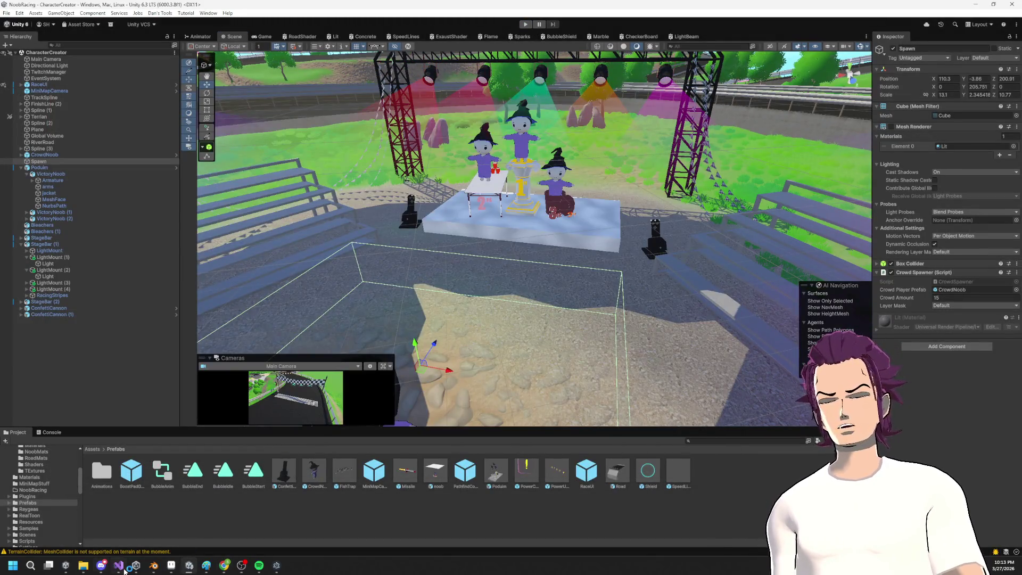
Step: Switch to CrowdSpawner, return to Unity to recompile, and start play mode
click(120, 566)
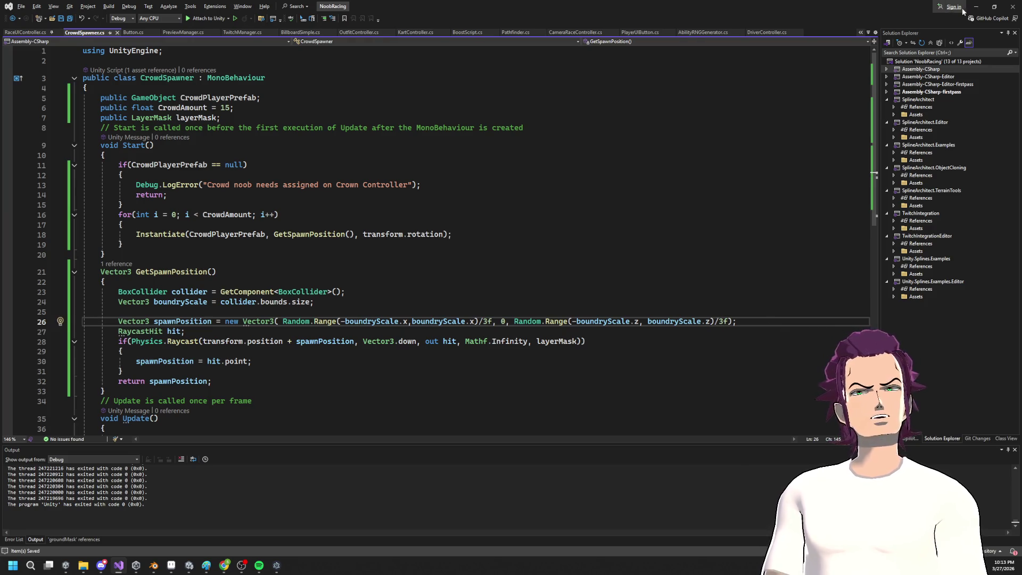
key(alt+Tab)
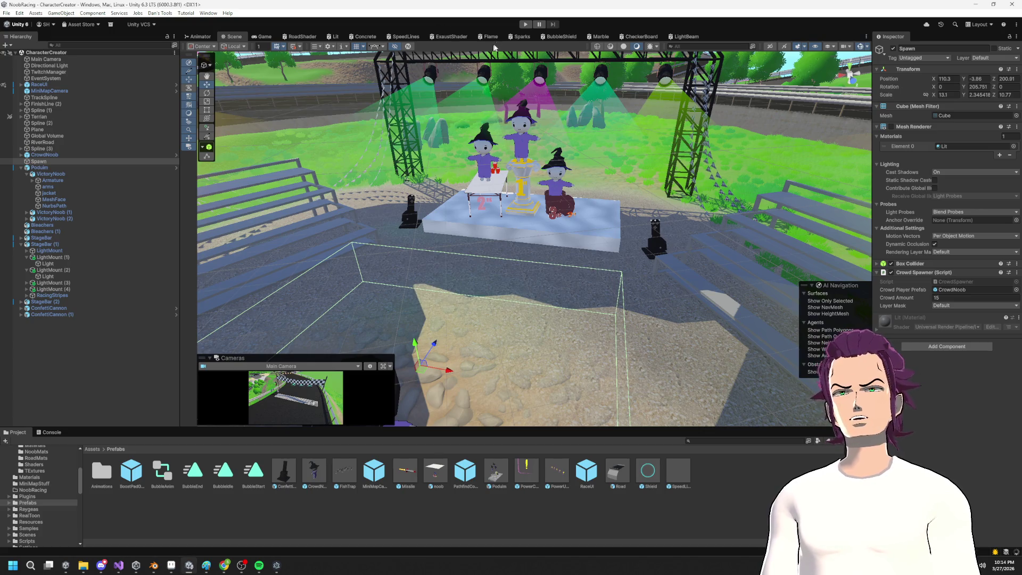
click(526, 25)
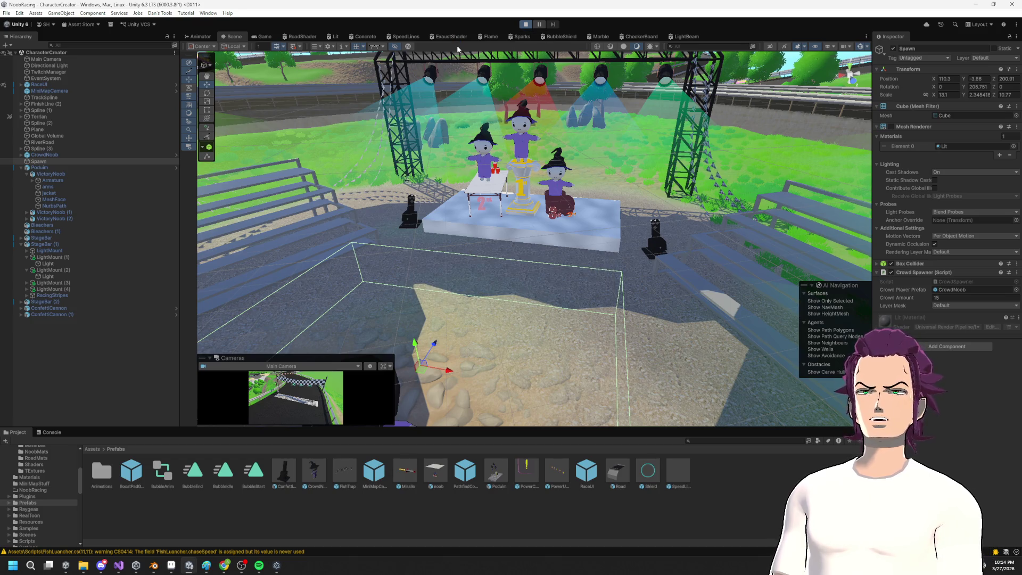
Step: Orbit the Scene view around the spawn box to see the spawned CrowdNoob crowd from the side
key(alt+Tab)
click(686, 96)
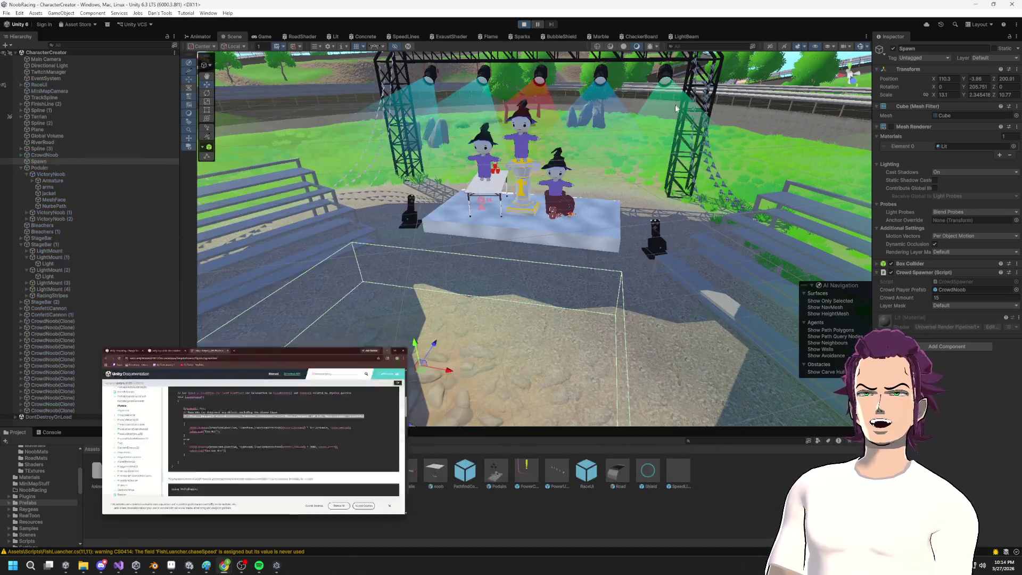
click(230, 39)
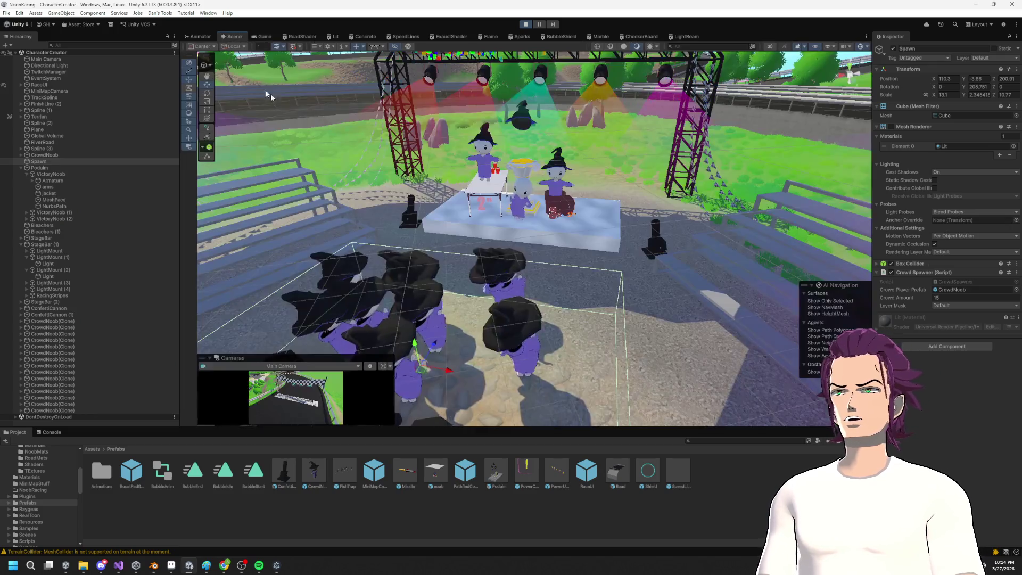
mouse_move(627, 324)
mouse_down()
mouse_move(632, 261)
mouse_move(681, 269)
mouse_move(578, 220)
mouse_move(612, 240)
mouse_move(506, 275)
mouse_move(560, 250)
mouse_move(504, 263)
mouse_up()
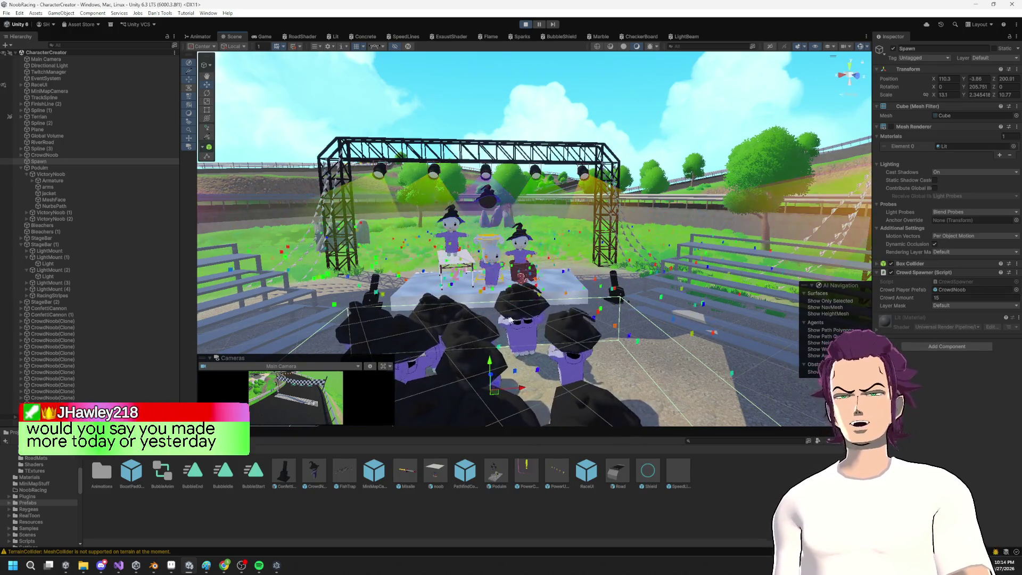
mouse_move(504, 264)
mouse_down()
mouse_move(480, 308)
mouse_move(635, 350)
mouse_move(374, 346)
mouse_move(405, 383)
mouse_up()
Step: Lower the view to frame the crowd, podium and bleachers, then stop Play mode
mouse_move(501, 302)
mouse_down()
mouse_move(530, 367)
mouse_move(443, 259)
mouse_up()
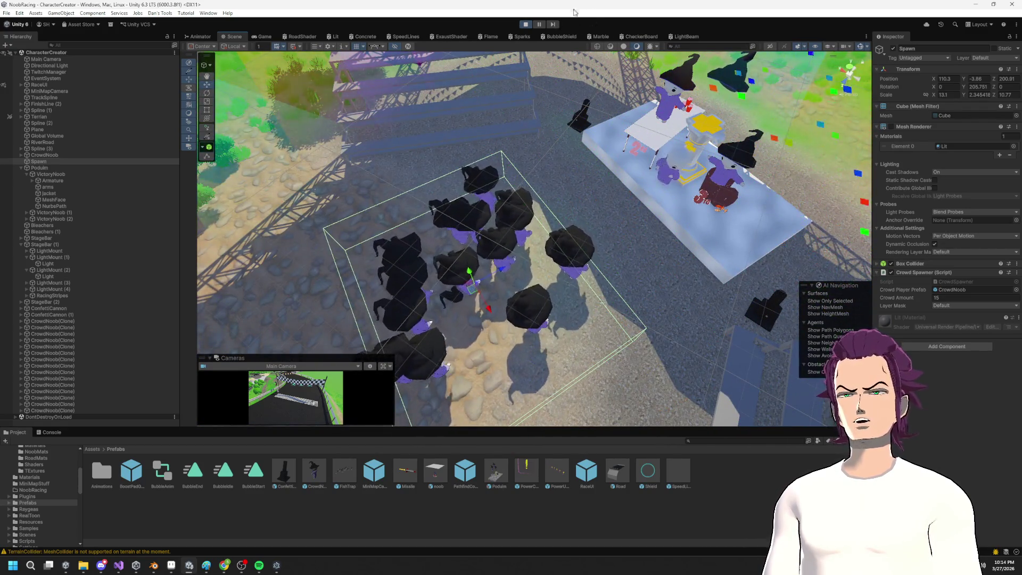
key(ctrl+p)
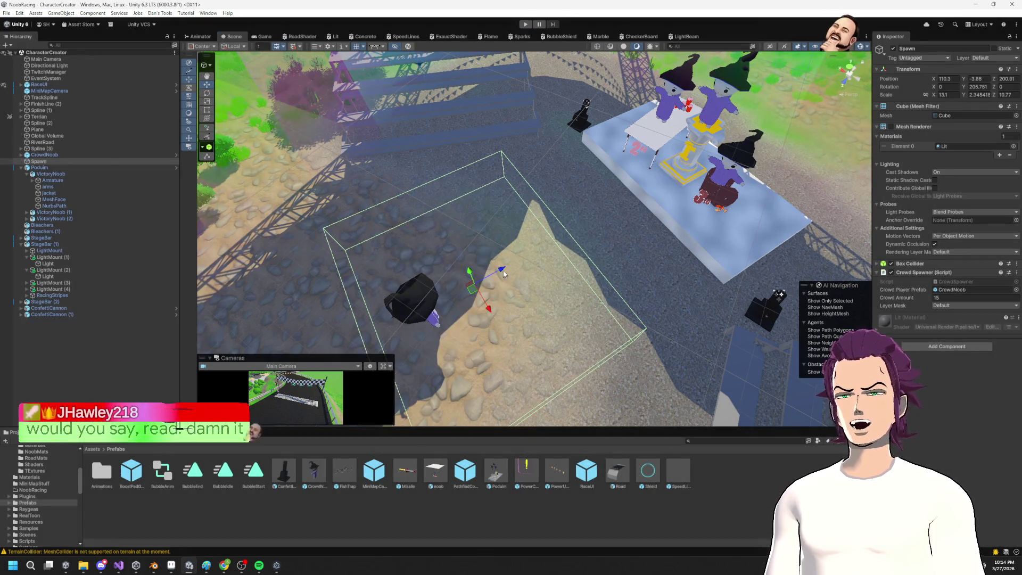
key(alt+Tab)
key(alt+Tab)
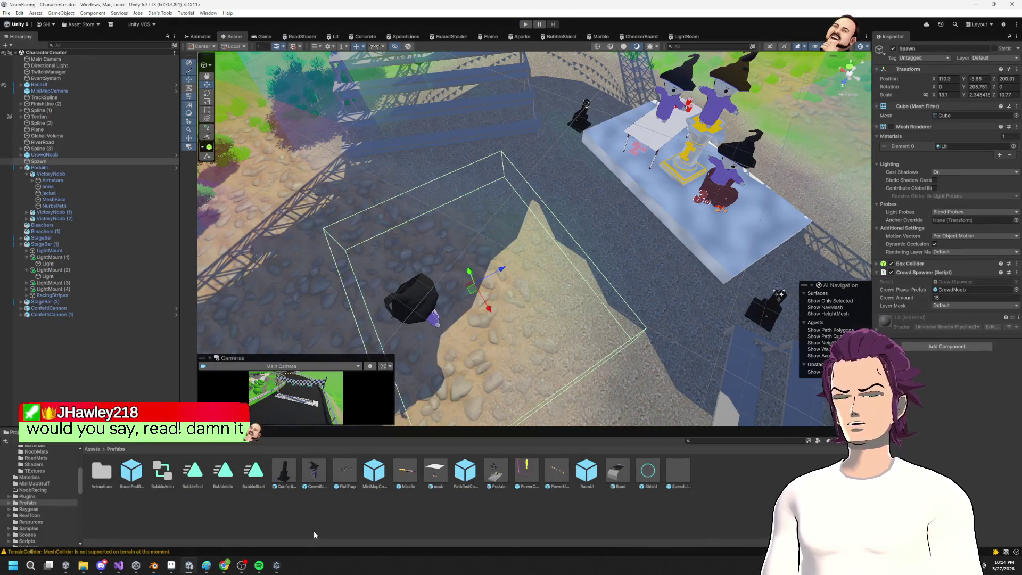
Step: Change the random offset divisor on line 26 from 3f to 2f and save CrowdSpawner
mouse_move(225, 567)
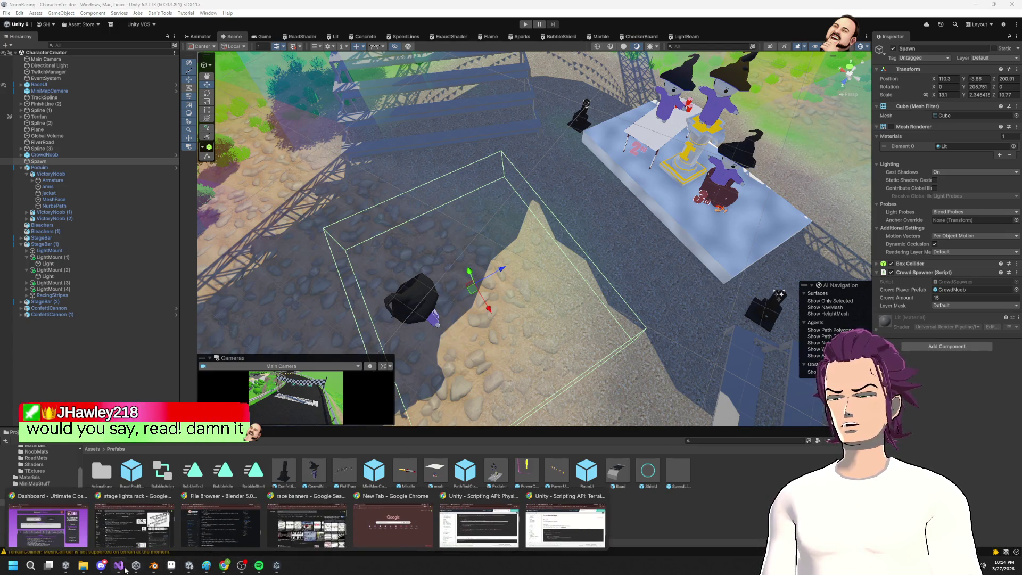
click(120, 566)
key(BackSpace)
text(2)
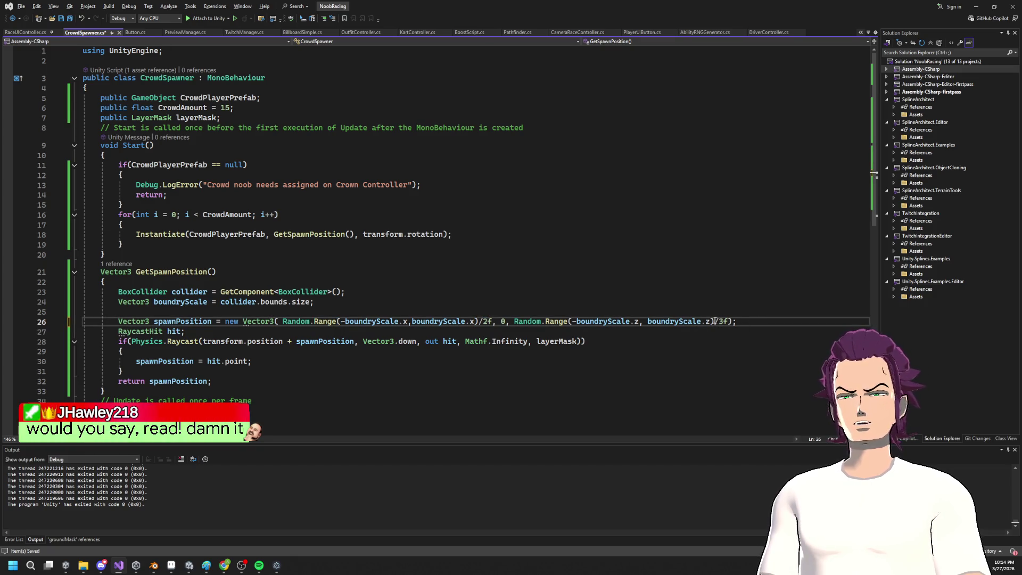
key(ctrl+s)
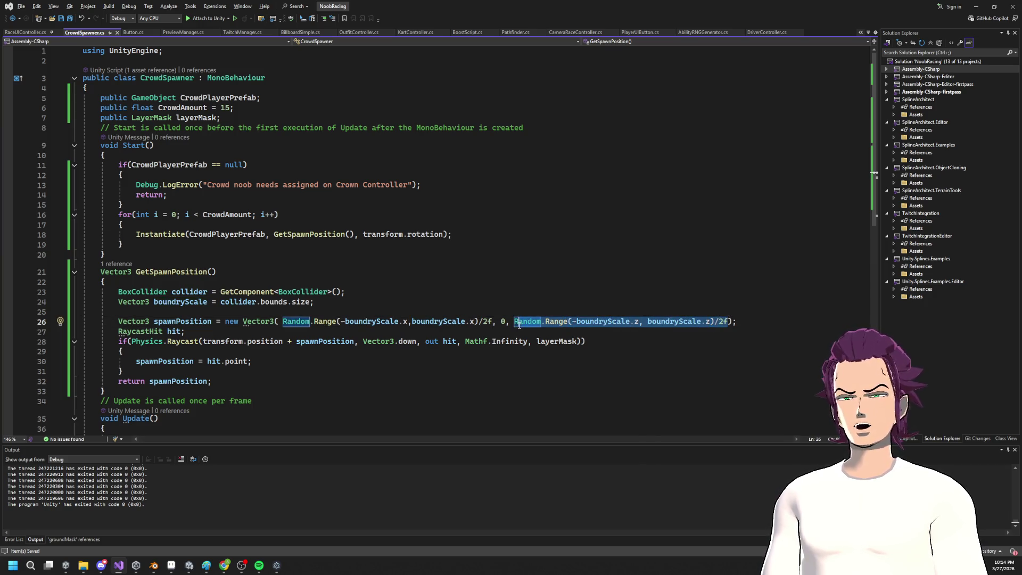
Step: Replace boundryScale.x with boundryScale.z in the random ranges on line 26 and return to Unity
click(345, 321)
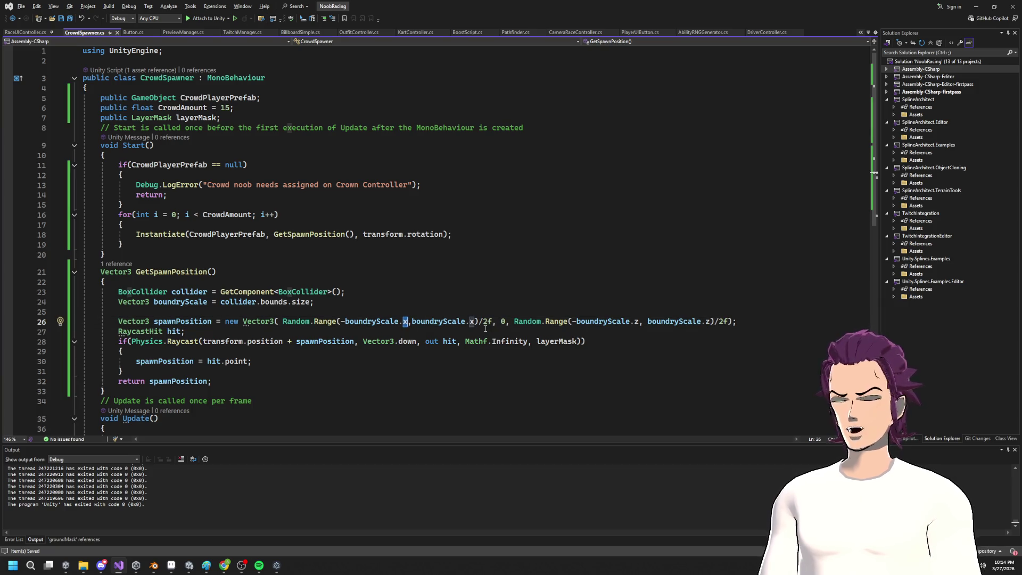
text(z)
double_click(472, 321)
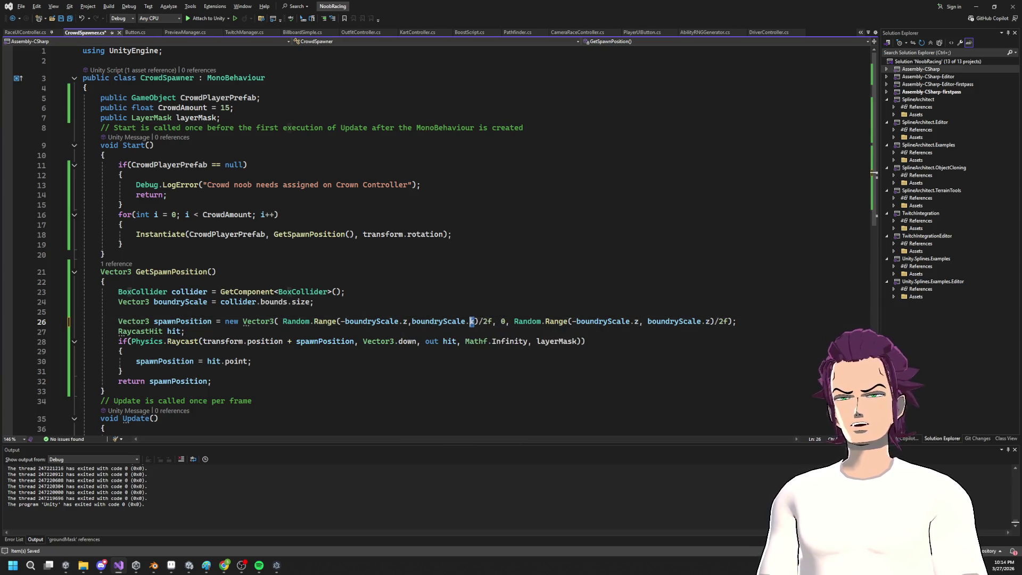
click(644, 322)
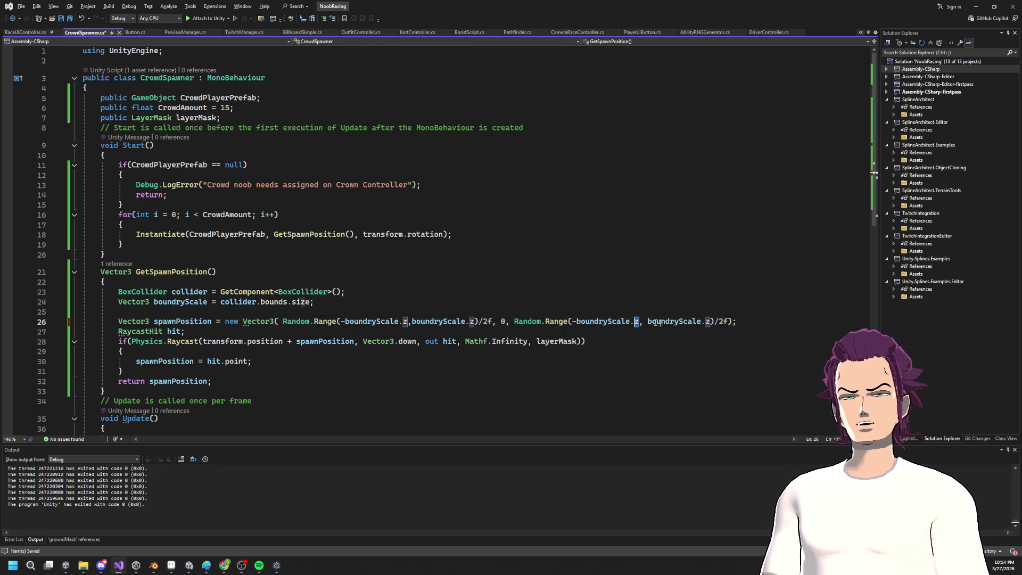
click(723, 294)
click(978, 6)
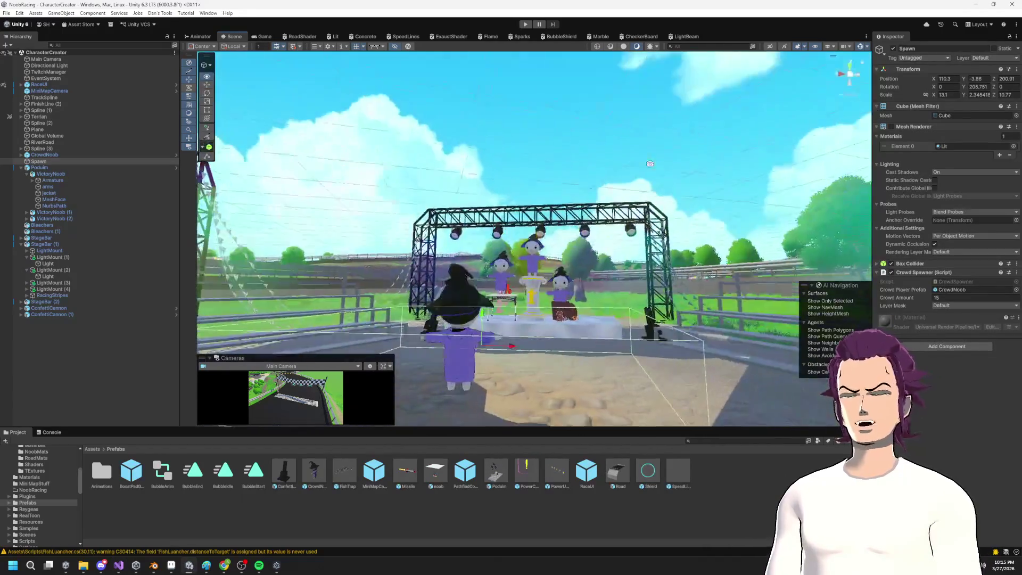
Step: Start Play mode again and move the documentation window out of the way
click(526, 25)
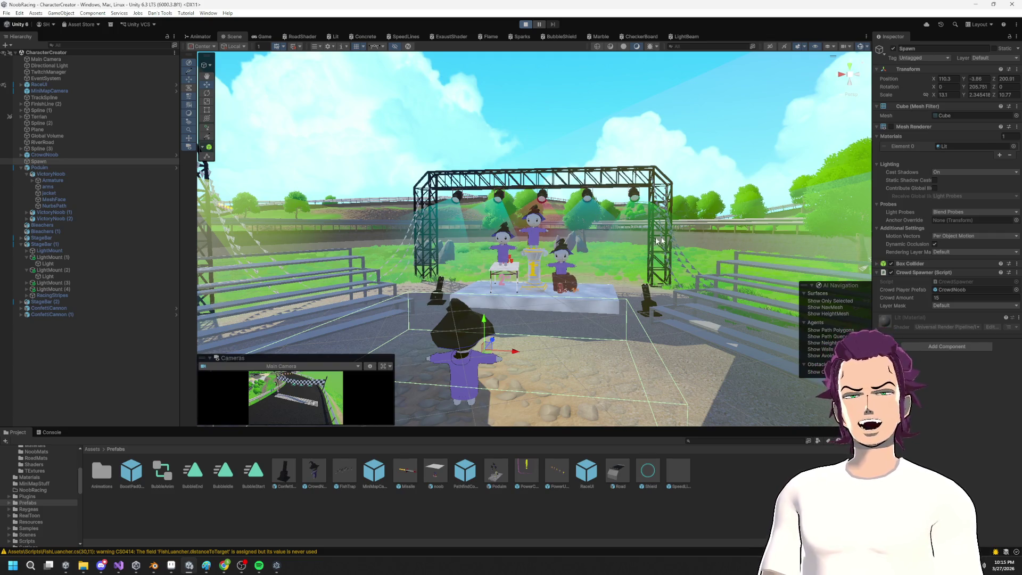
key(alt+Tab)
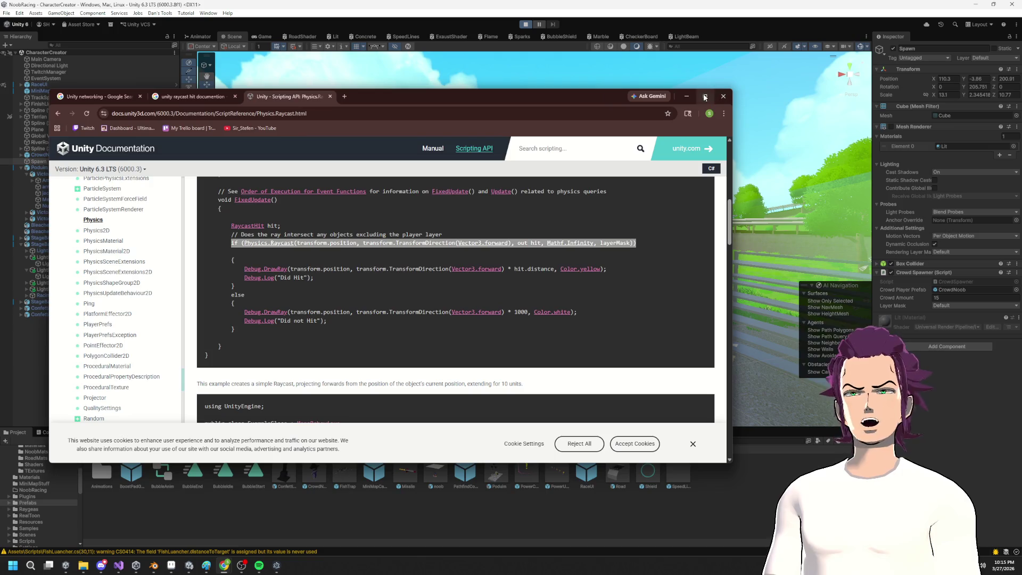
click(686, 98)
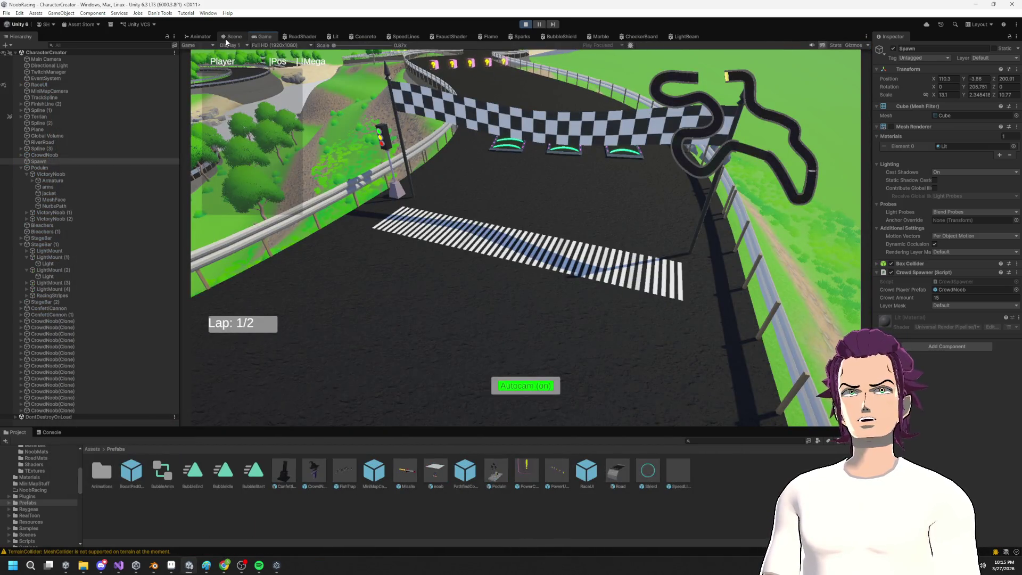
Step: Orbit the Scene view around the podium to check CrowdNoob clones across the spawn box
click(234, 37)
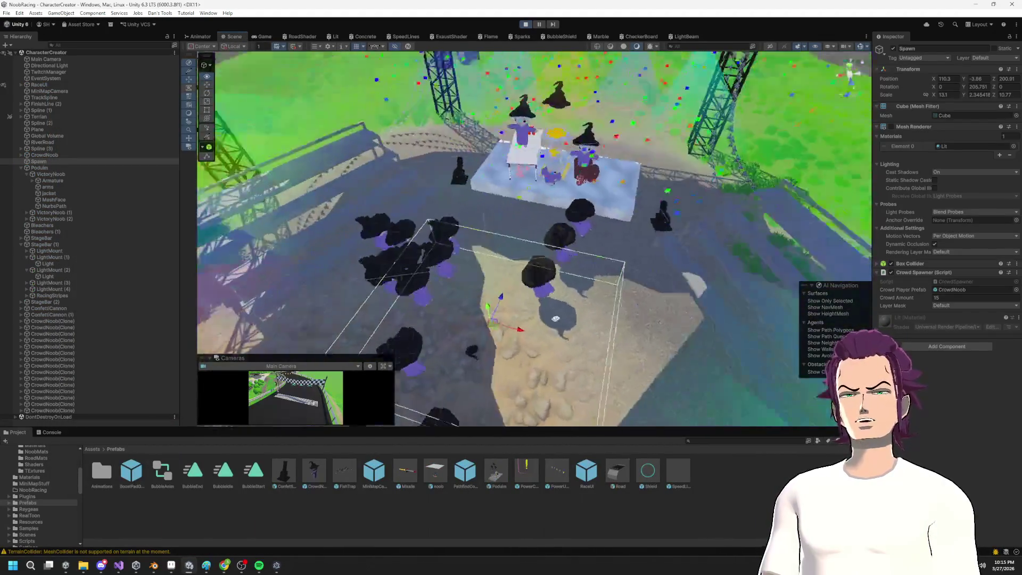
mouse_move(555, 319)
mouse_down()
mouse_move(577, 286)
mouse_move(611, 345)
mouse_move(555, 287)
mouse_move(621, 268)
mouse_move(508, 269)
mouse_move(585, 314)
mouse_up()
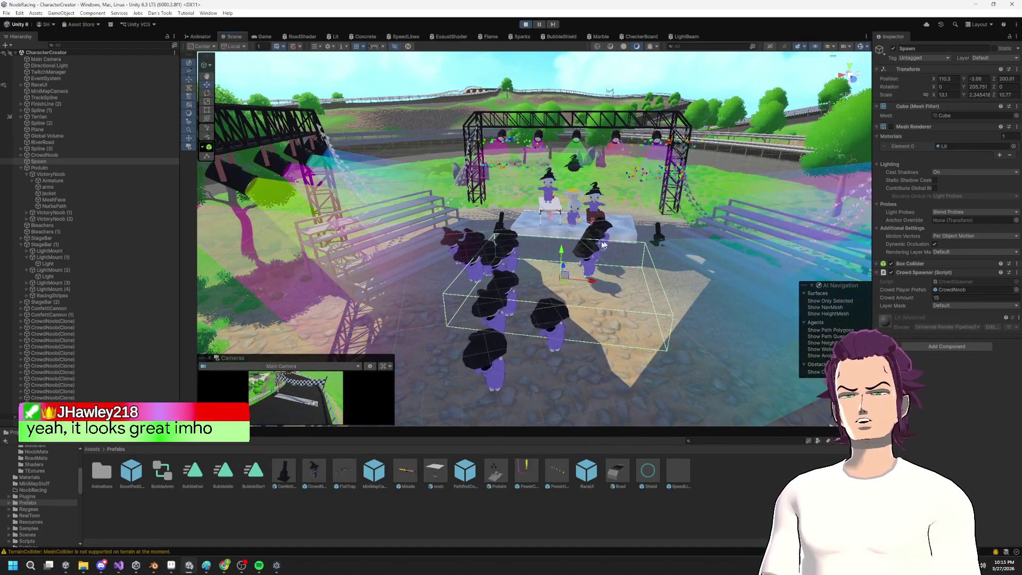
drag(609, 243, 697, 265)
mouse_move(598, 284)
mouse_down()
mouse_move(548, 294)
mouse_move(519, 208)
mouse_move(938, 259)
mouse_move(742, 233)
mouse_move(652, 272)
mouse_up()
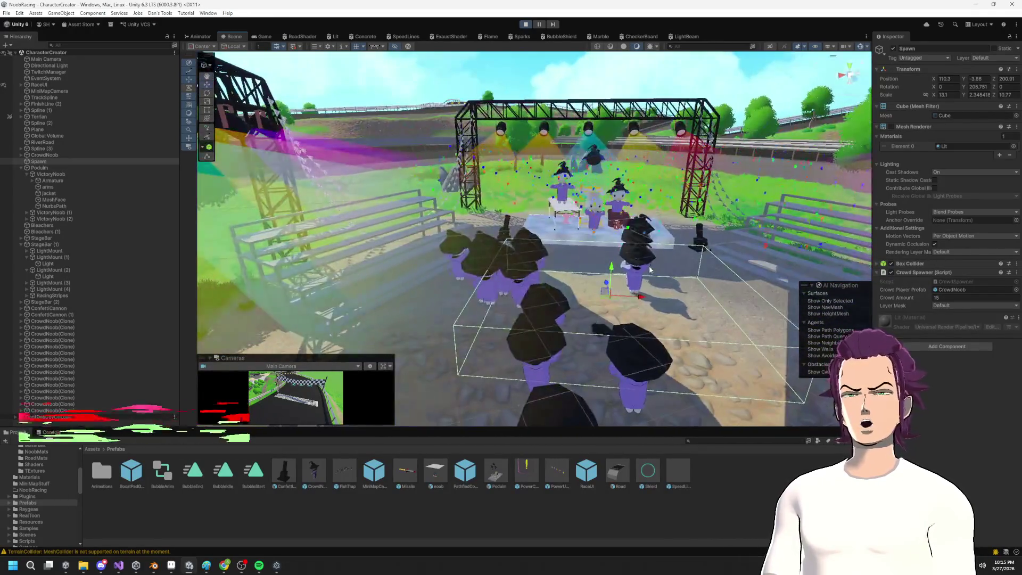